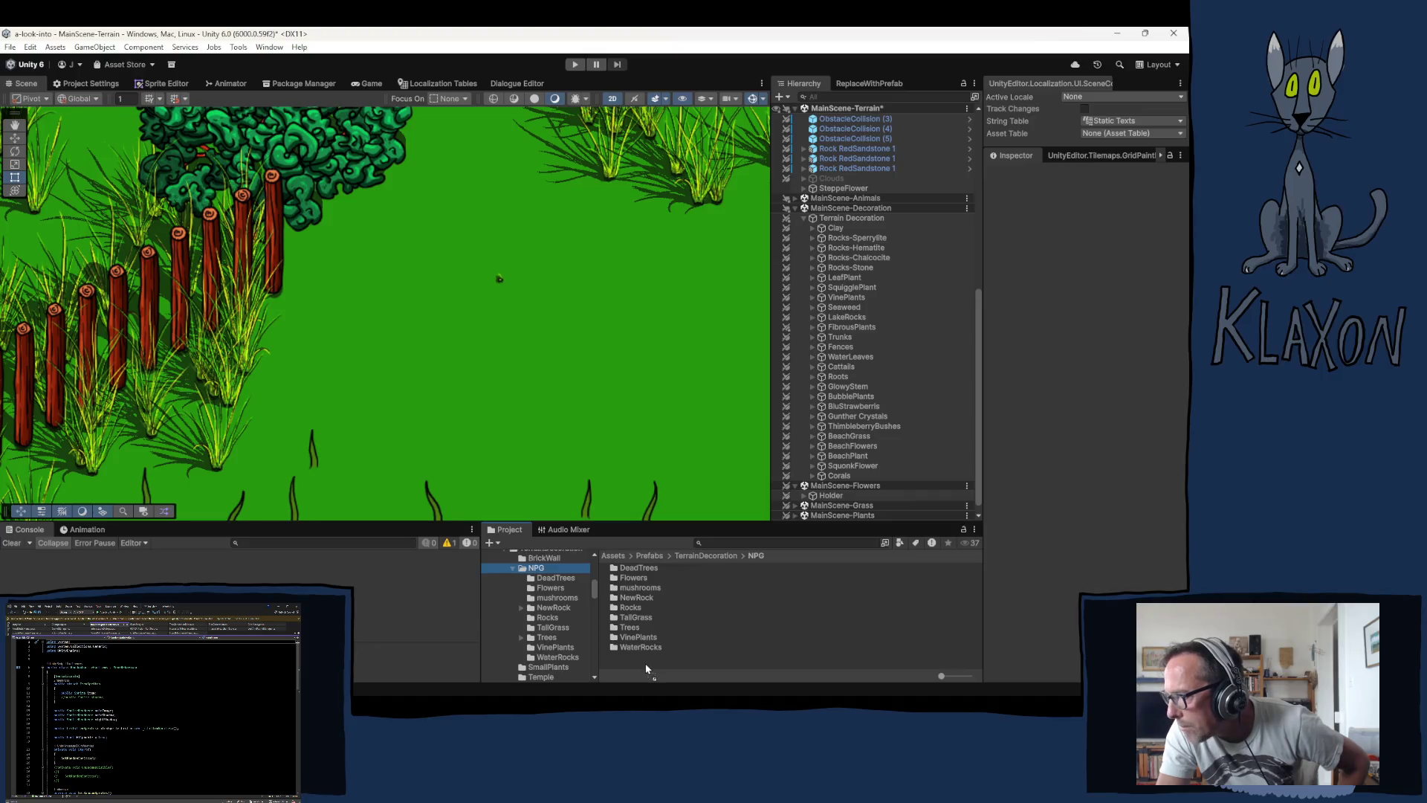
Step: Drag SteppeFlower into the NPG prefab folder and reveal Terrain Decoration's children
left_click_drag(645, 663, 646, 659)
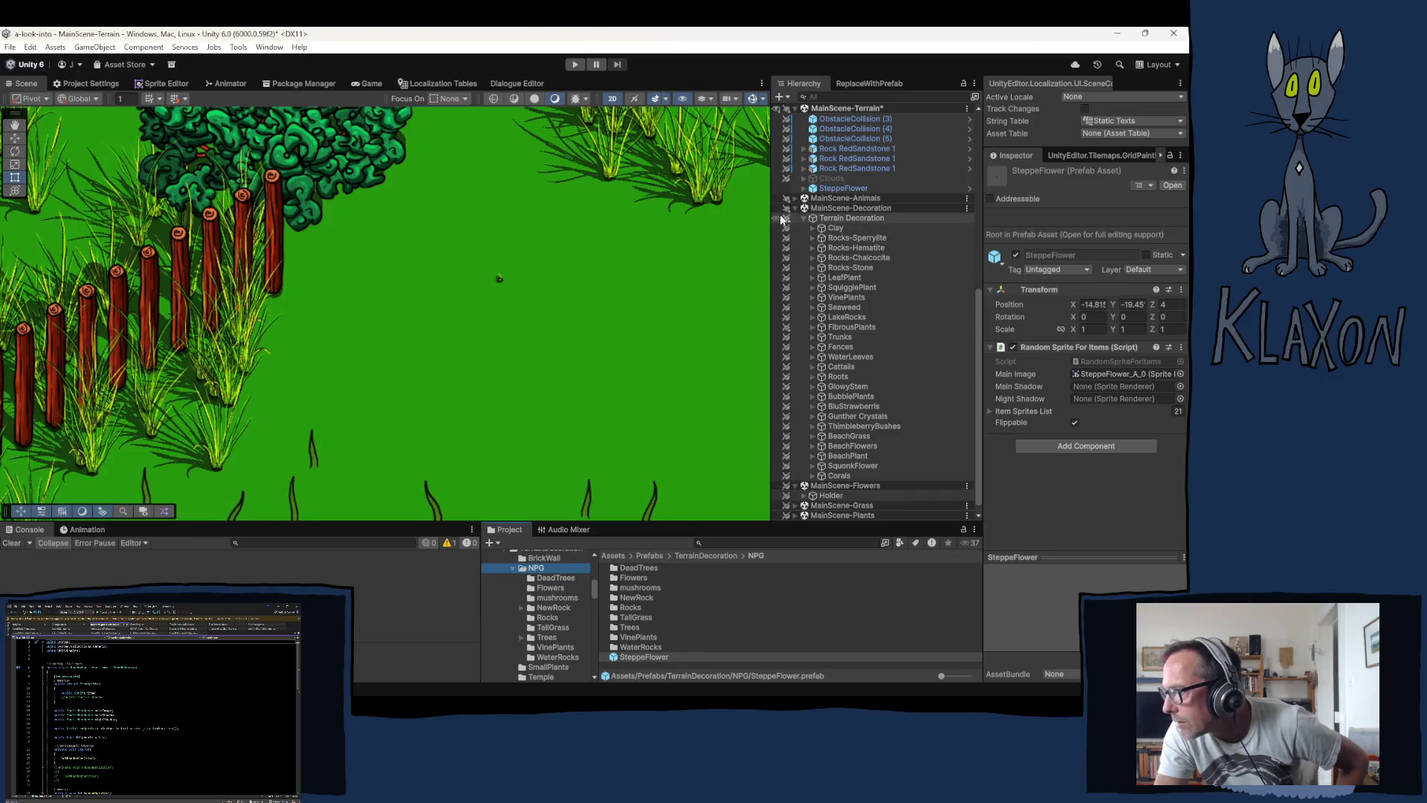
left_click(806, 217)
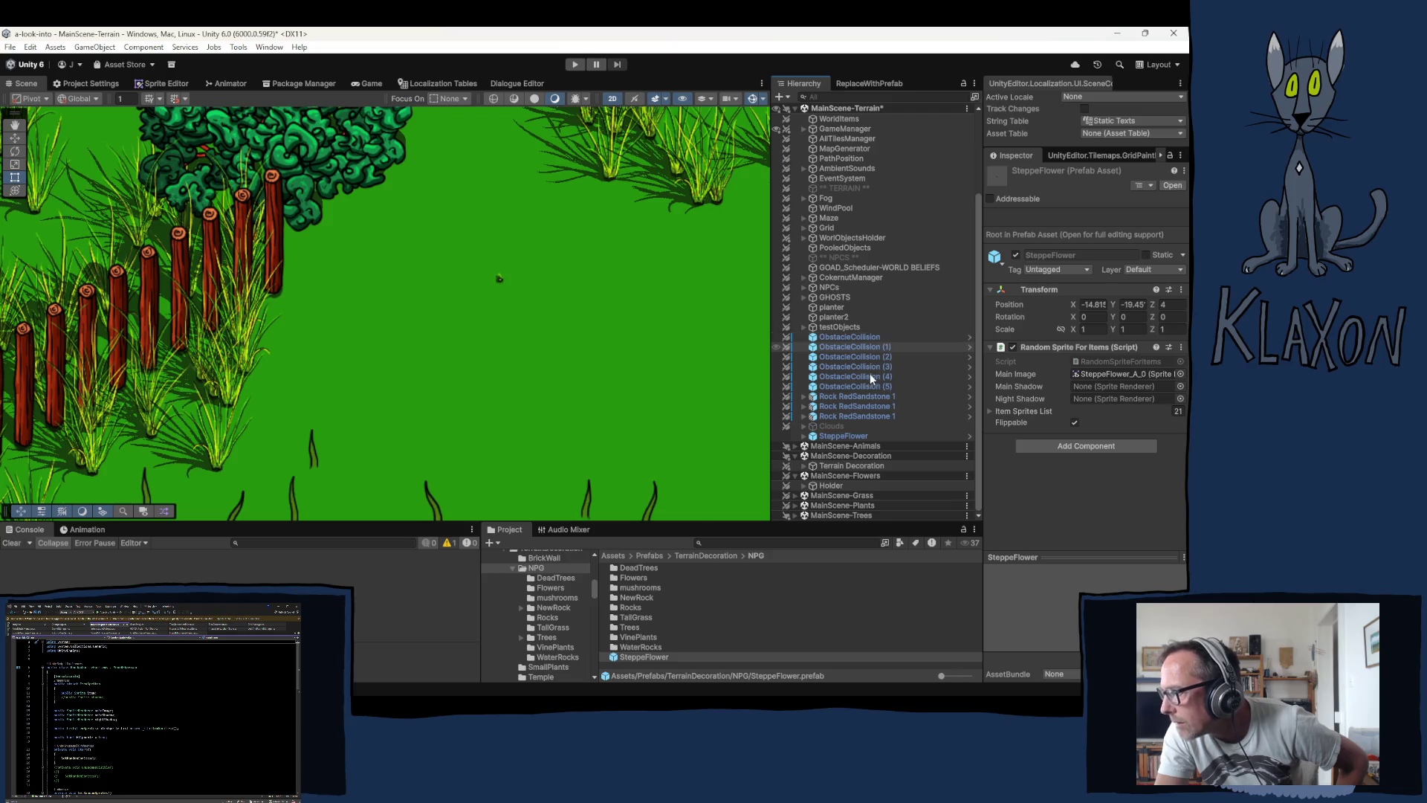
left_click(805, 466)
scroll(870, 453, "down", 8)
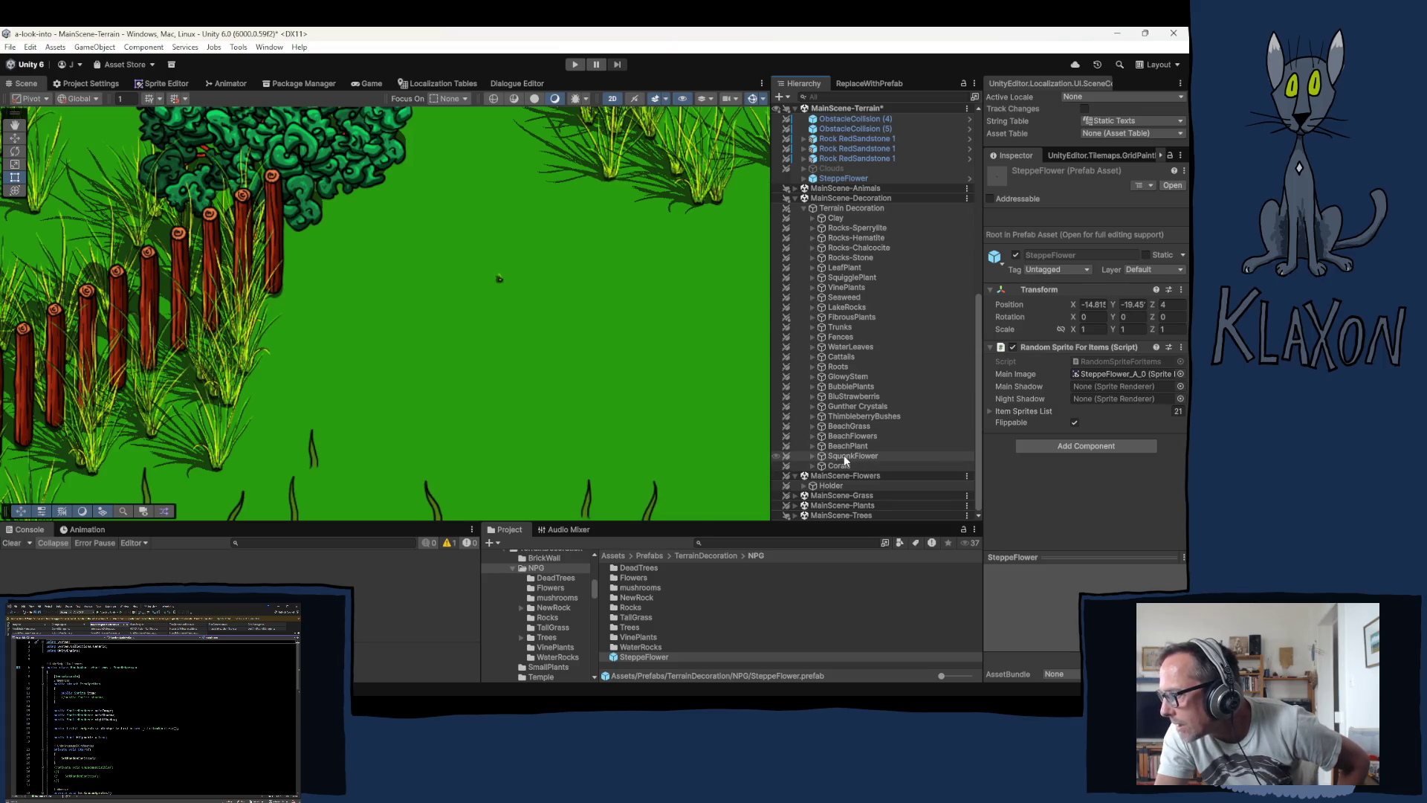
right_click(844, 455)
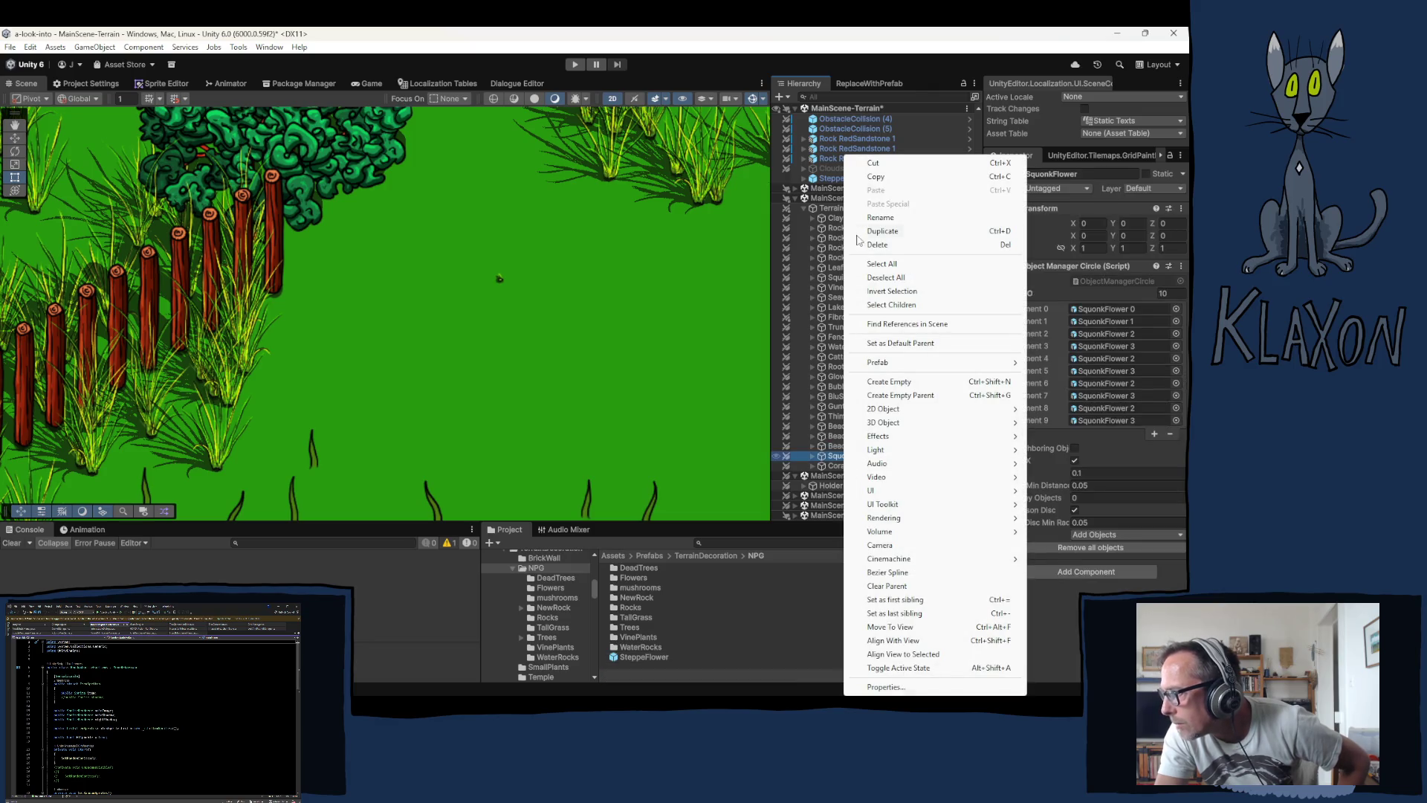
Step: Create an empty object named SteppeFlowers and move it up beside Corals
left_click(906, 383)
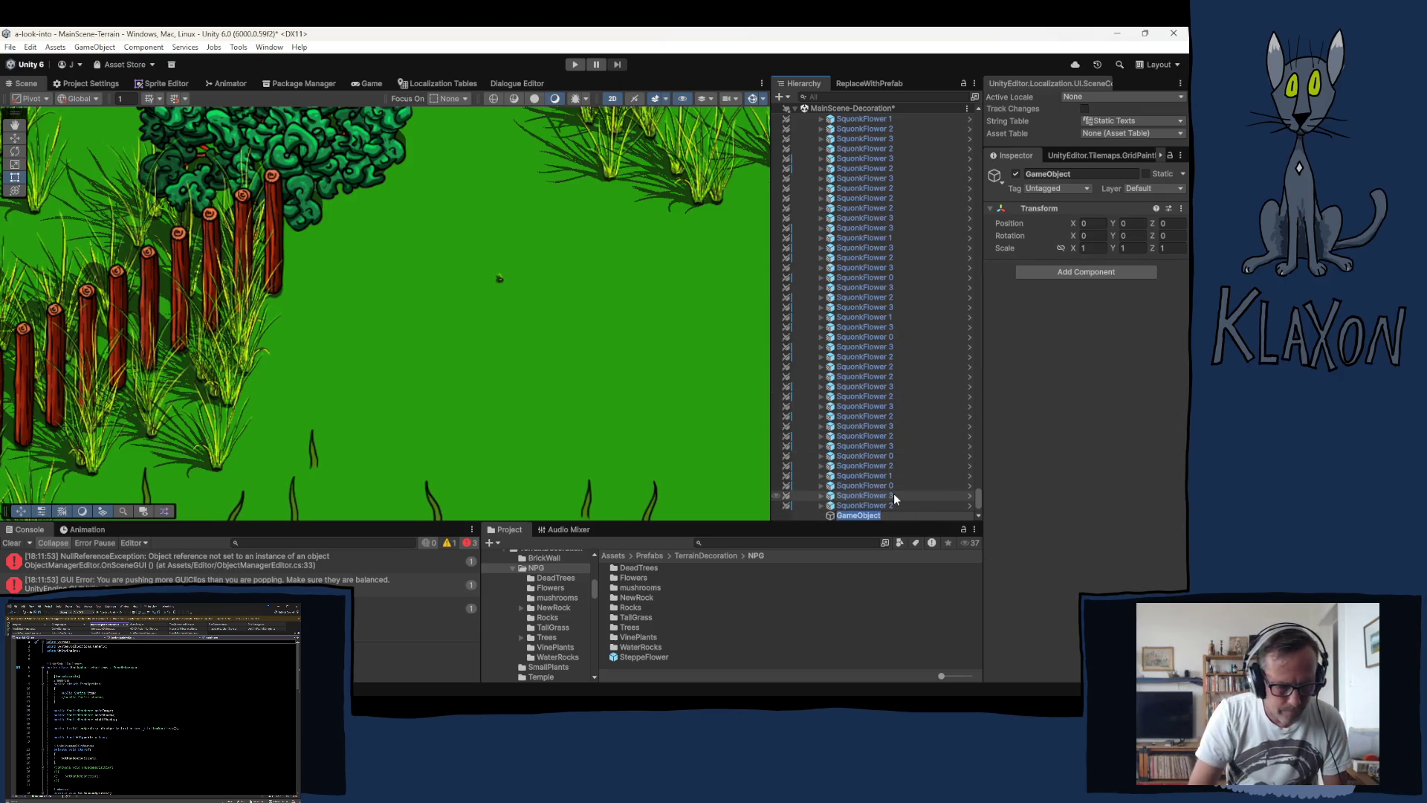
type("SteppeFlow")
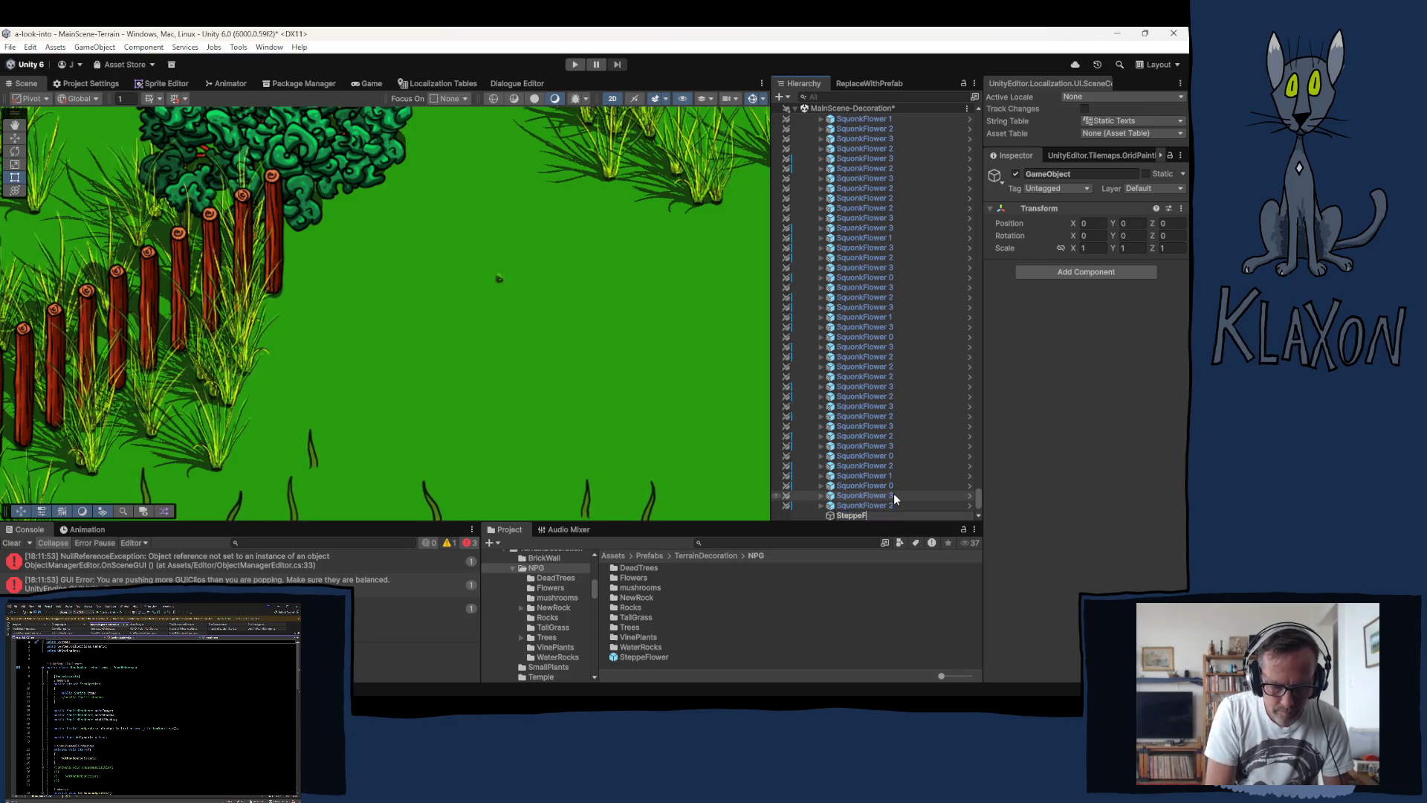
type("ers")
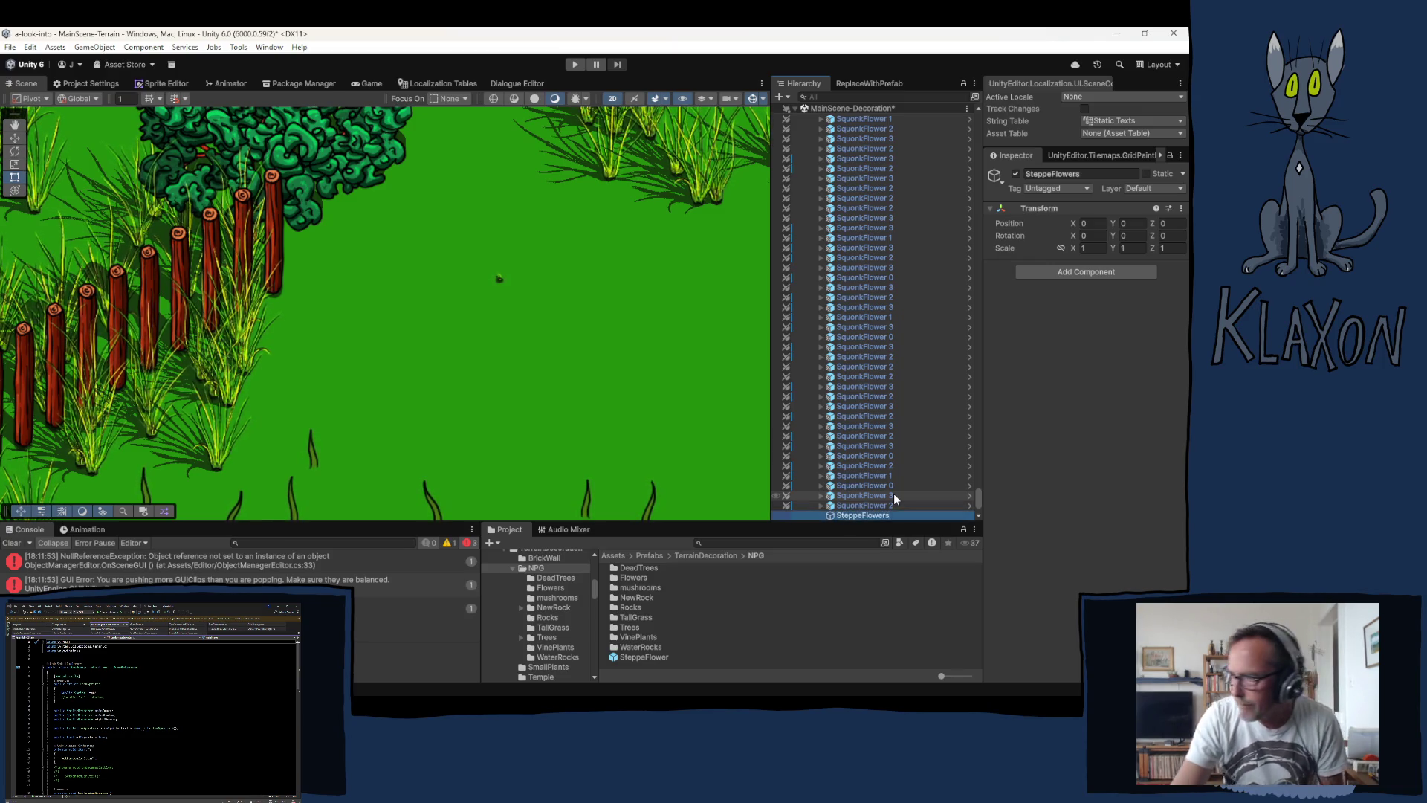
key("Return")
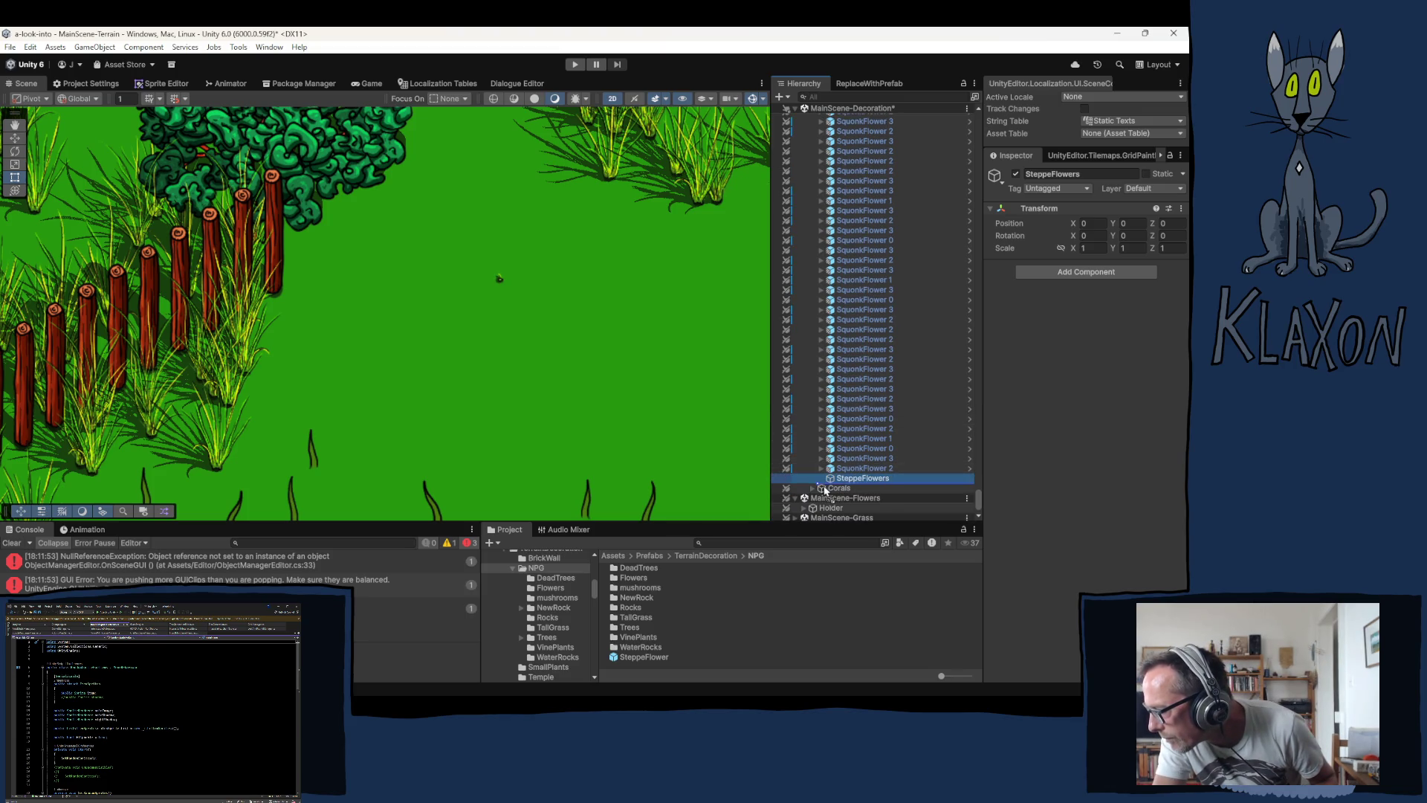
left_click_drag(826, 490, 824, 484)
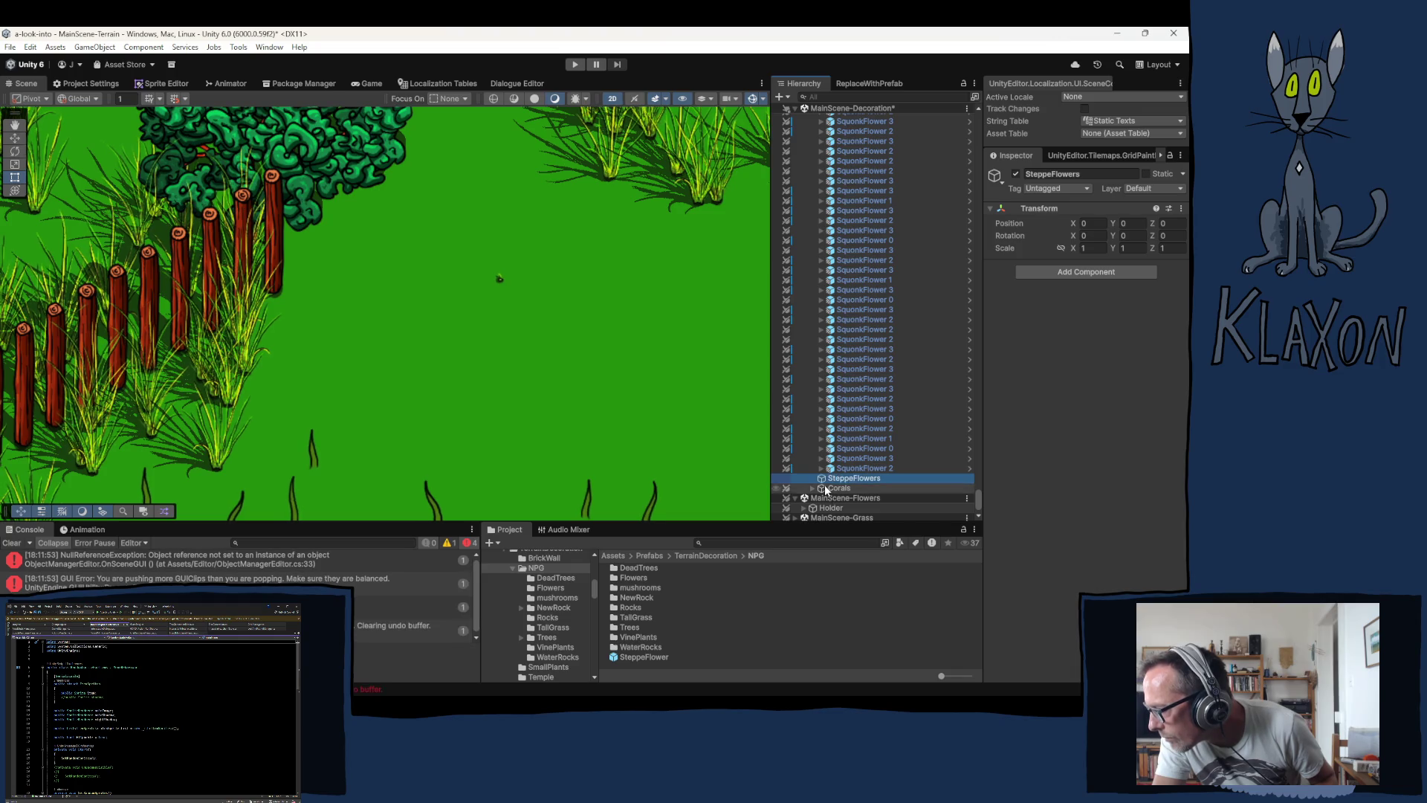
left_click_drag(979, 496, 942, 132)
Step: Check SquonkFlower's object manager settings, then reselect SteppeFlowers
scroll(871, 351, "down", 5)
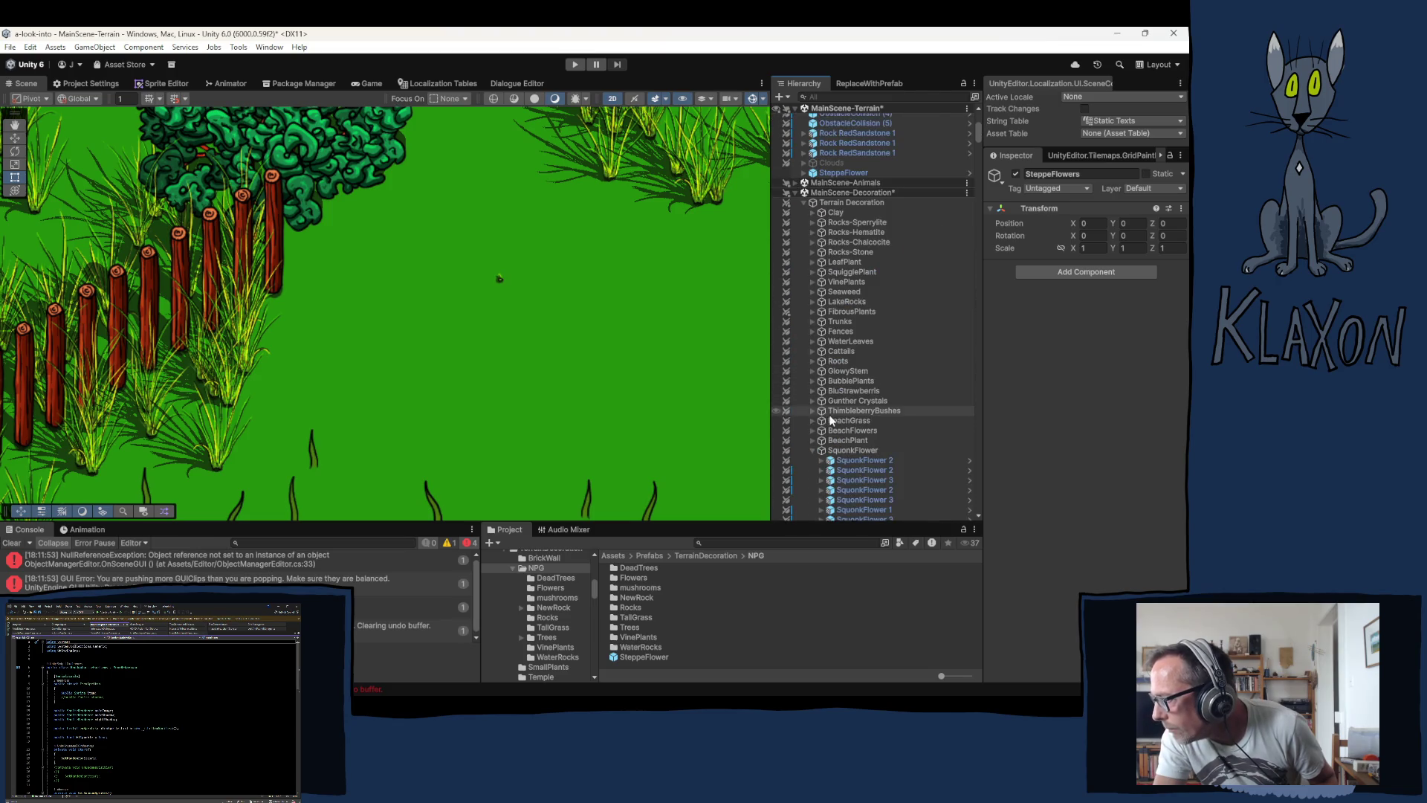
scroll(871, 356, "down", 10)
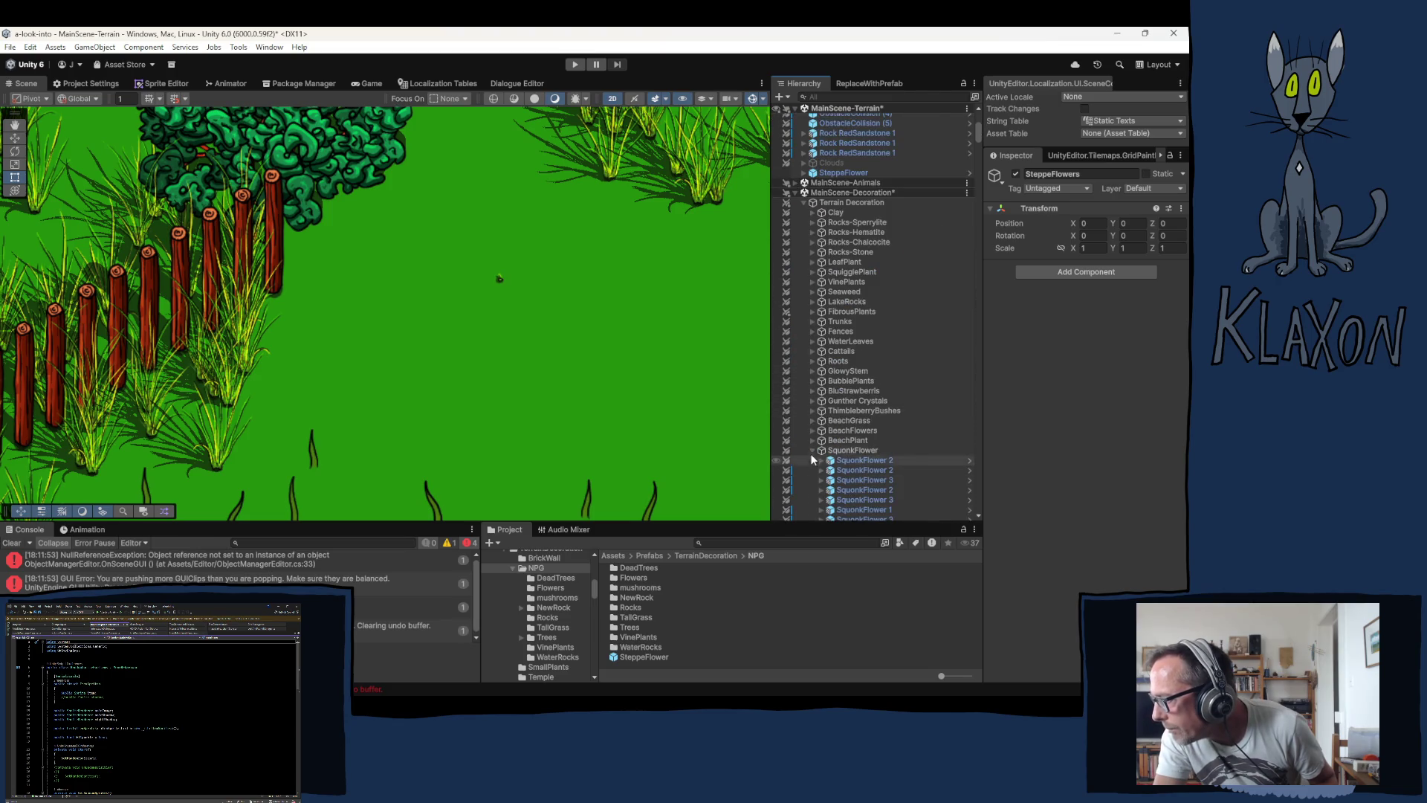
left_click(855, 450)
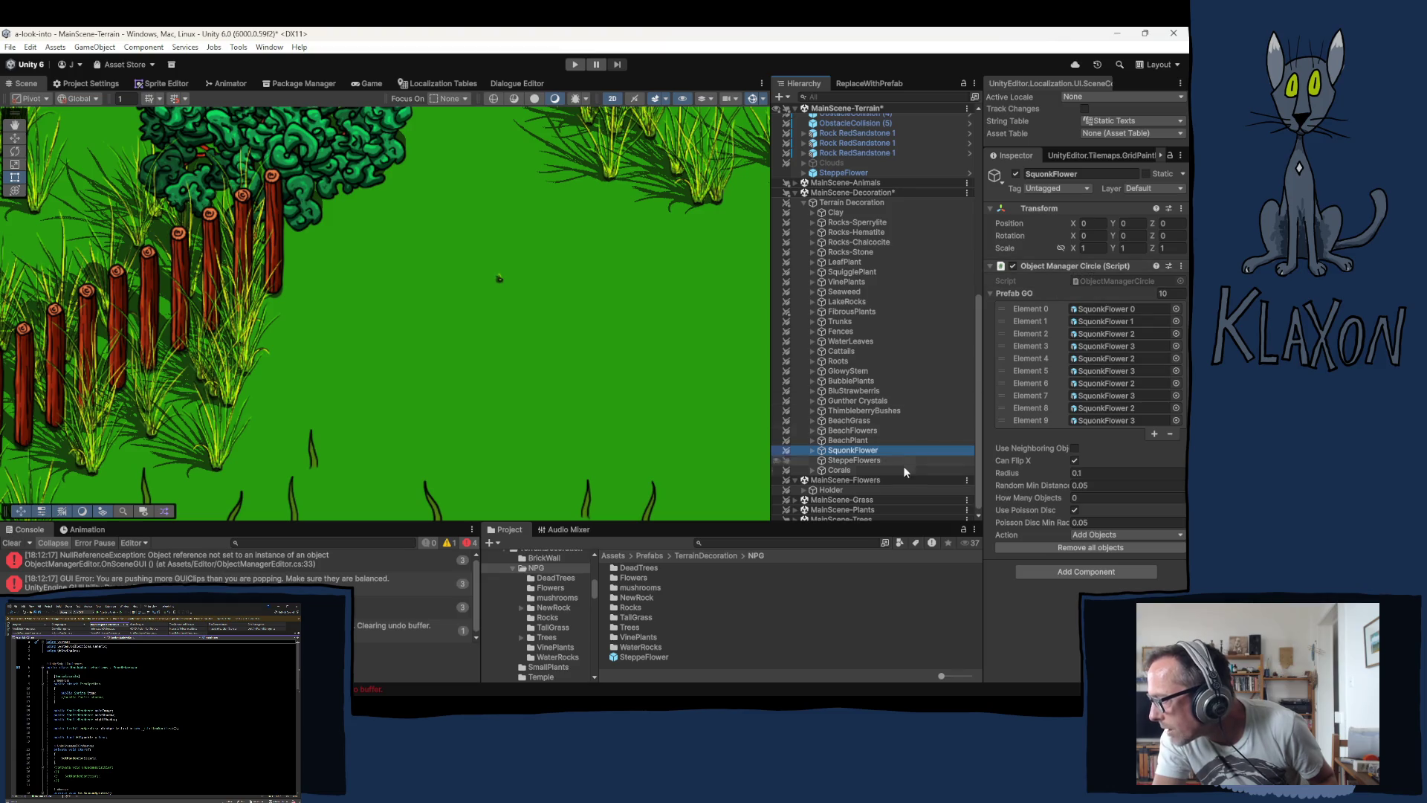
left_click(855, 459)
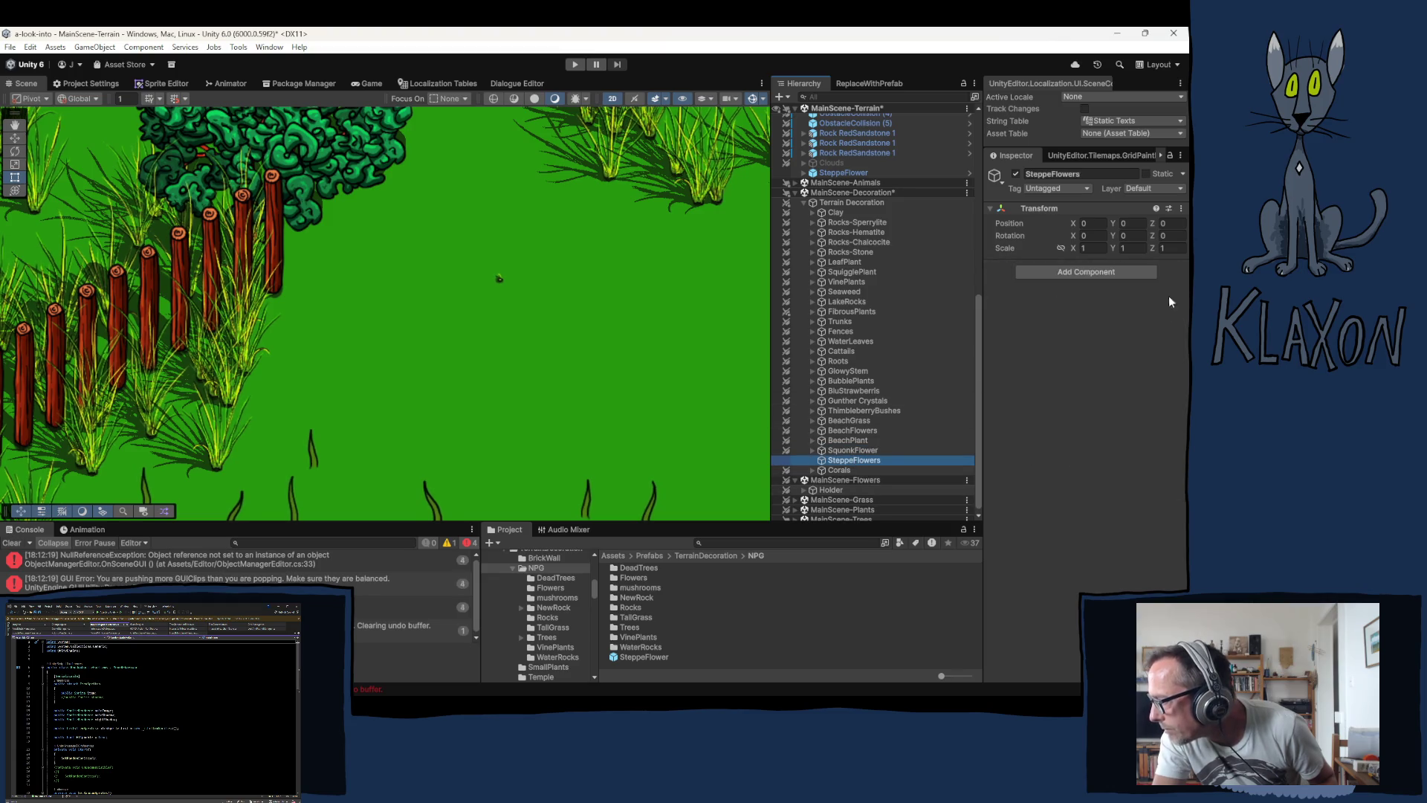
Step: Add Object Manager Circle with the SteppeFlower prefab as Prefab GO, leaving Can Flip X off
left_click(1094, 271)
type("rando")
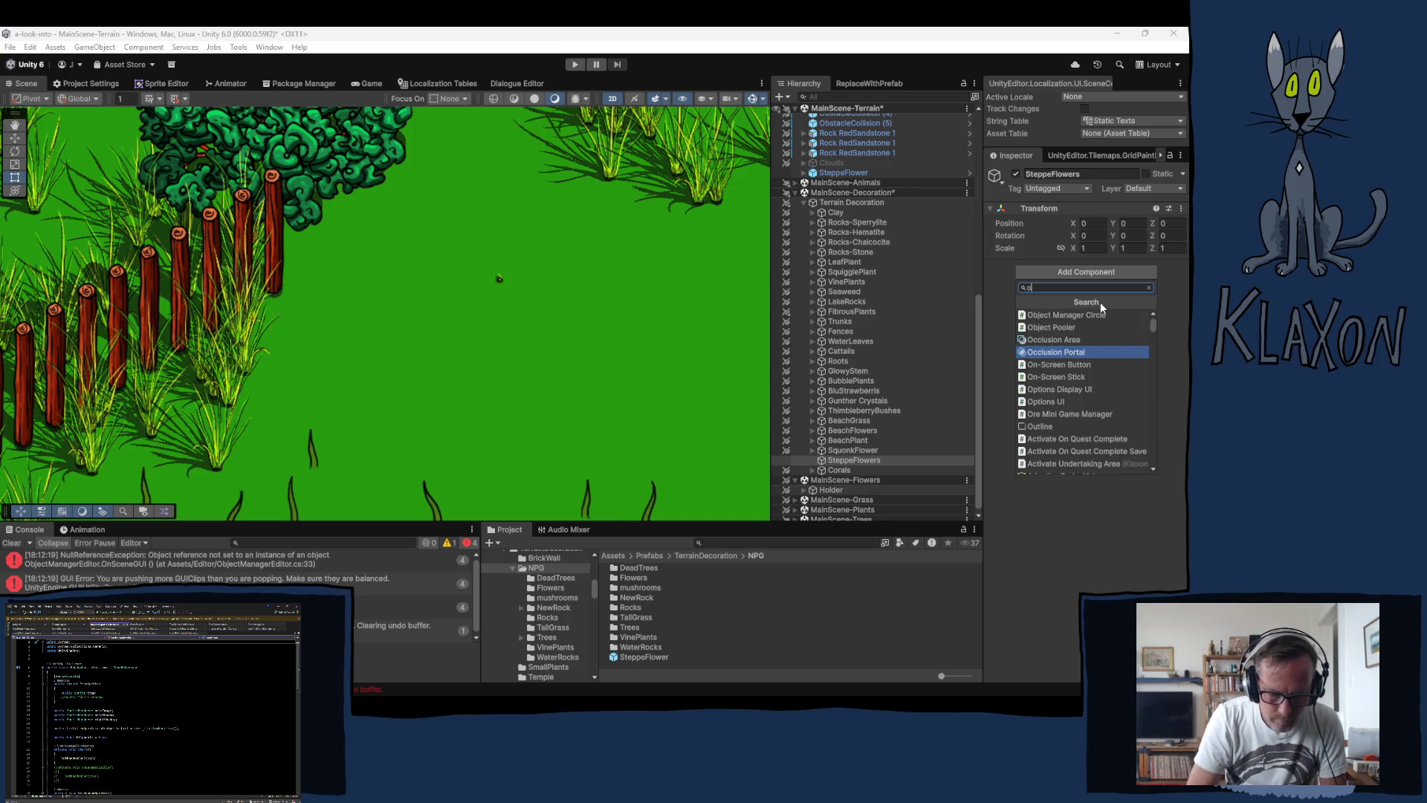
type("object")
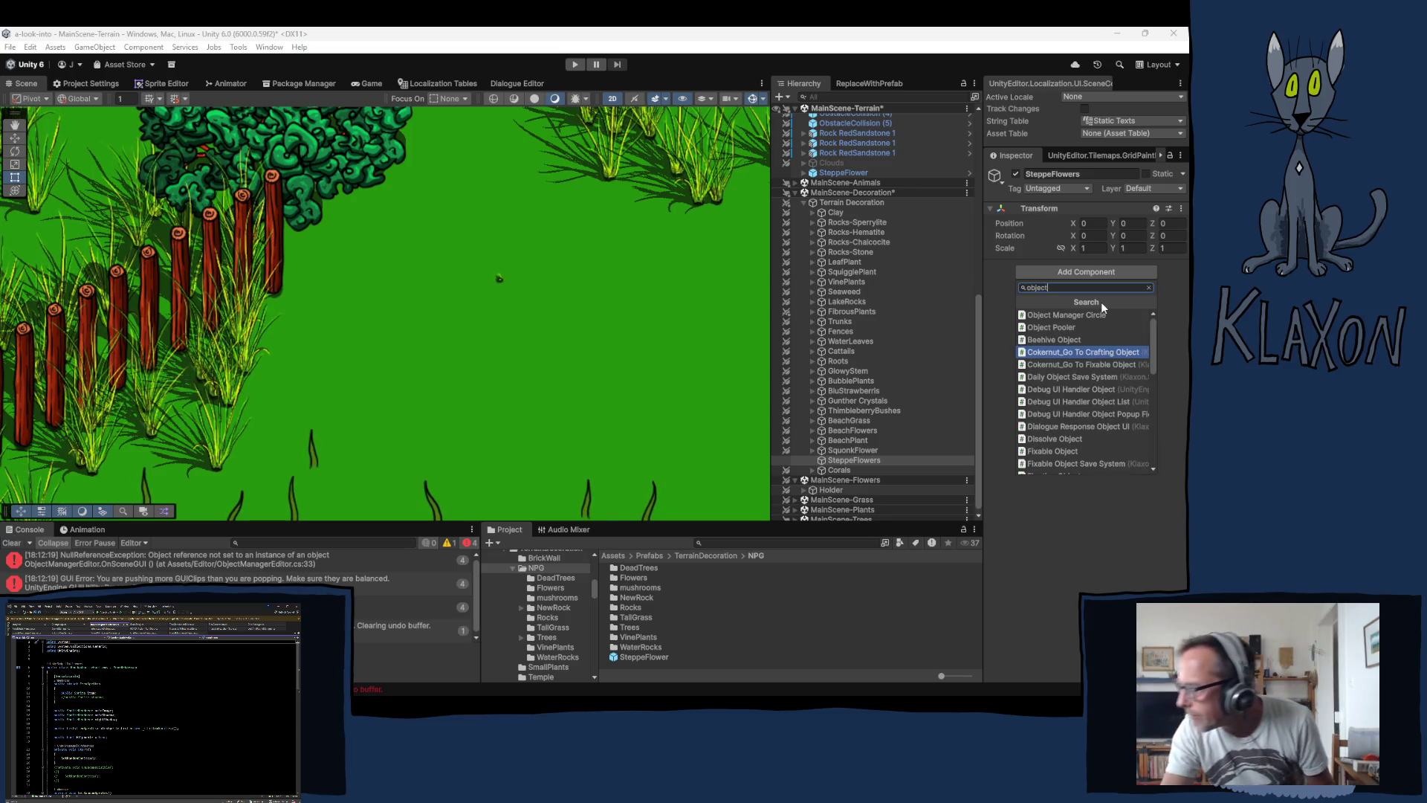
left_click(1100, 314)
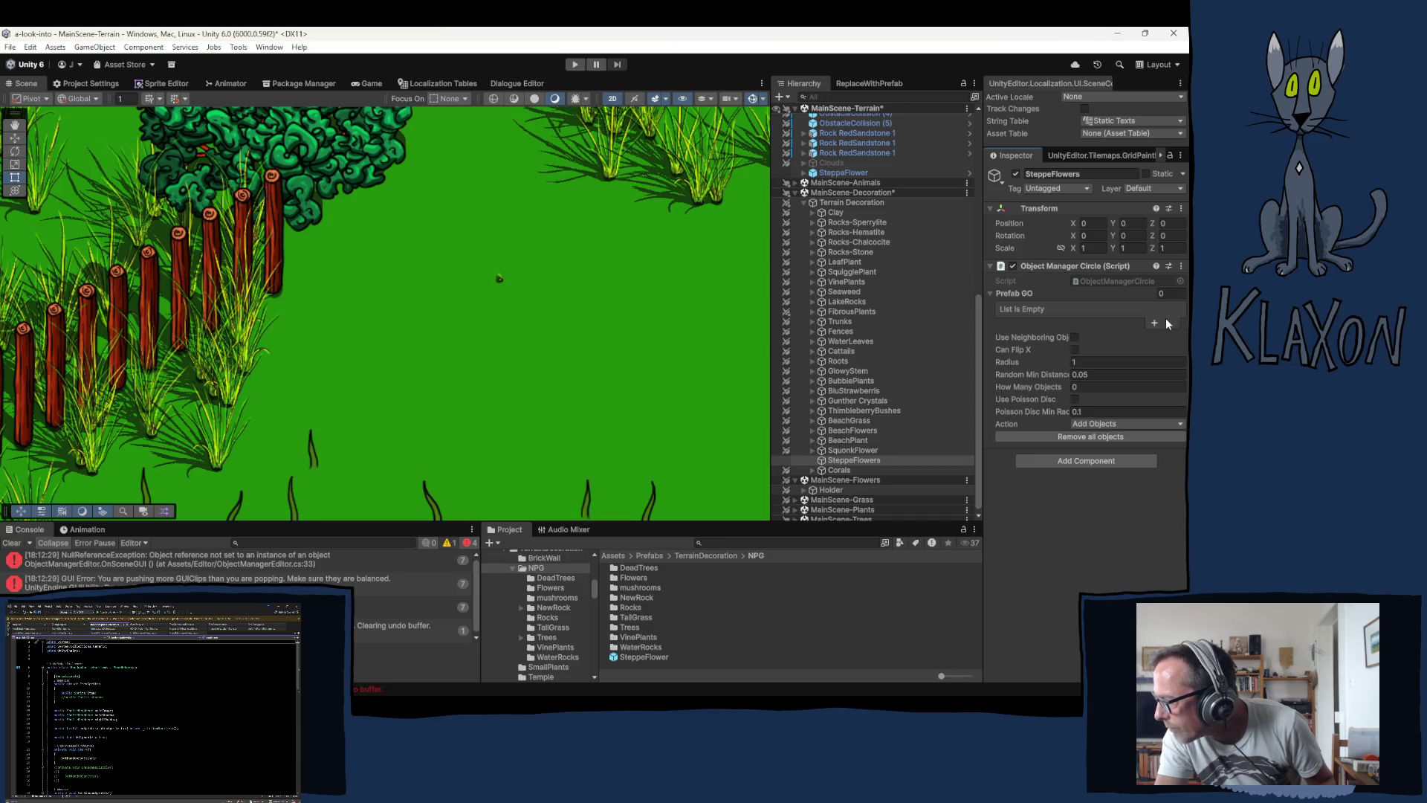
mouse_move(644, 654)
left_mouse_down()
mouse_move(1051, 318)
mouse_move(1028, 300)
left_mouse_up()
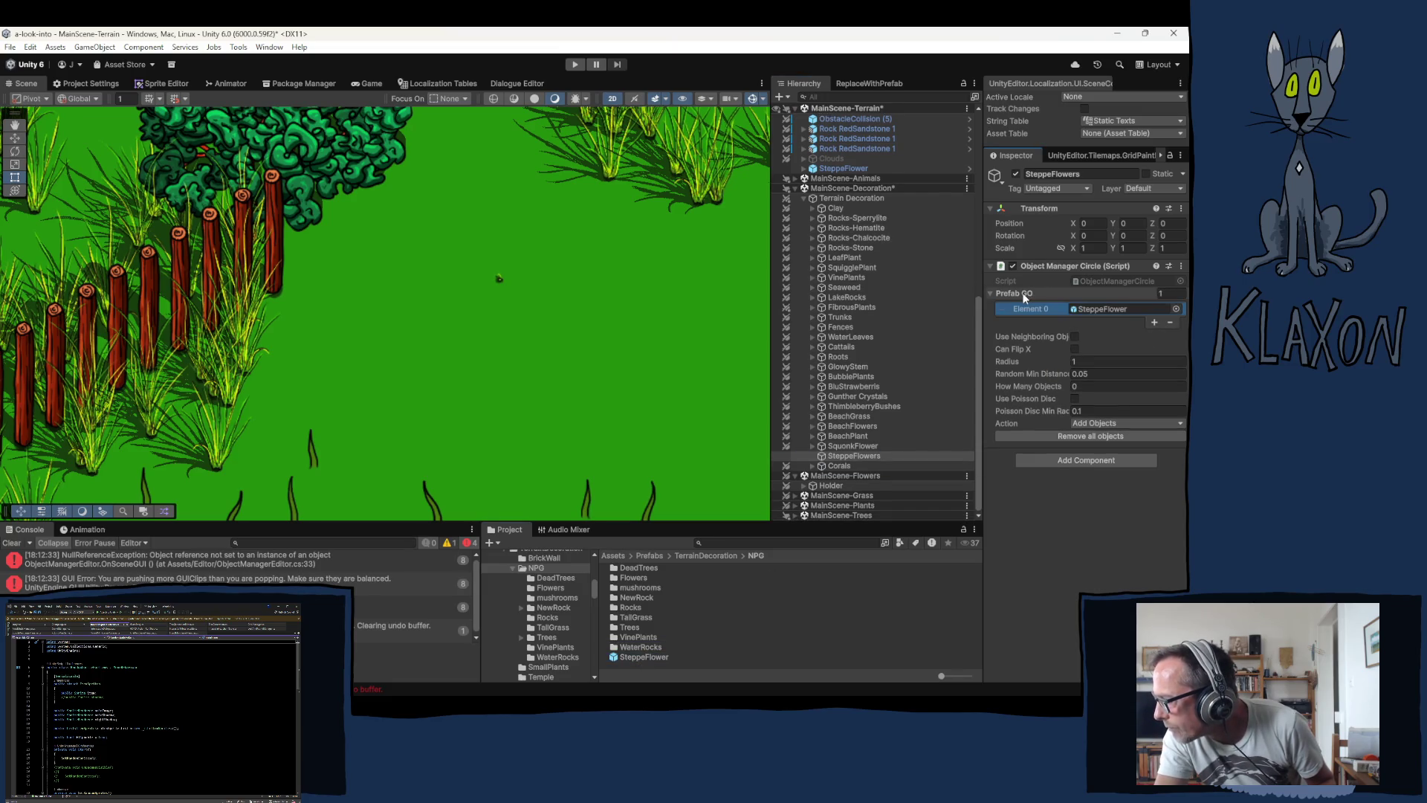
left_click(1076, 350)
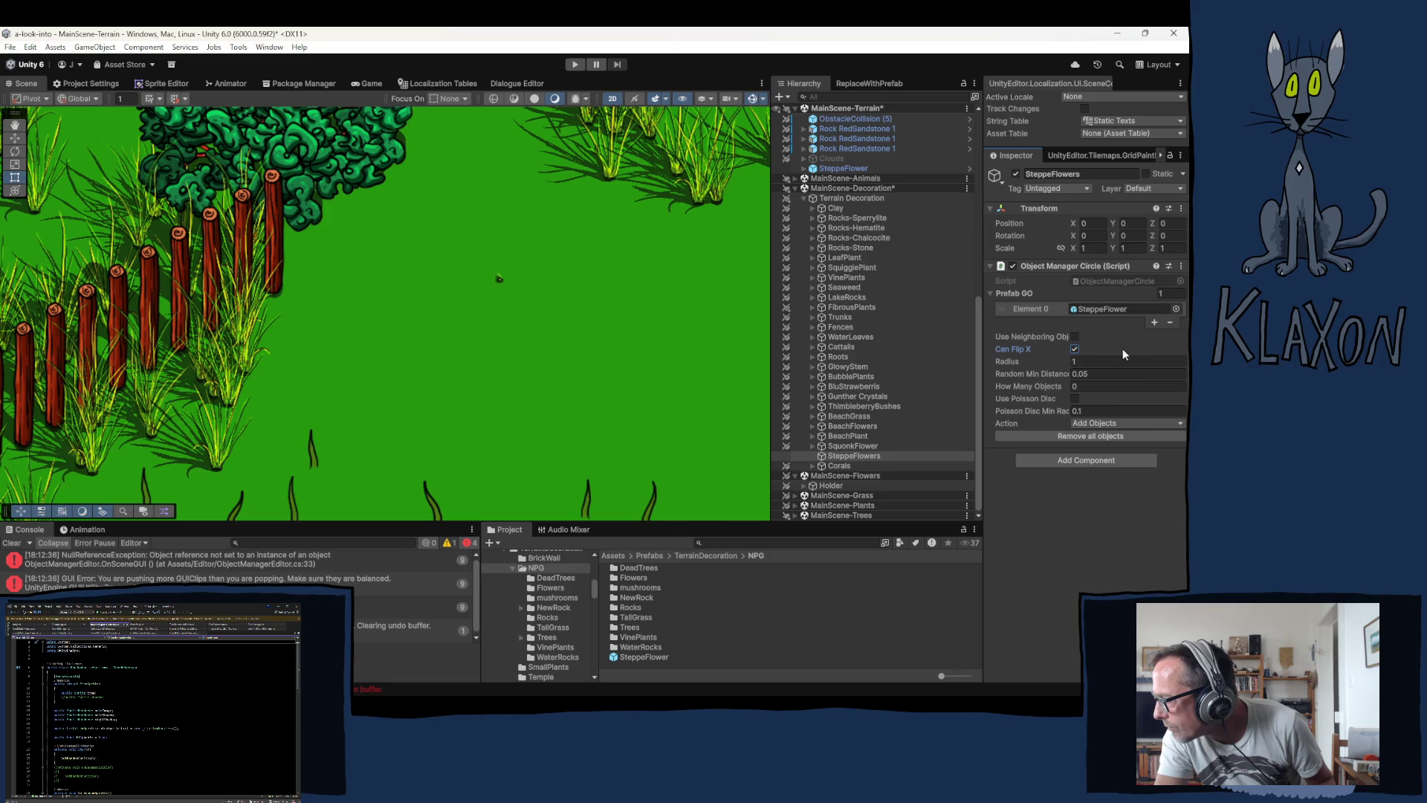
left_click(1075, 349)
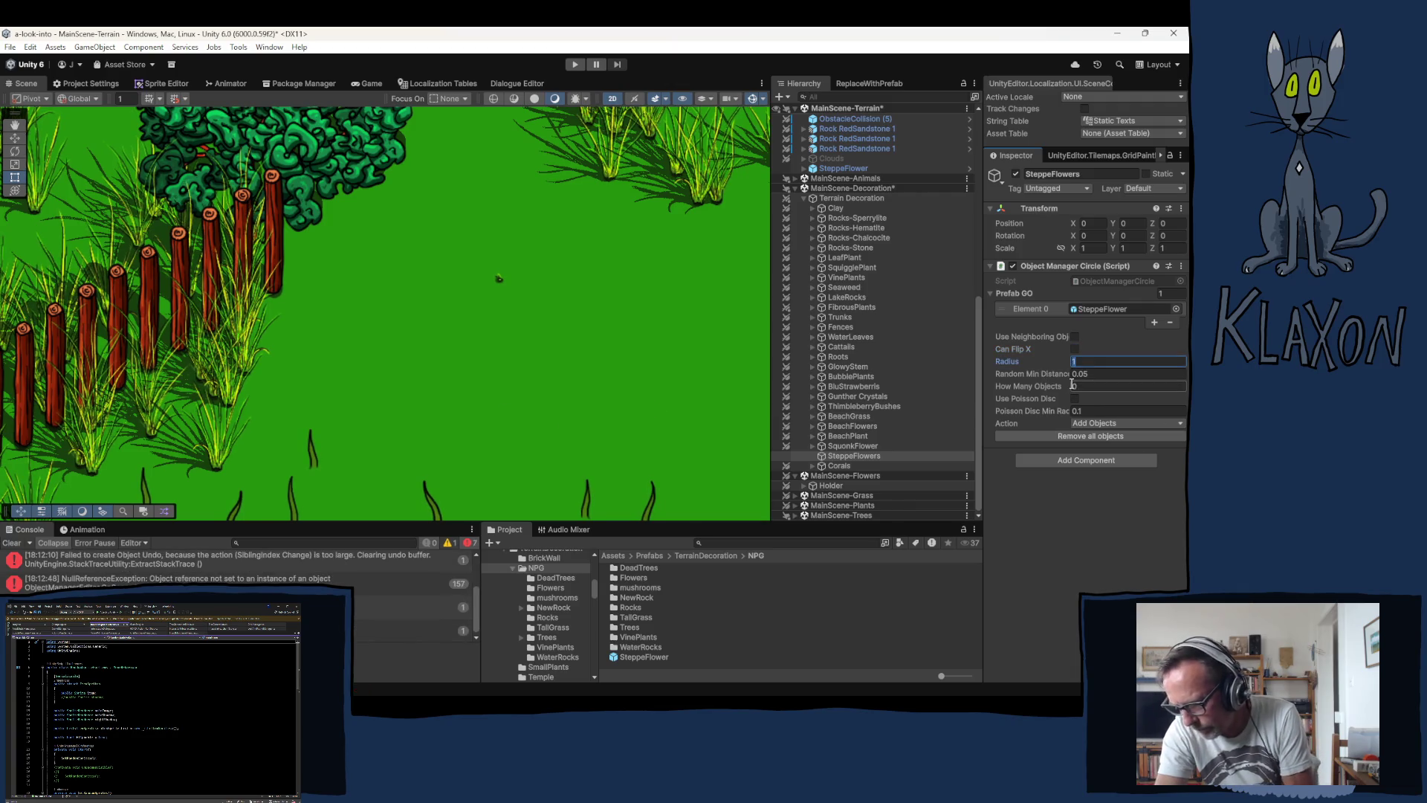
Step: Set Radius 0.5, Random Min Distance 0.02 and 40 objects, then enter play mode
key("BackSpace")
type("0.5")
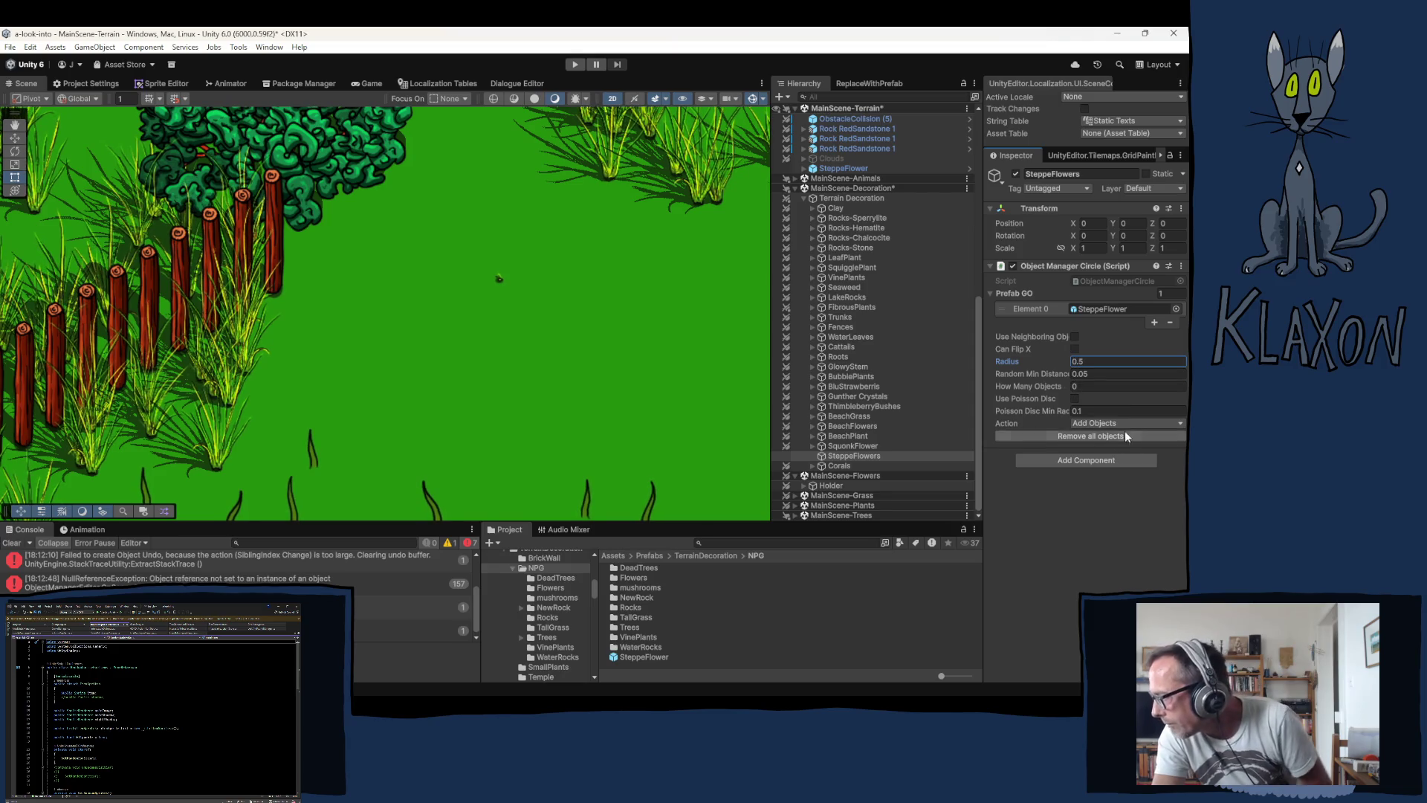
left_click(1084, 374)
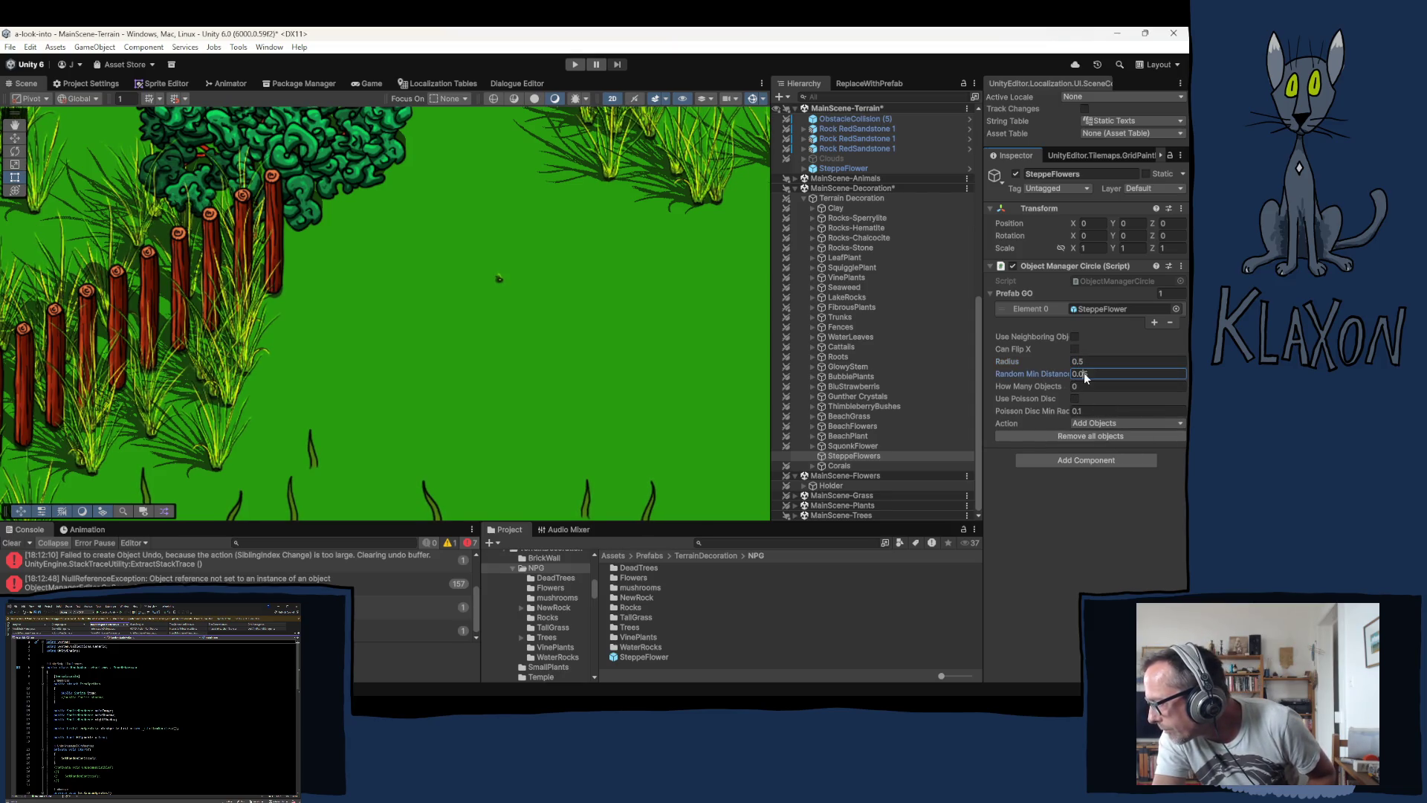
type("0.2")
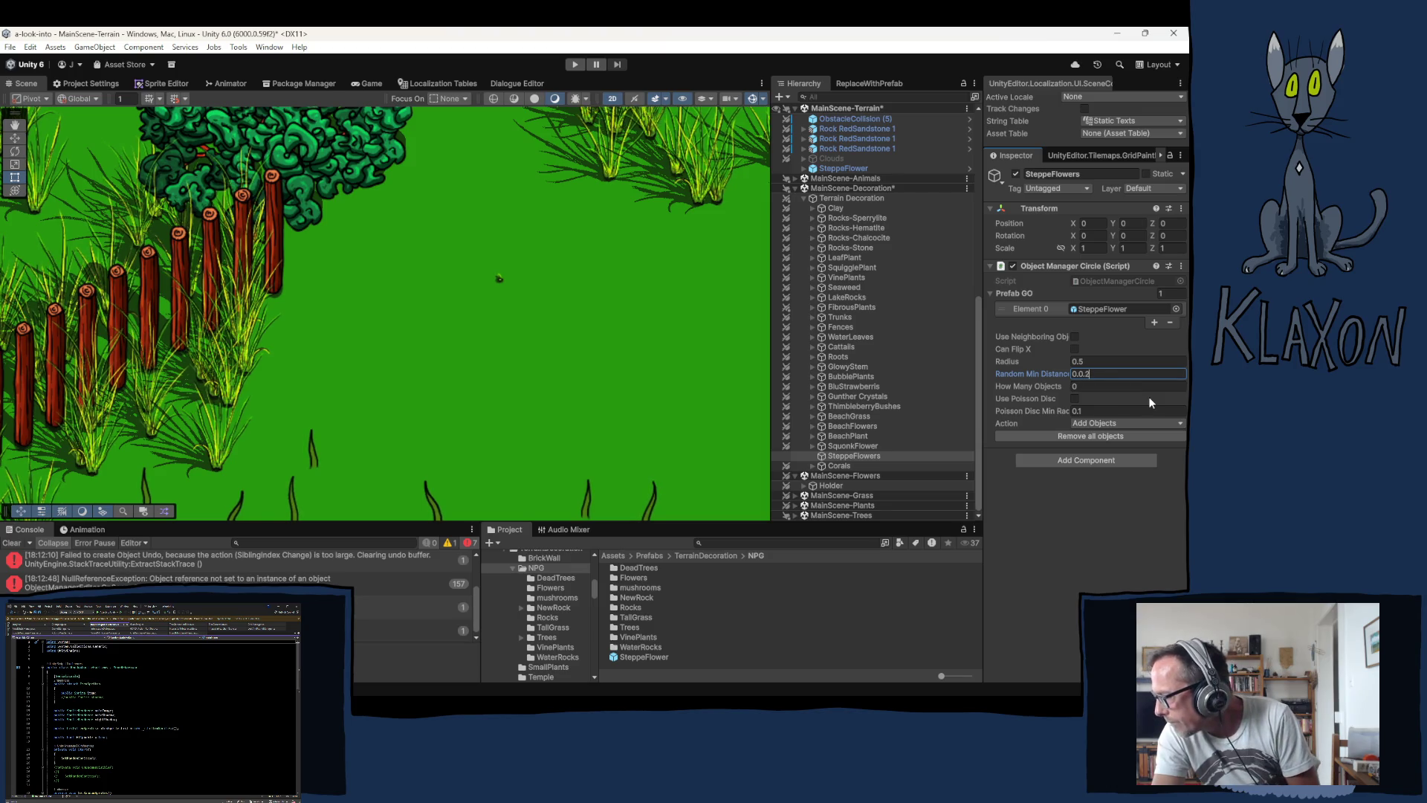
key("BackSpace")
key("BackSpace")
key("BackSpace")
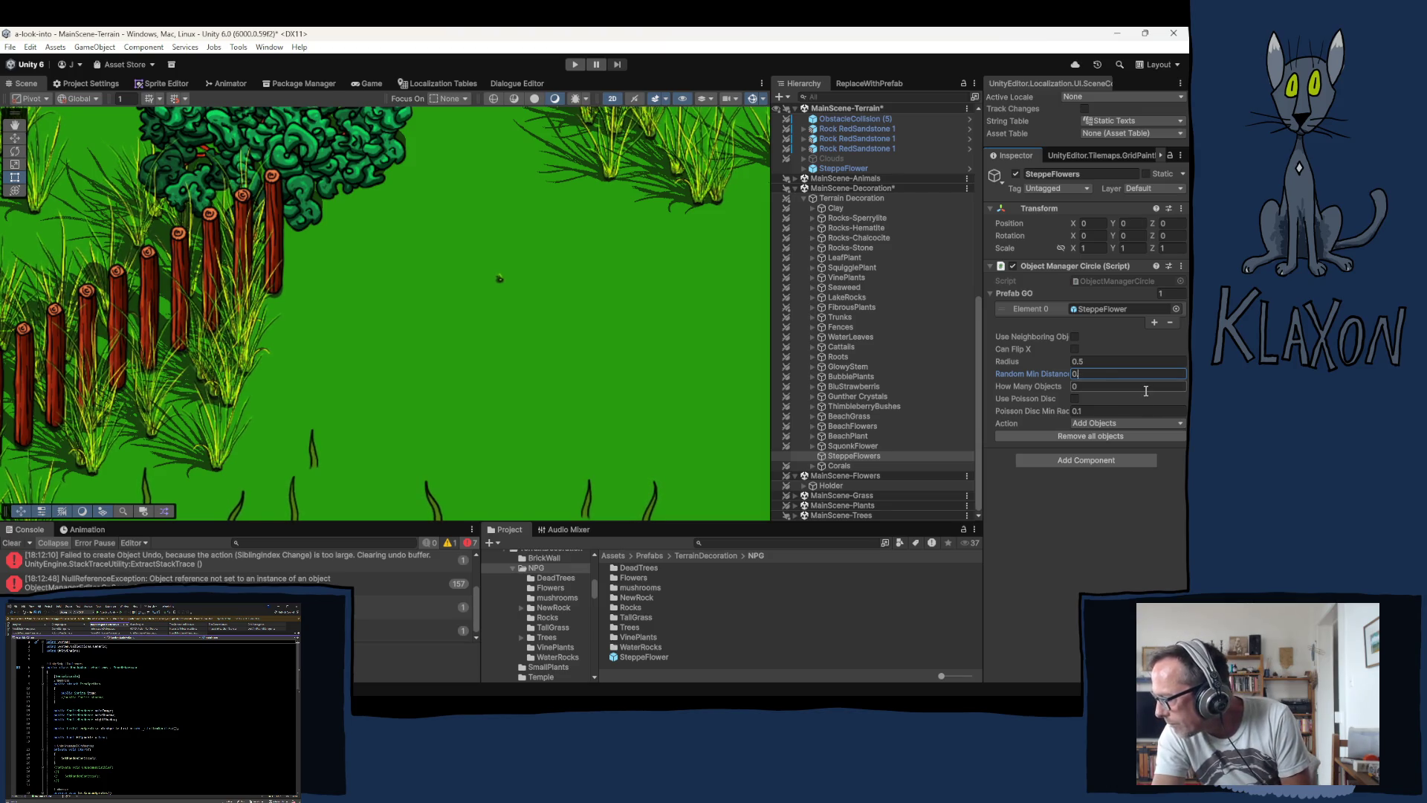
type(".02")
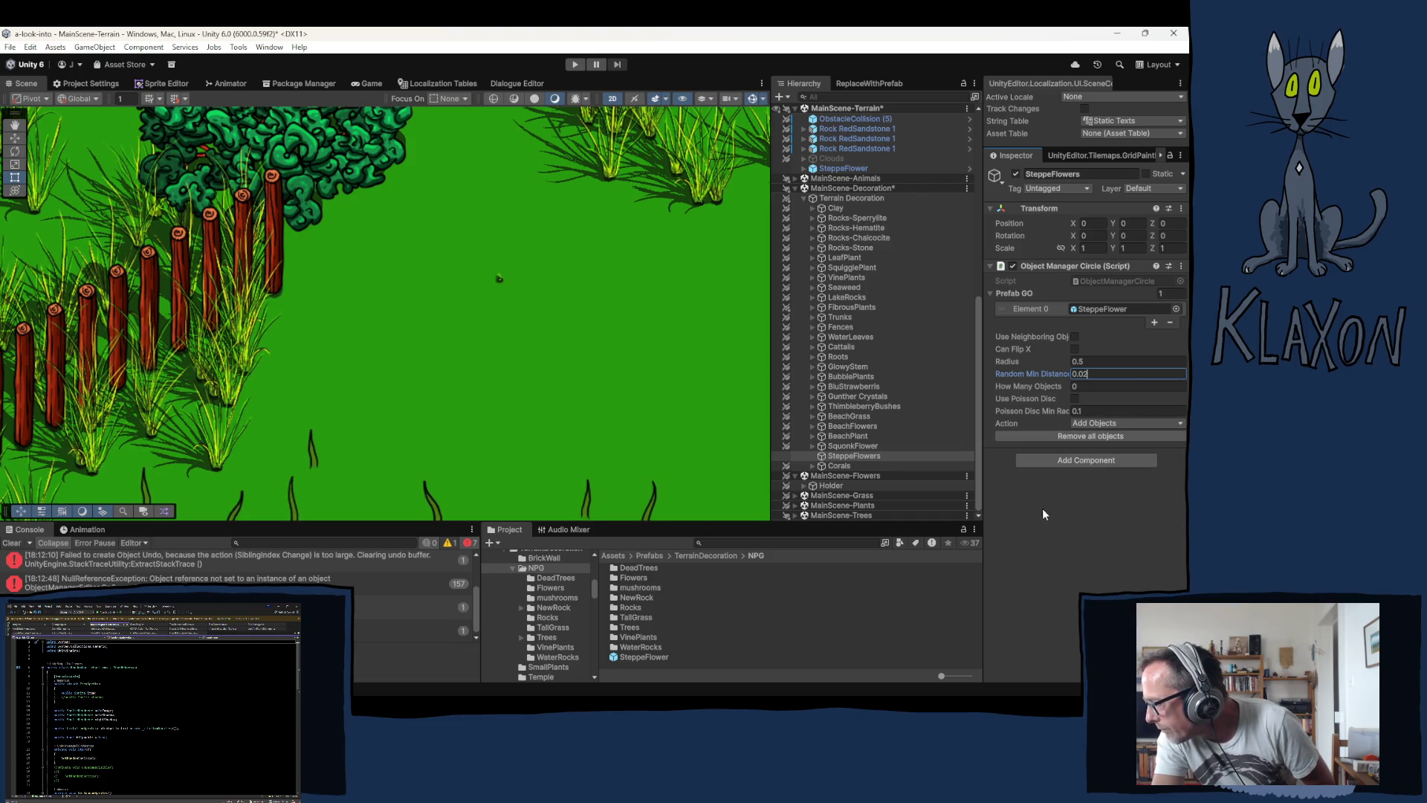
key("Tab")
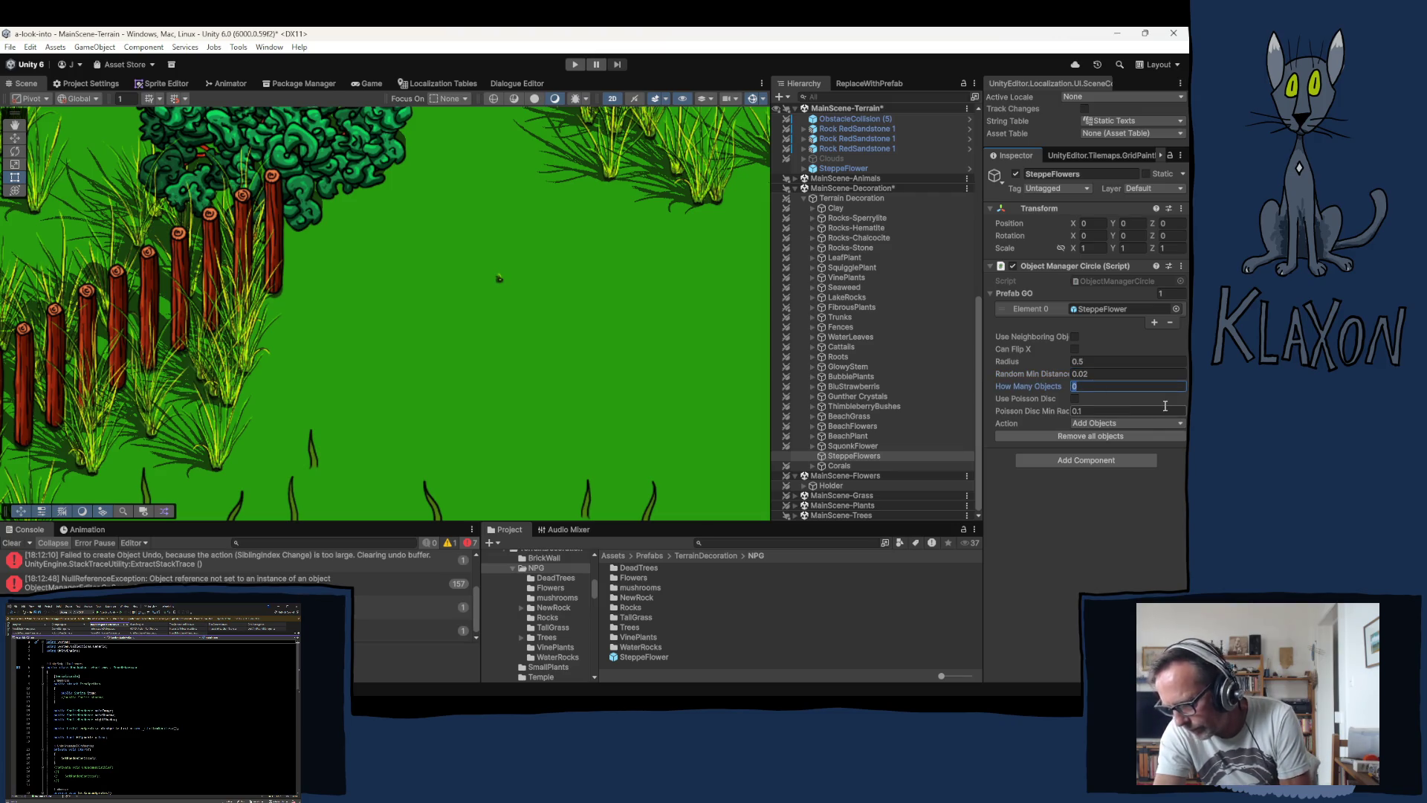
type("40")
key("Return")
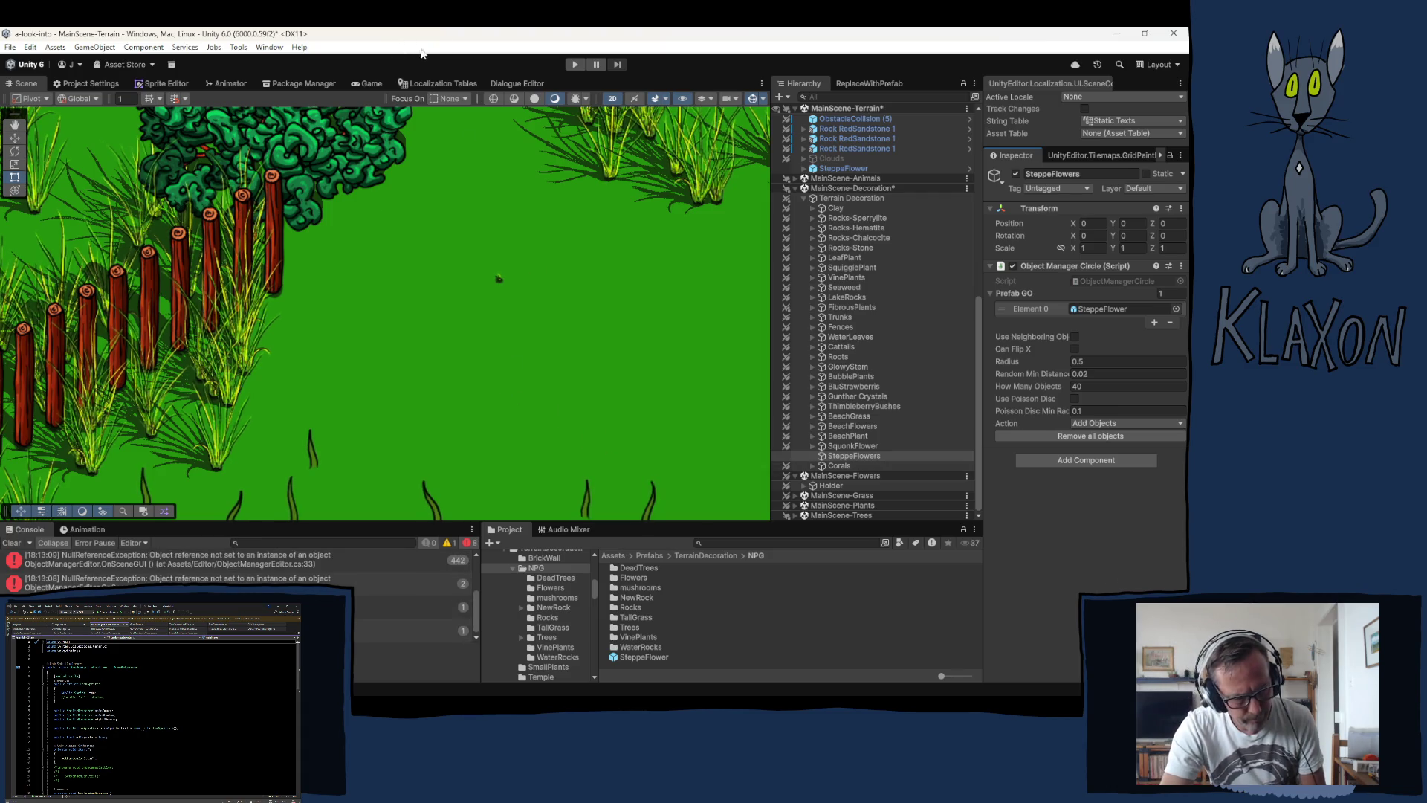
left_click(572, 64)
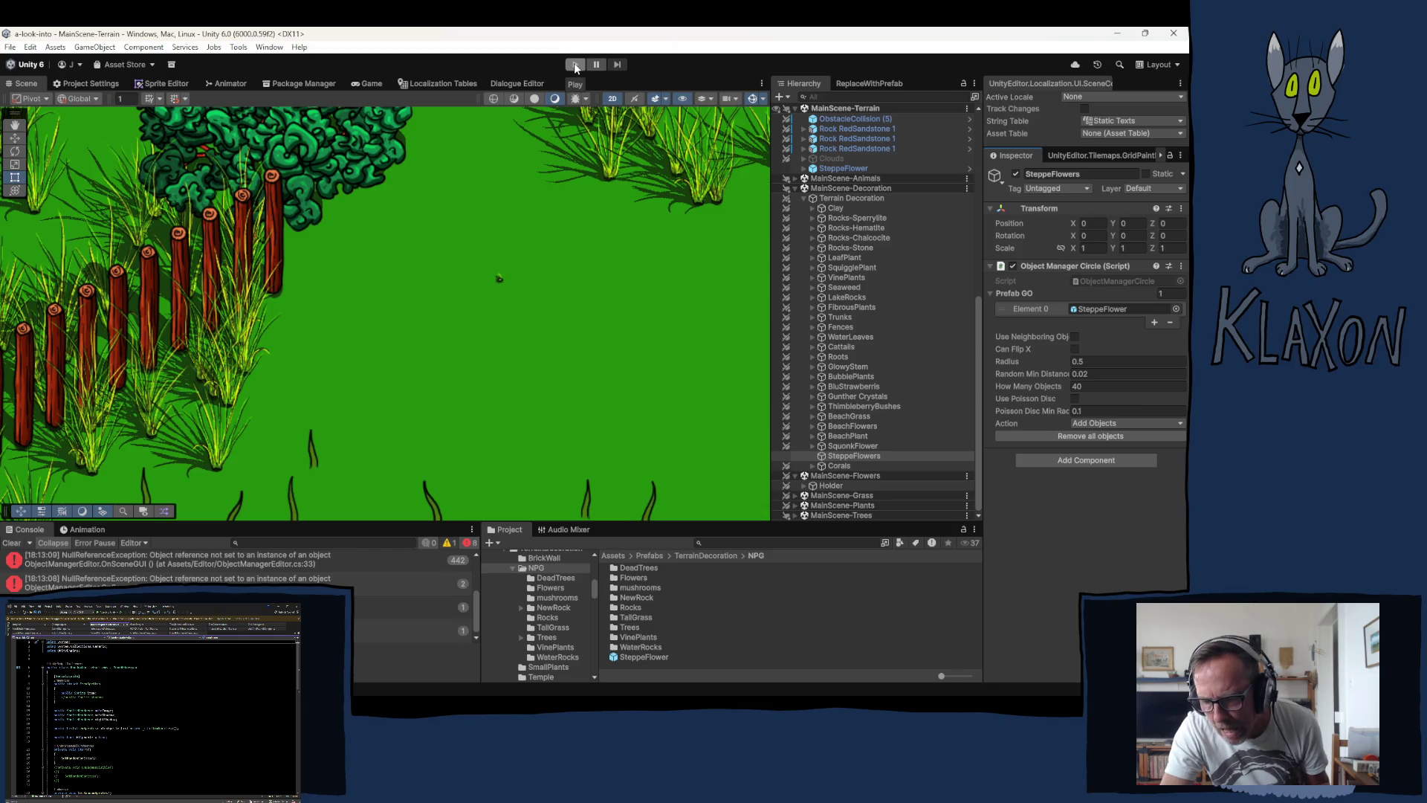
left_click(574, 65)
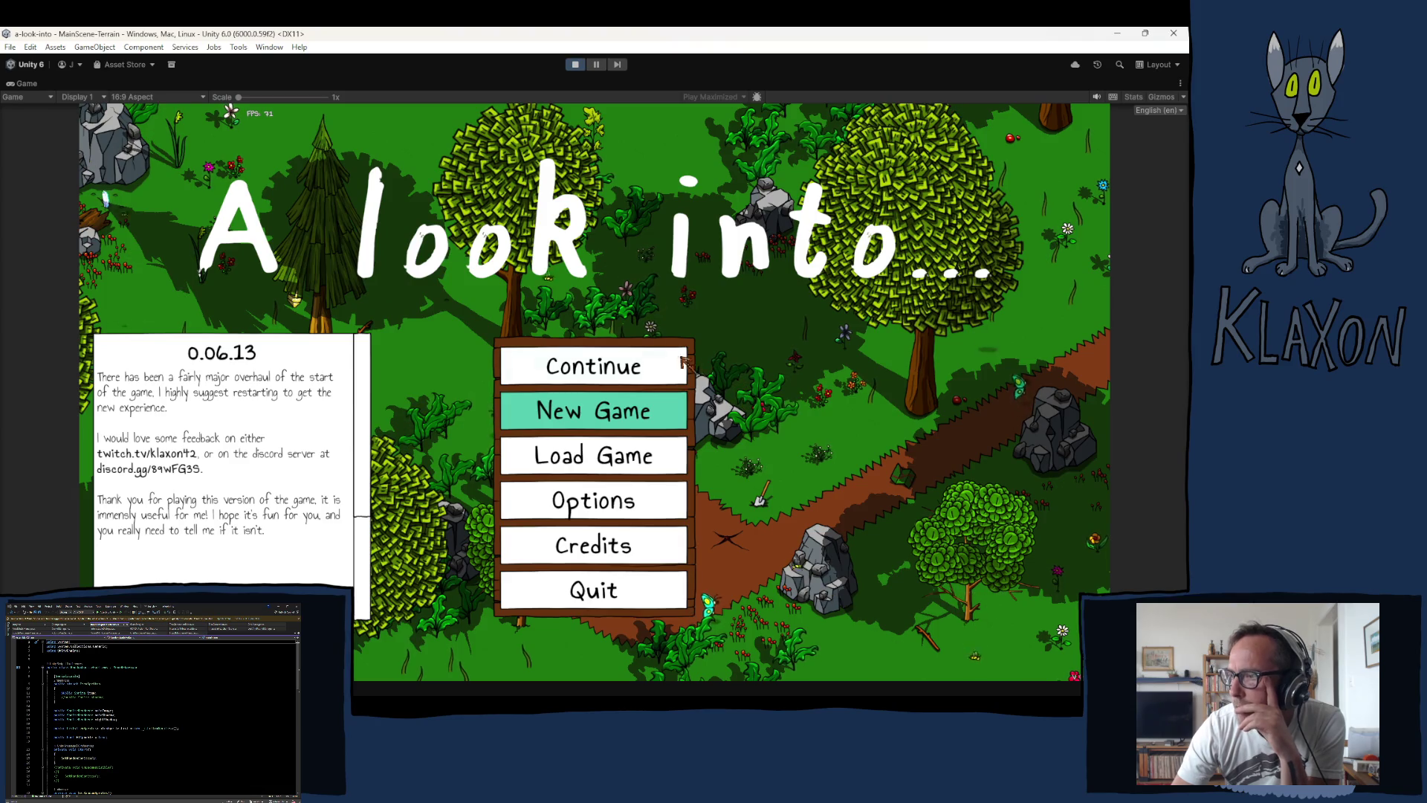
Step: Exit play mode after the title menu loads, returning to the terrain scene
left_click(575, 65)
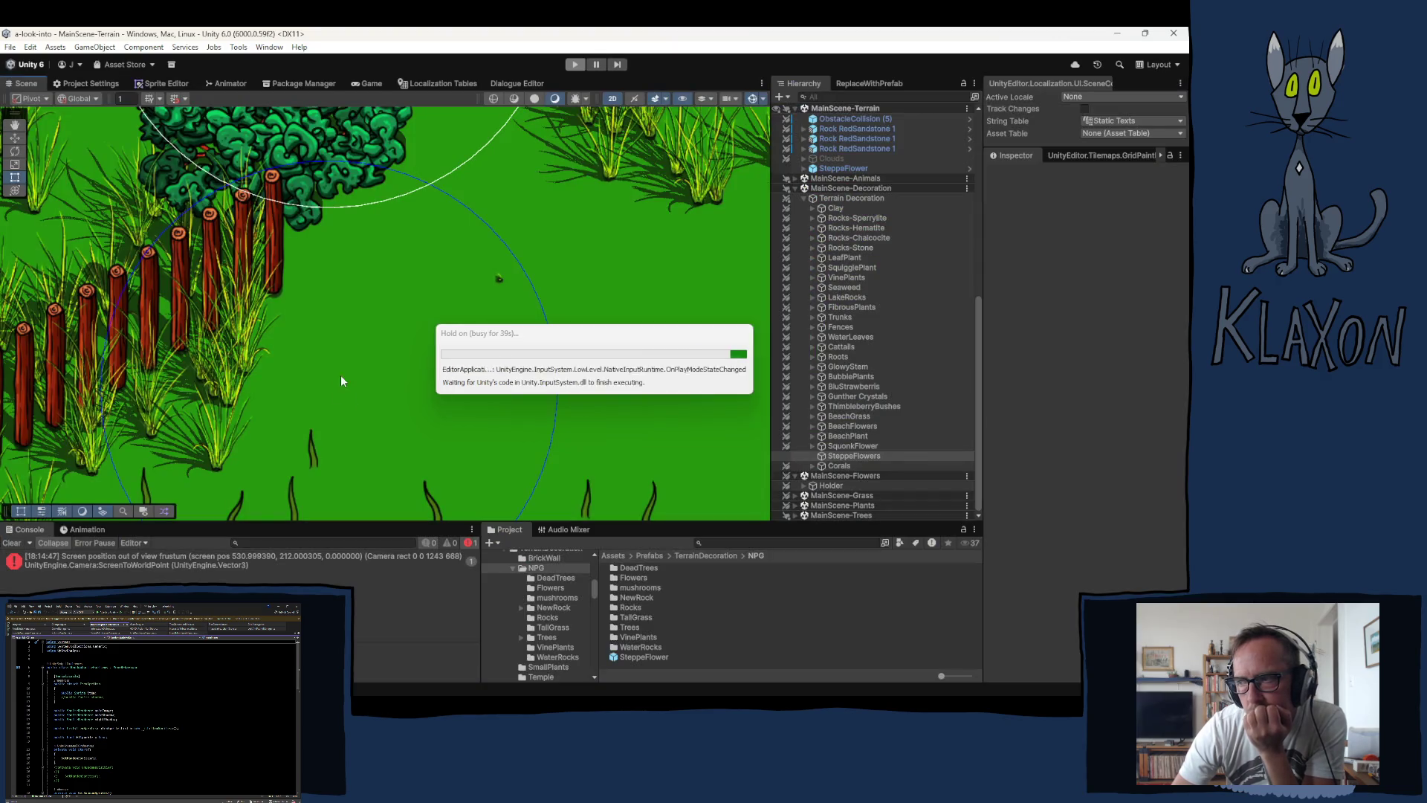
right_click(340, 385)
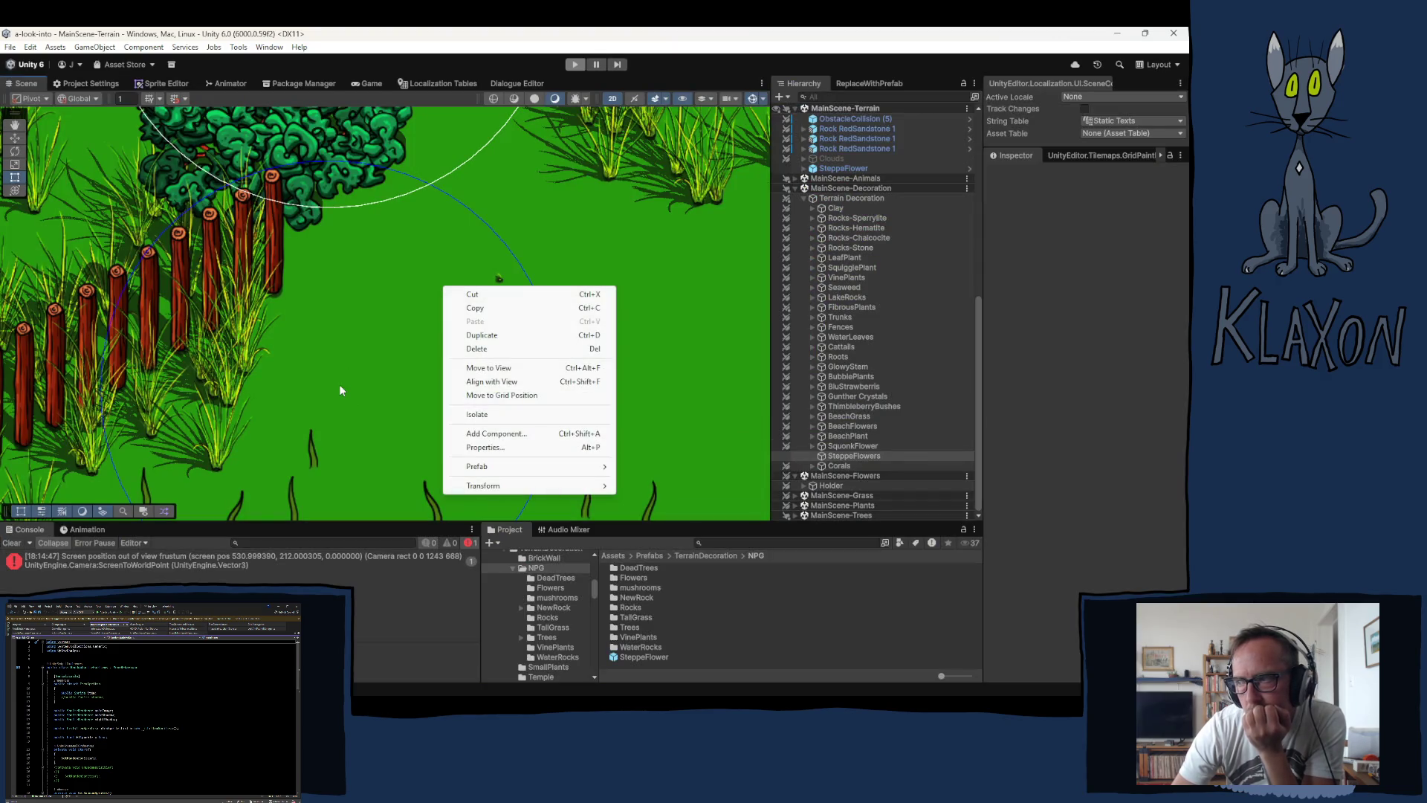
Step: Dismiss the scene context menu, zoom out and pan across the grassy steppe terrain
left_click(335, 304)
right_click(336, 300)
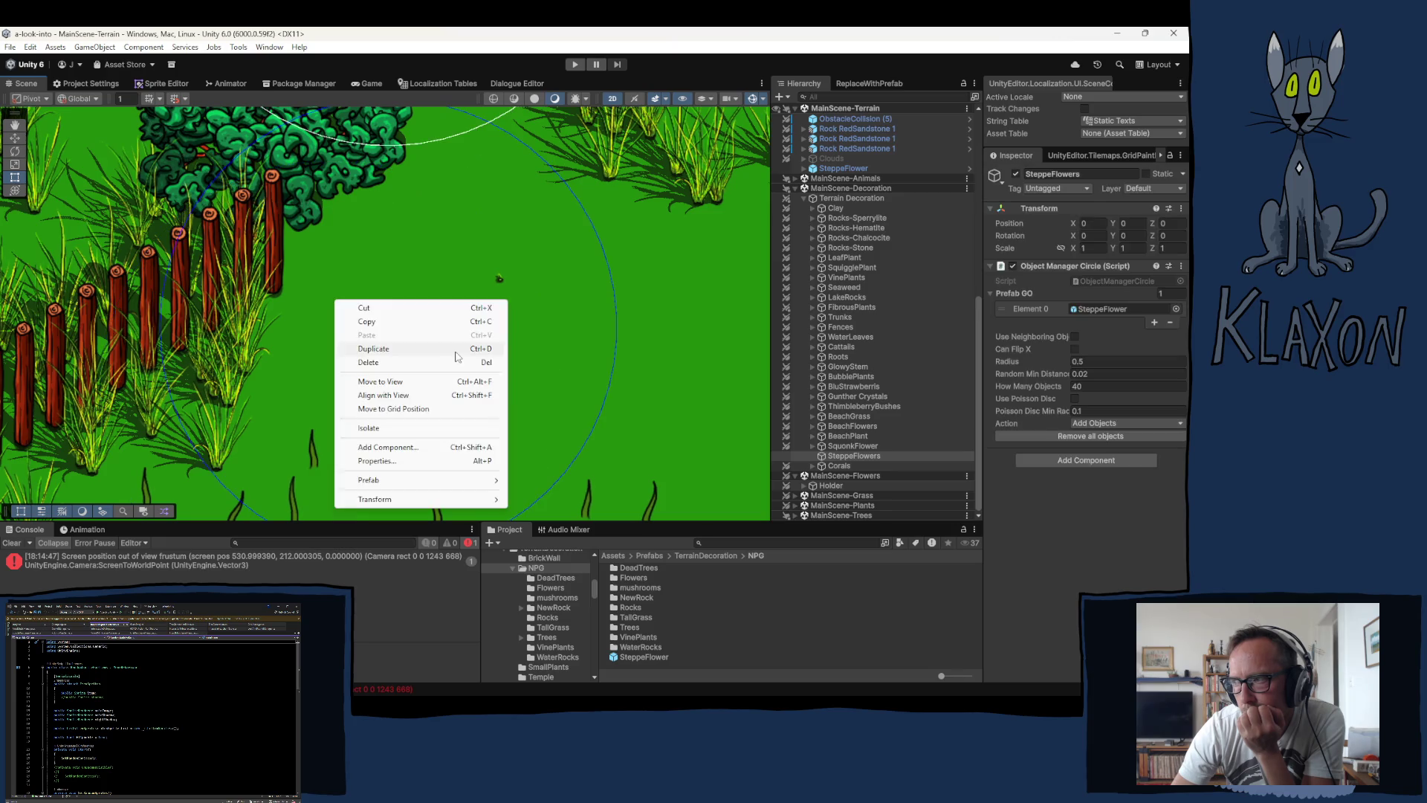
left_click(402, 254)
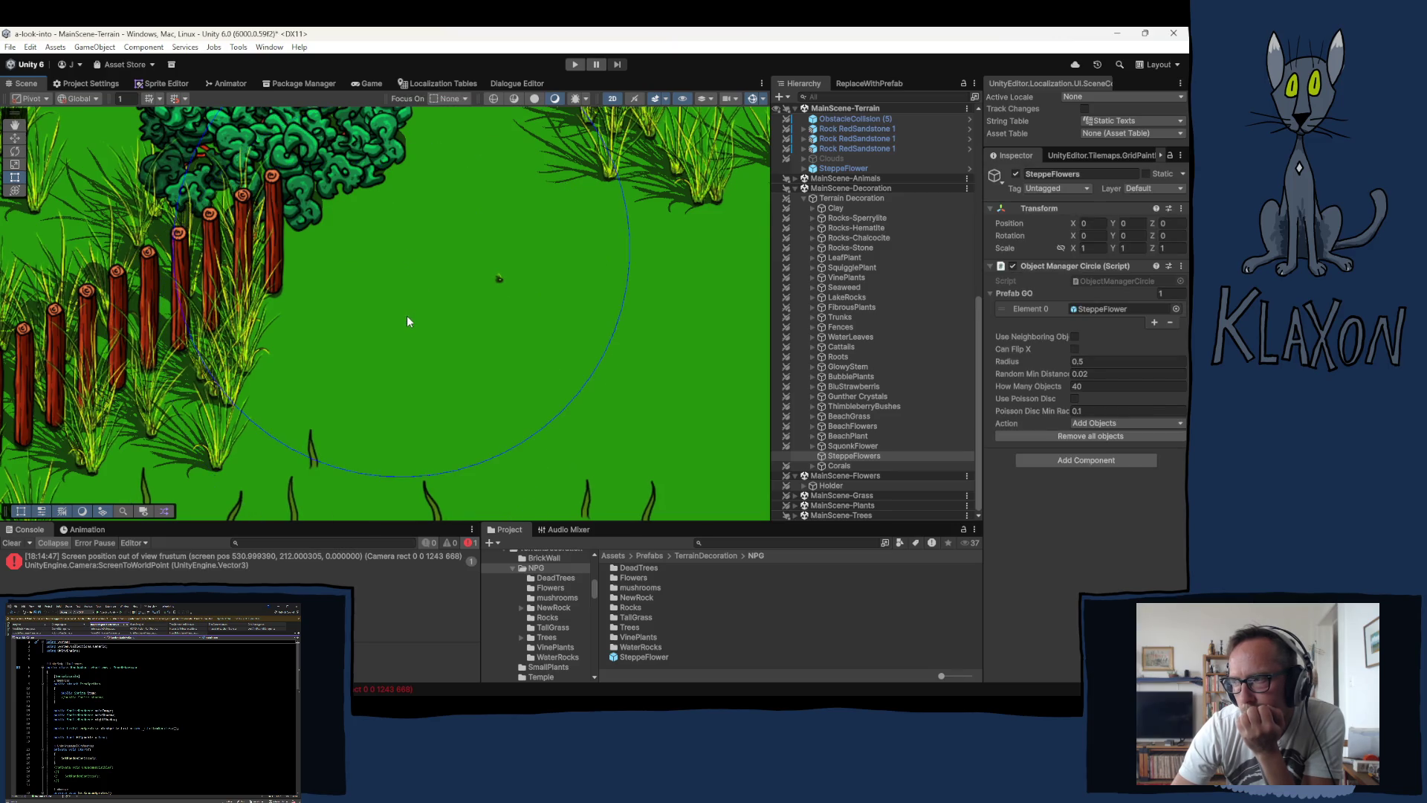
scroll(407, 315, "down", 6)
scroll(417, 328, "down", 1)
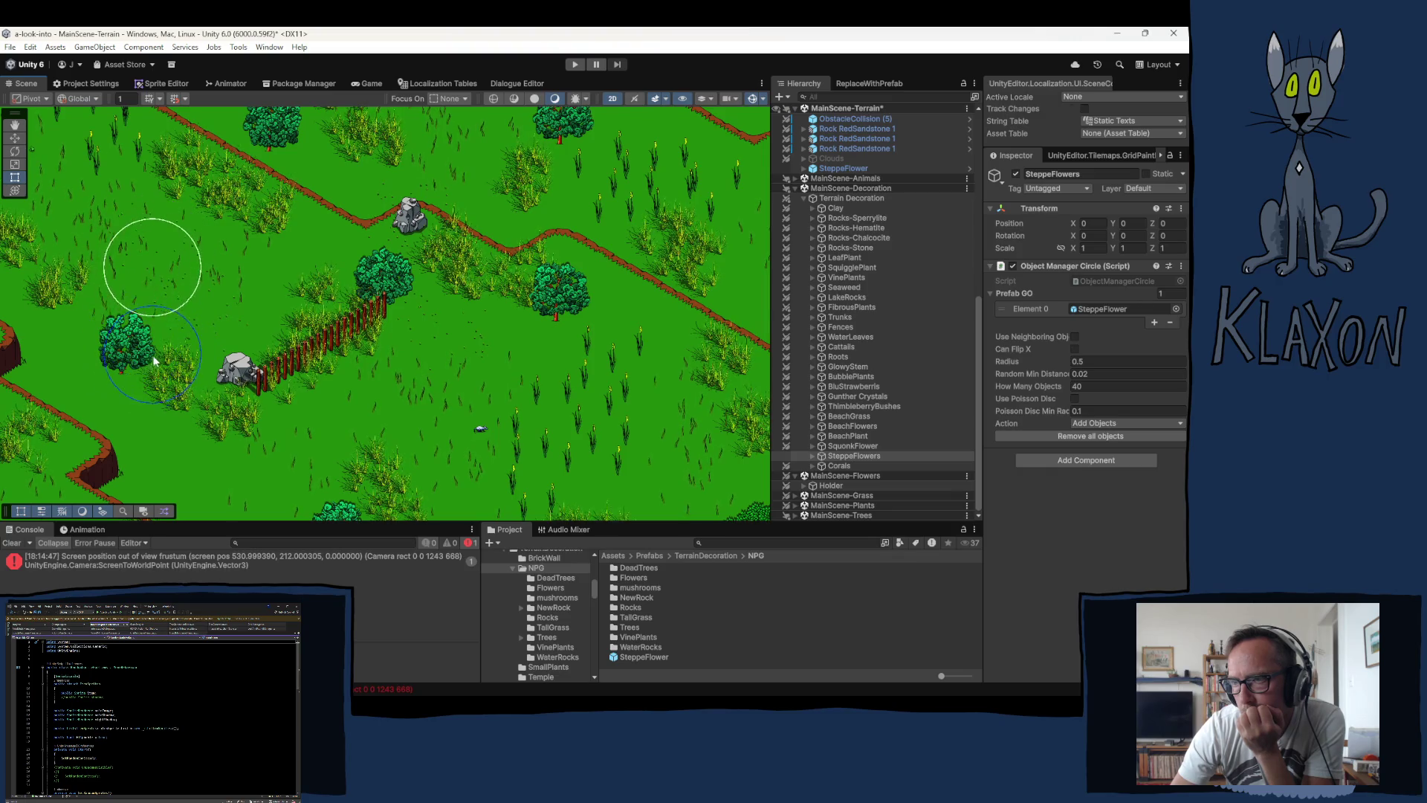
mouse_move(153, 342)
left_mouse_down()
mouse_move(346, 417)
mouse_move(378, 453)
mouse_move(416, 363)
mouse_move(204, 399)
mouse_move(191, 368)
mouse_move(399, 342)
mouse_move(351, 318)
mouse_move(303, 246)
left_mouse_up()
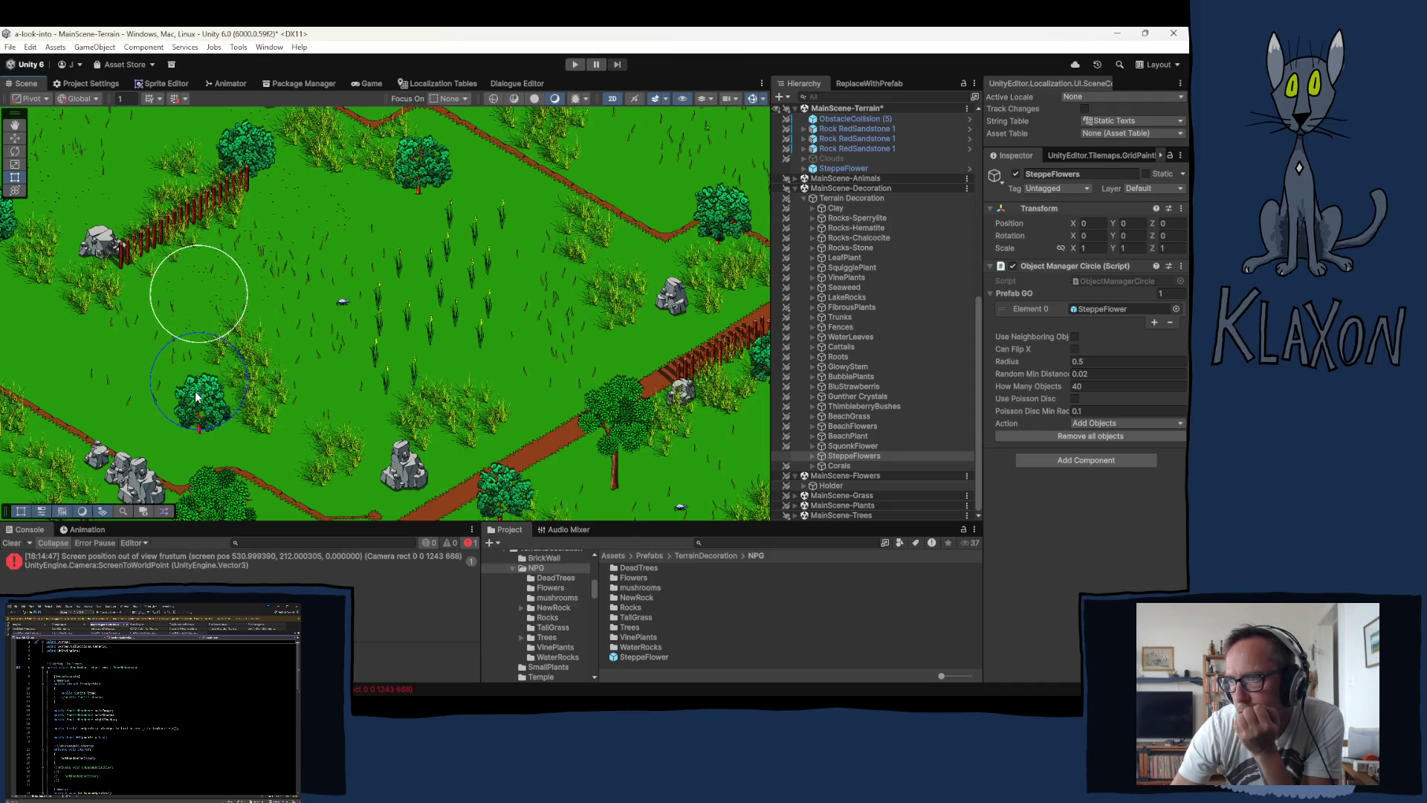
left_click_drag(204, 426, 408, 359)
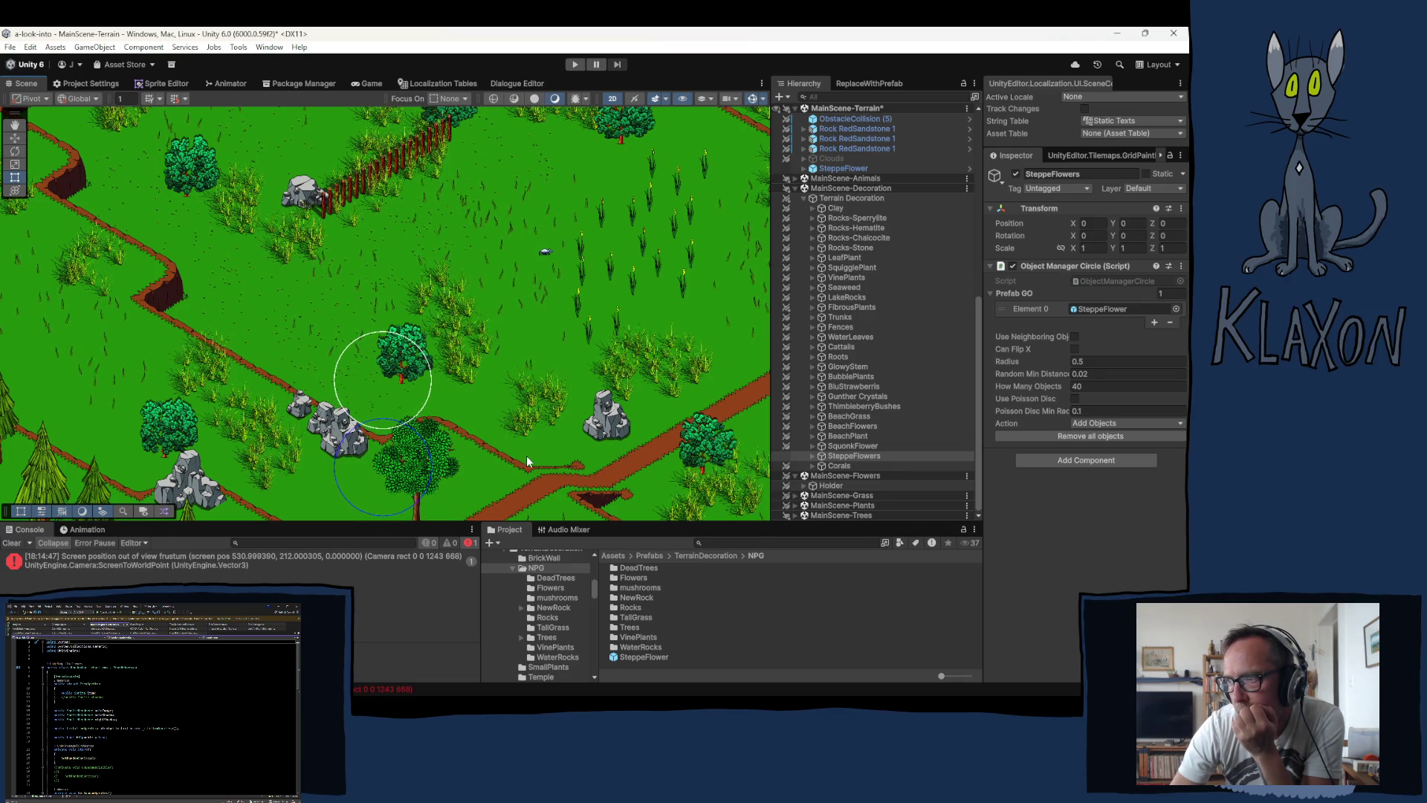
Step: Enter play mode from the toolbar and wait for the 'A look into...' title menu
left_click(576, 66)
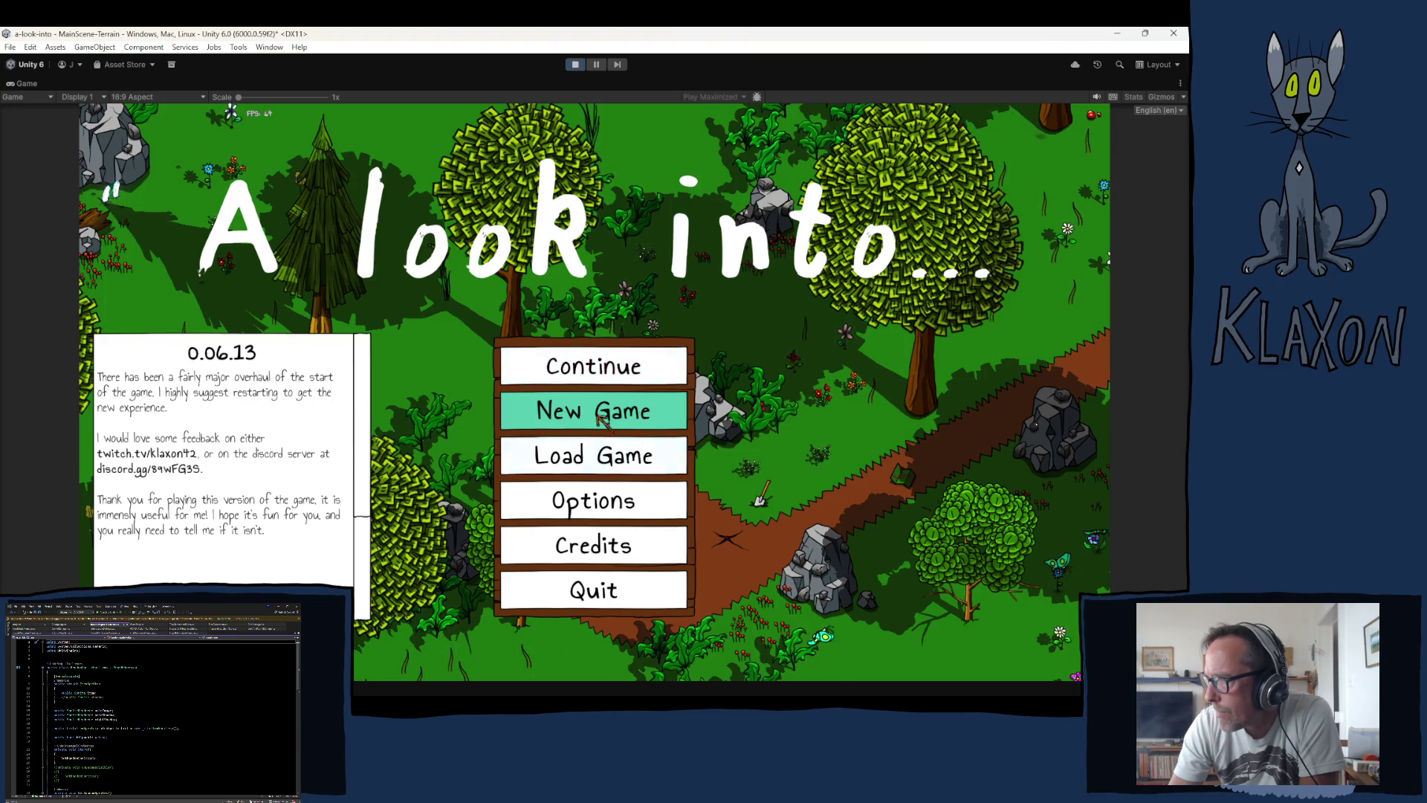
Step: Start a new game and accept a name for the new character
left_click(639, 414)
left_click(587, 484)
type("Soodoot")
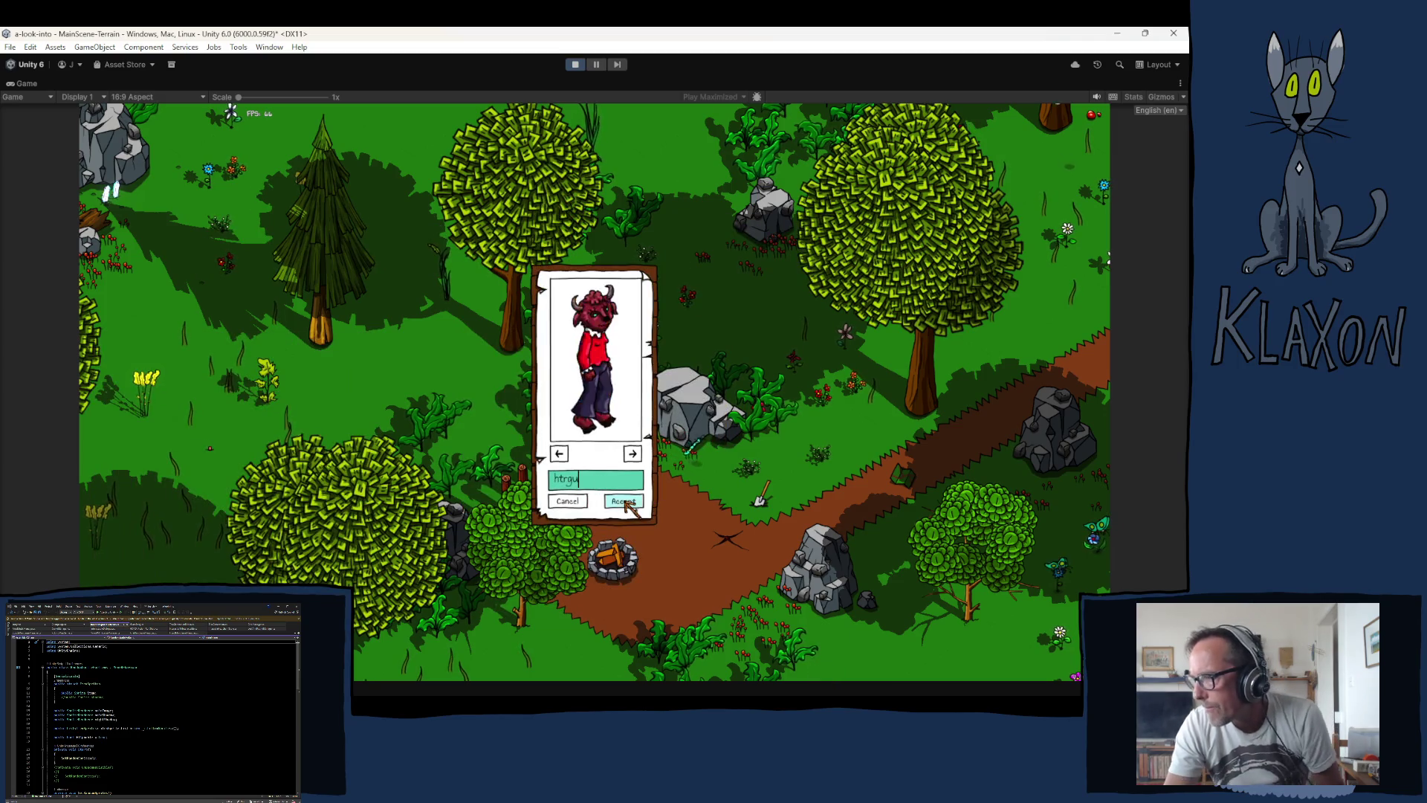
left_click(624, 501)
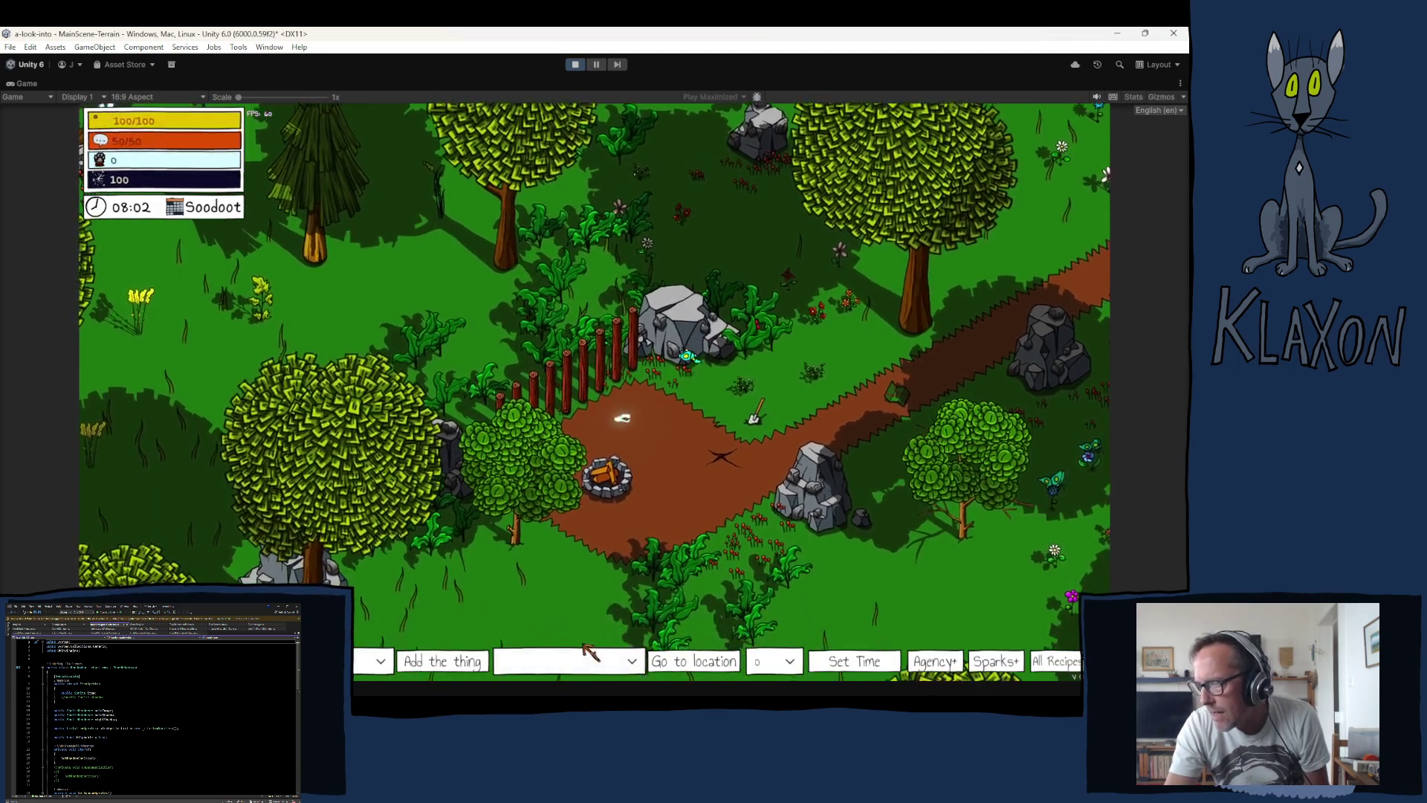
Step: Teleport the character to the Steppe from the Go to location list
left_click(573, 660)
left_click(542, 576)
left_click(695, 661)
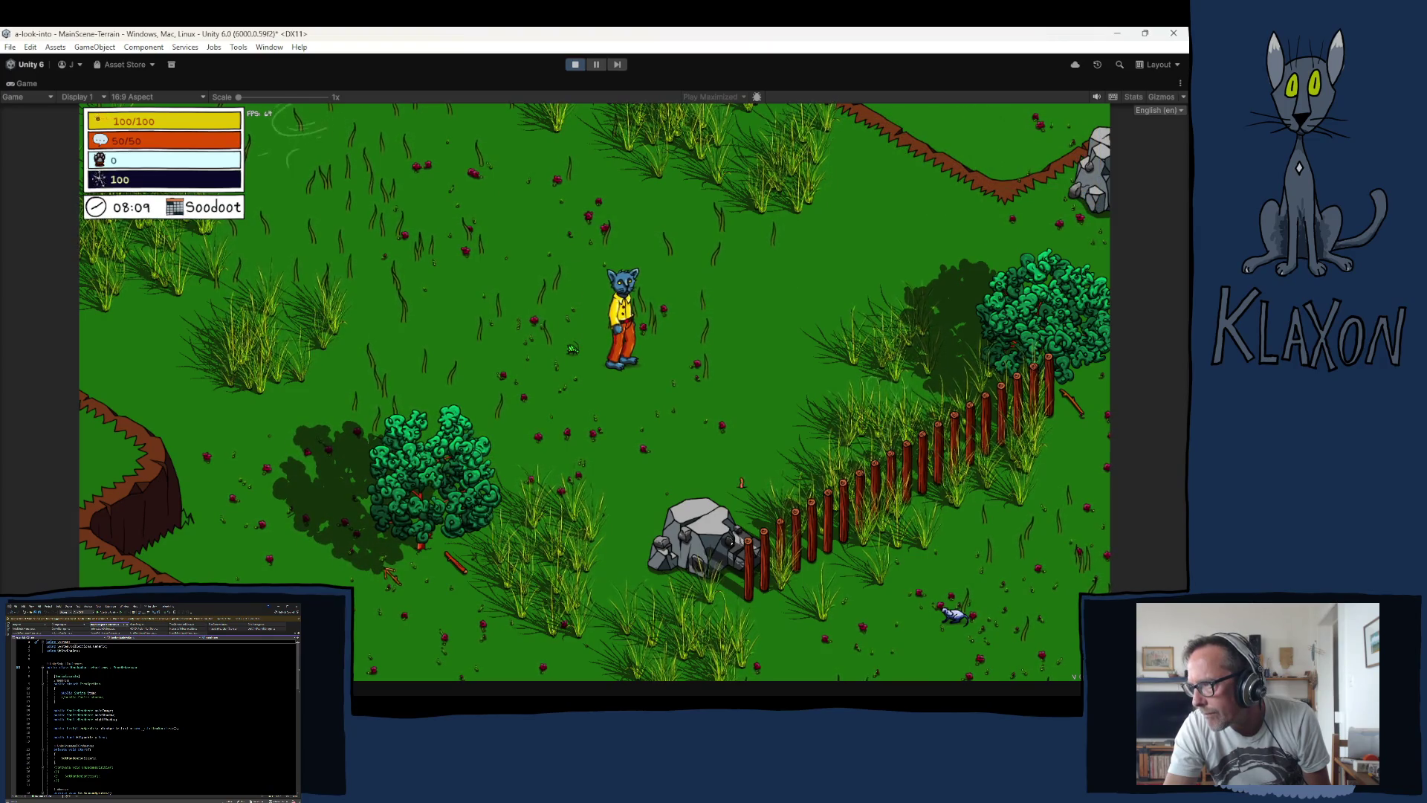
Step: Walk the character through the flowers with S and D, then exit play mode
key("s")
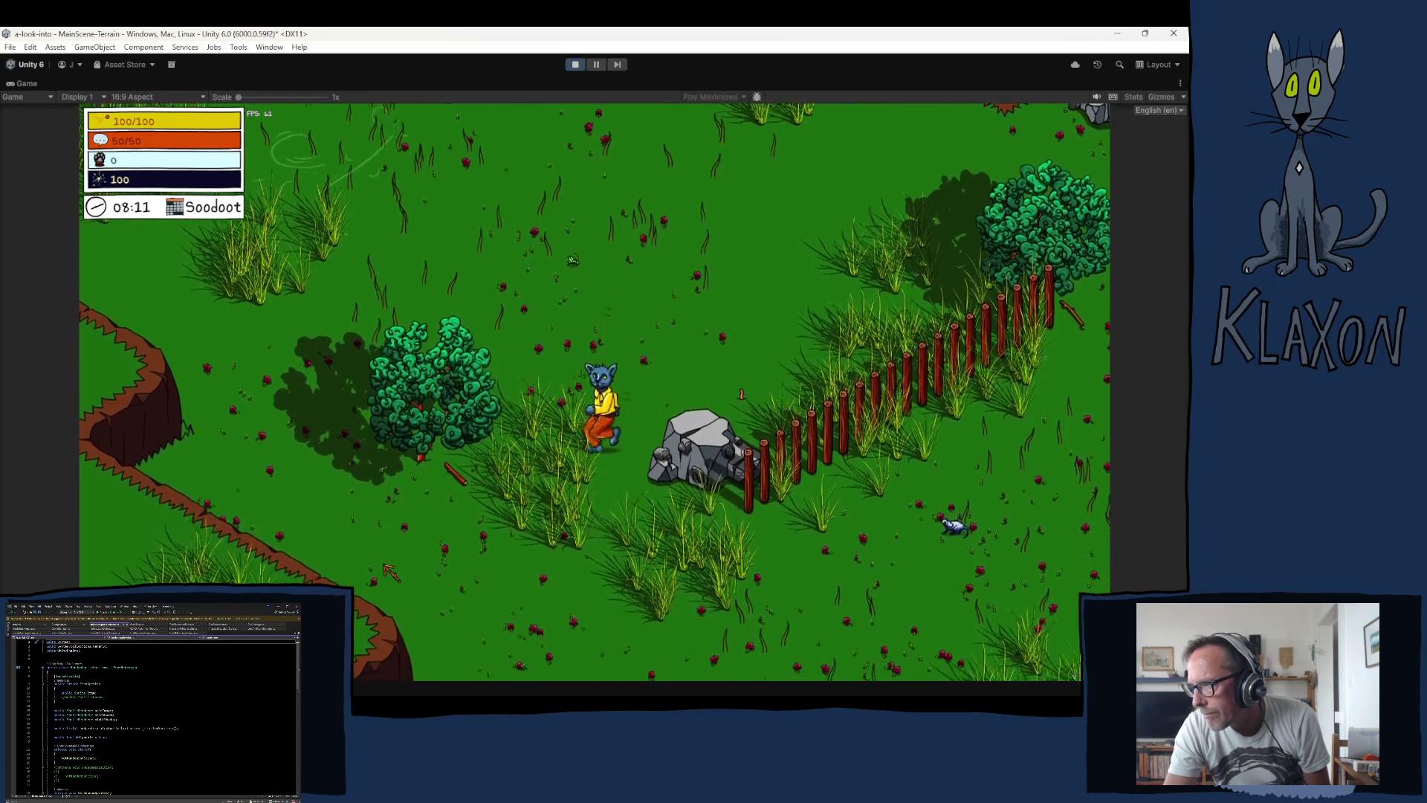
key("d")
key("d")
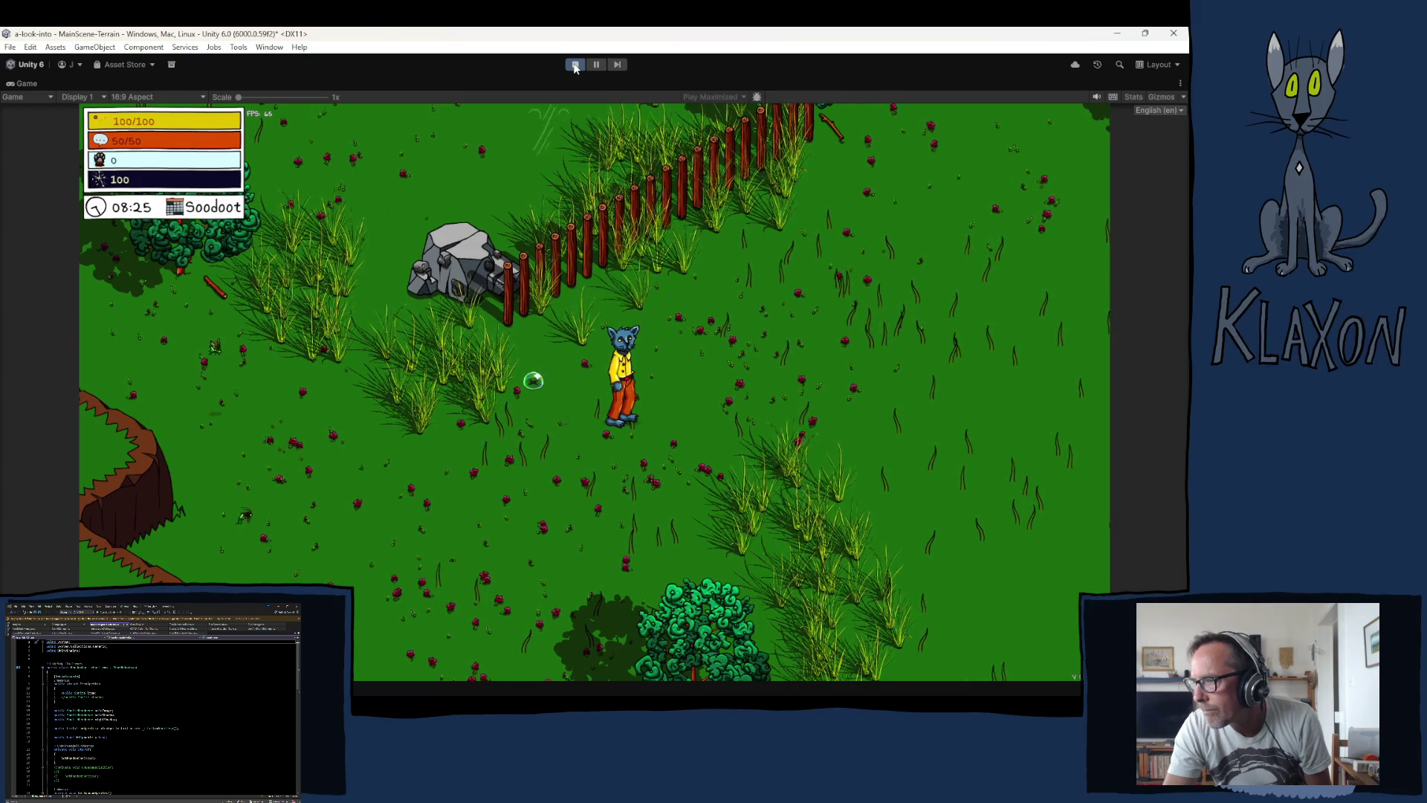
left_click(575, 65)
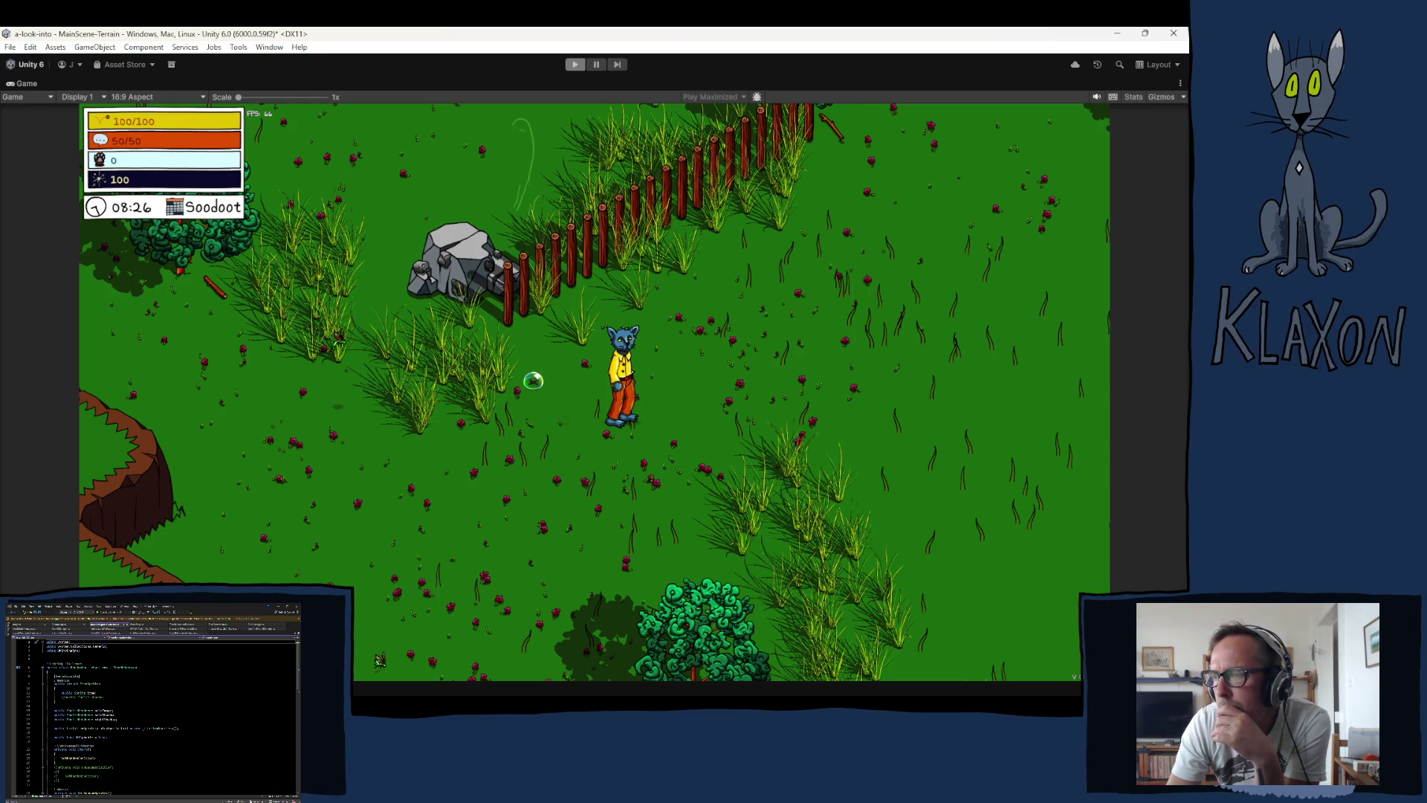
key("ctrl+p")
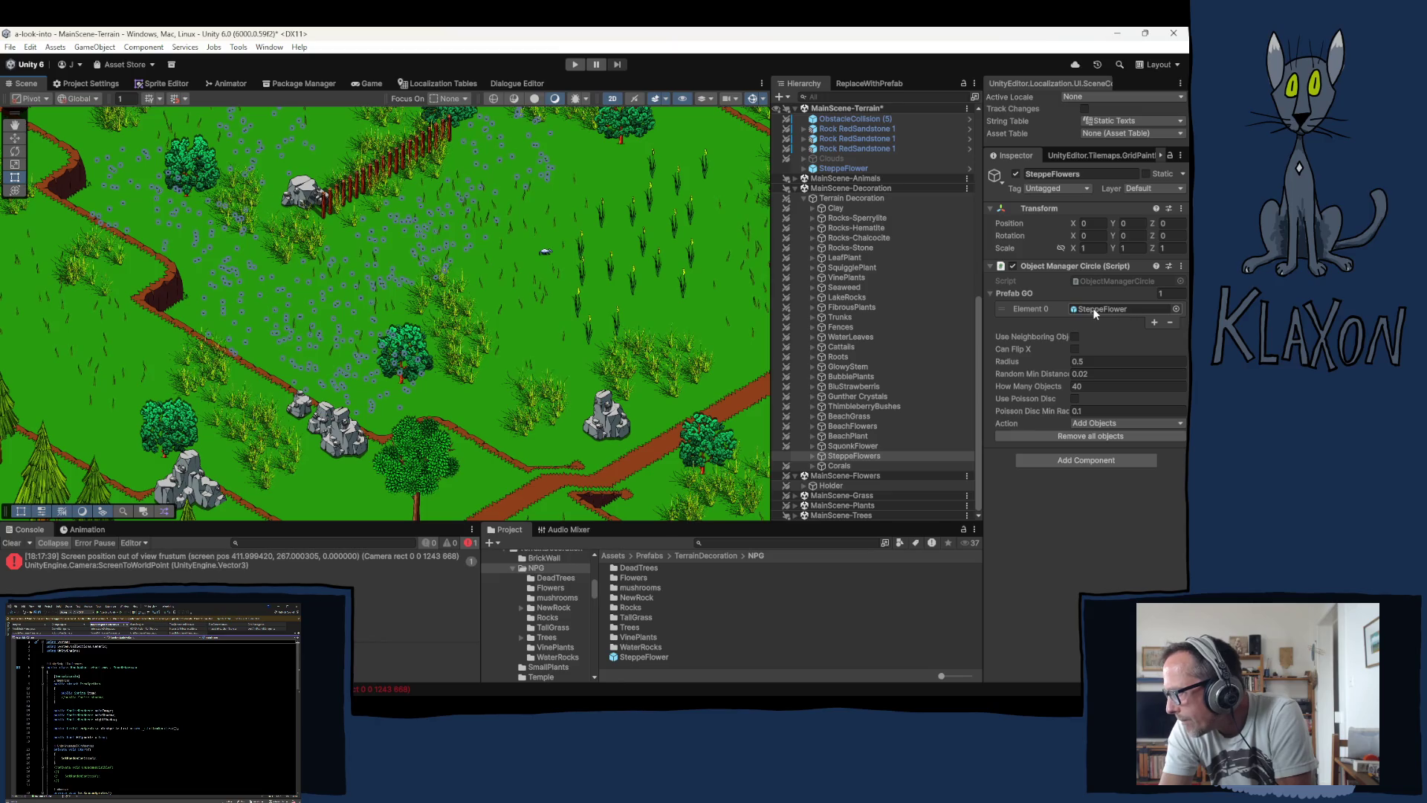
Step: Select the SteppeFlower prefab and resize its item sprites list to 41 entries
left_click(651, 656)
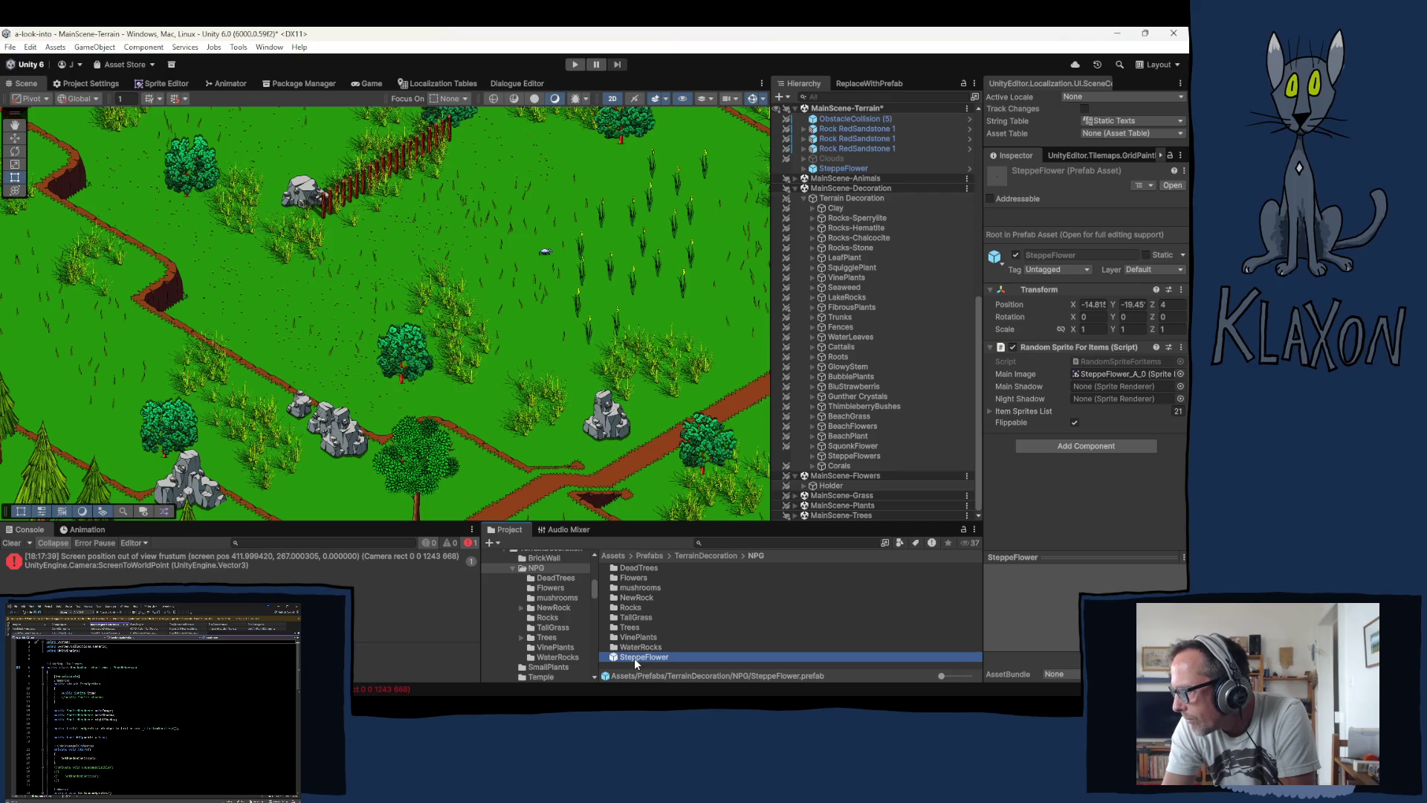
left_click(990, 411)
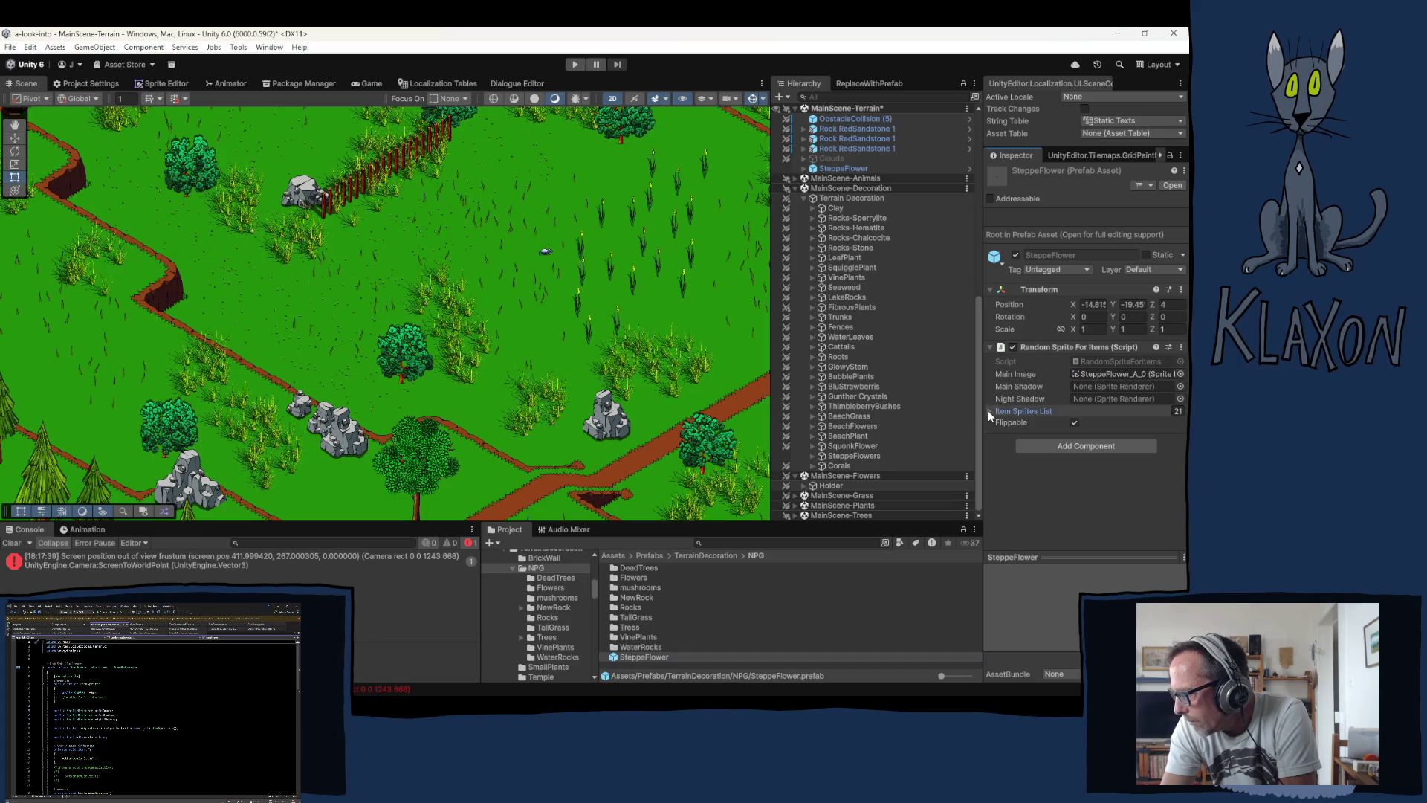
left_click(1105, 443)
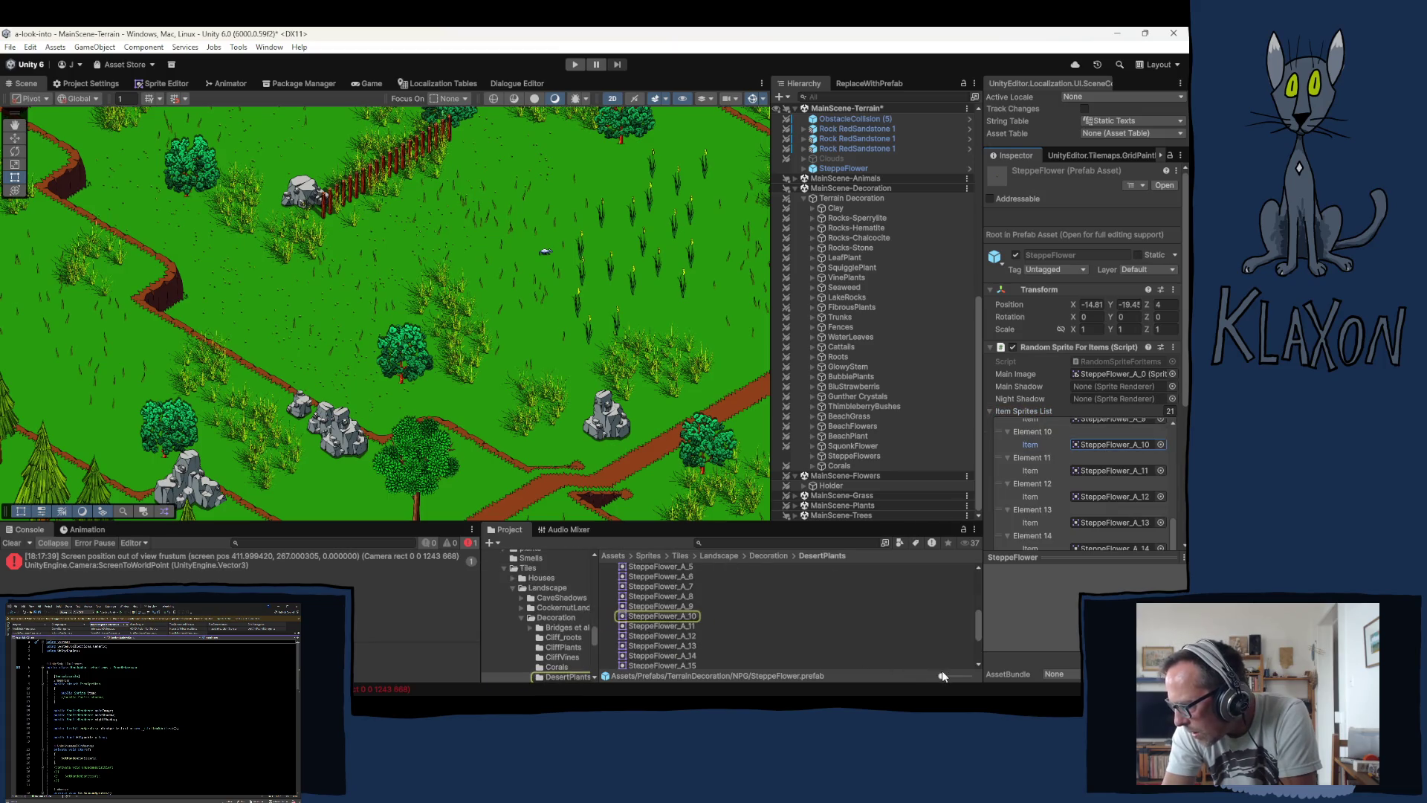
left_click_drag(941, 675, 947, 675)
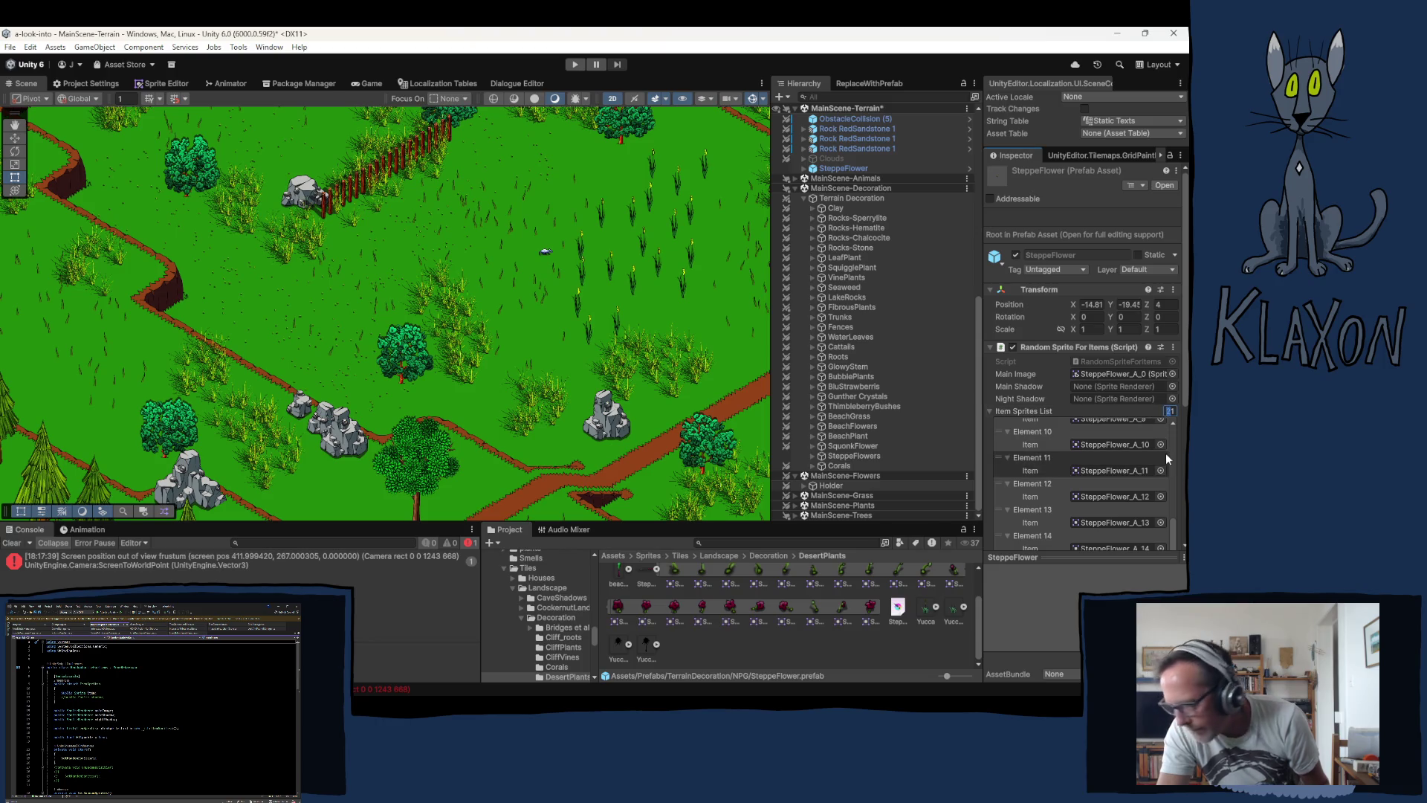
left_click(1170, 411)
type("4")
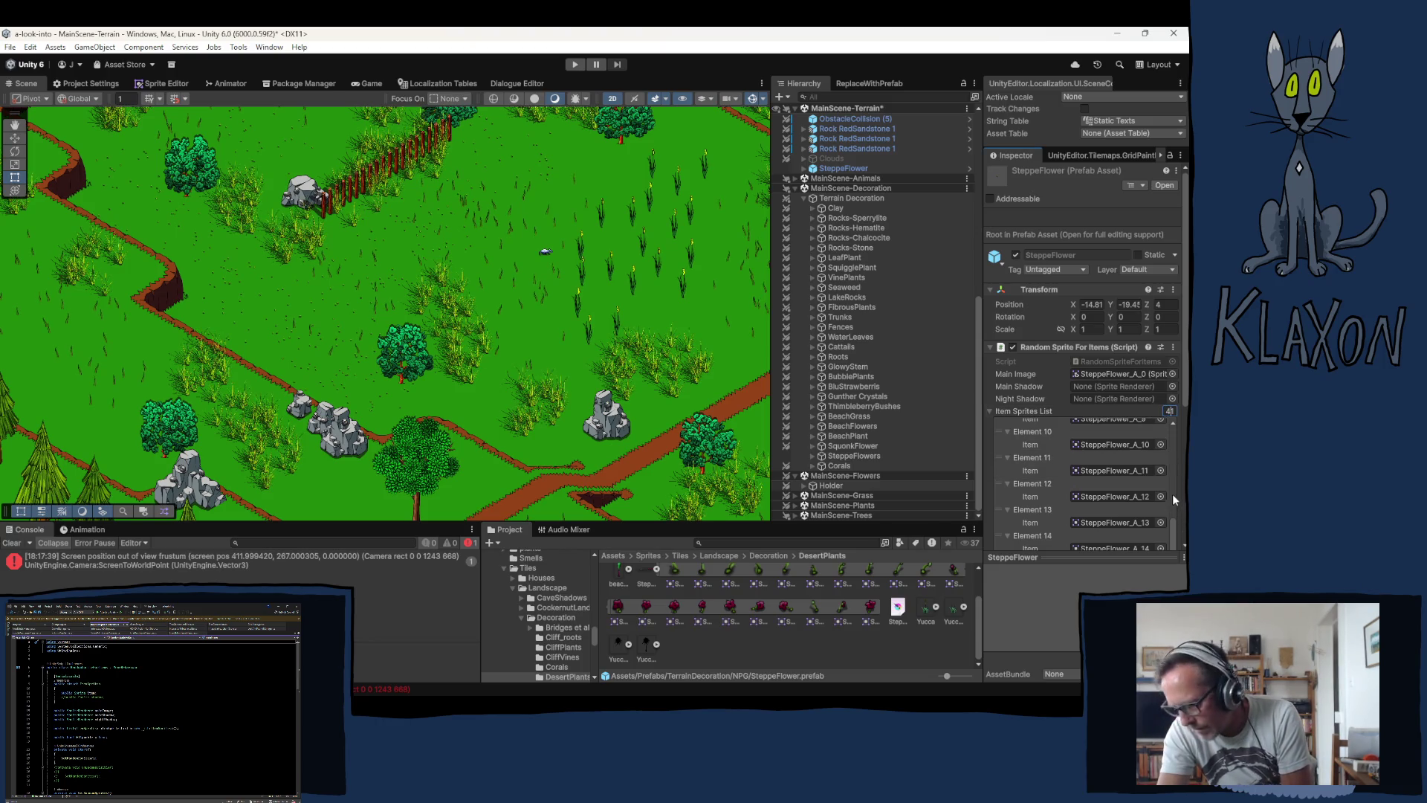
type("1")
key("Return")
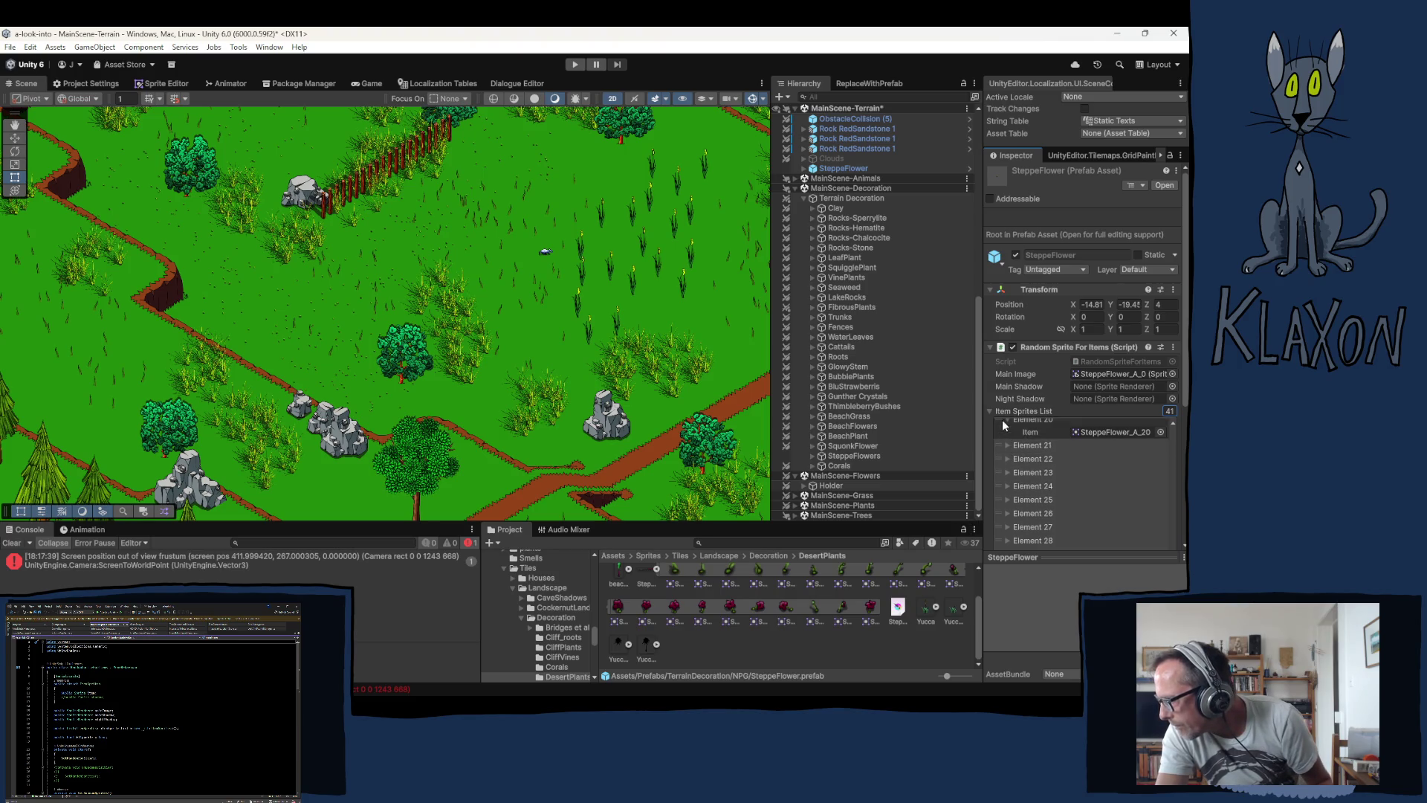
left_click(988, 410)
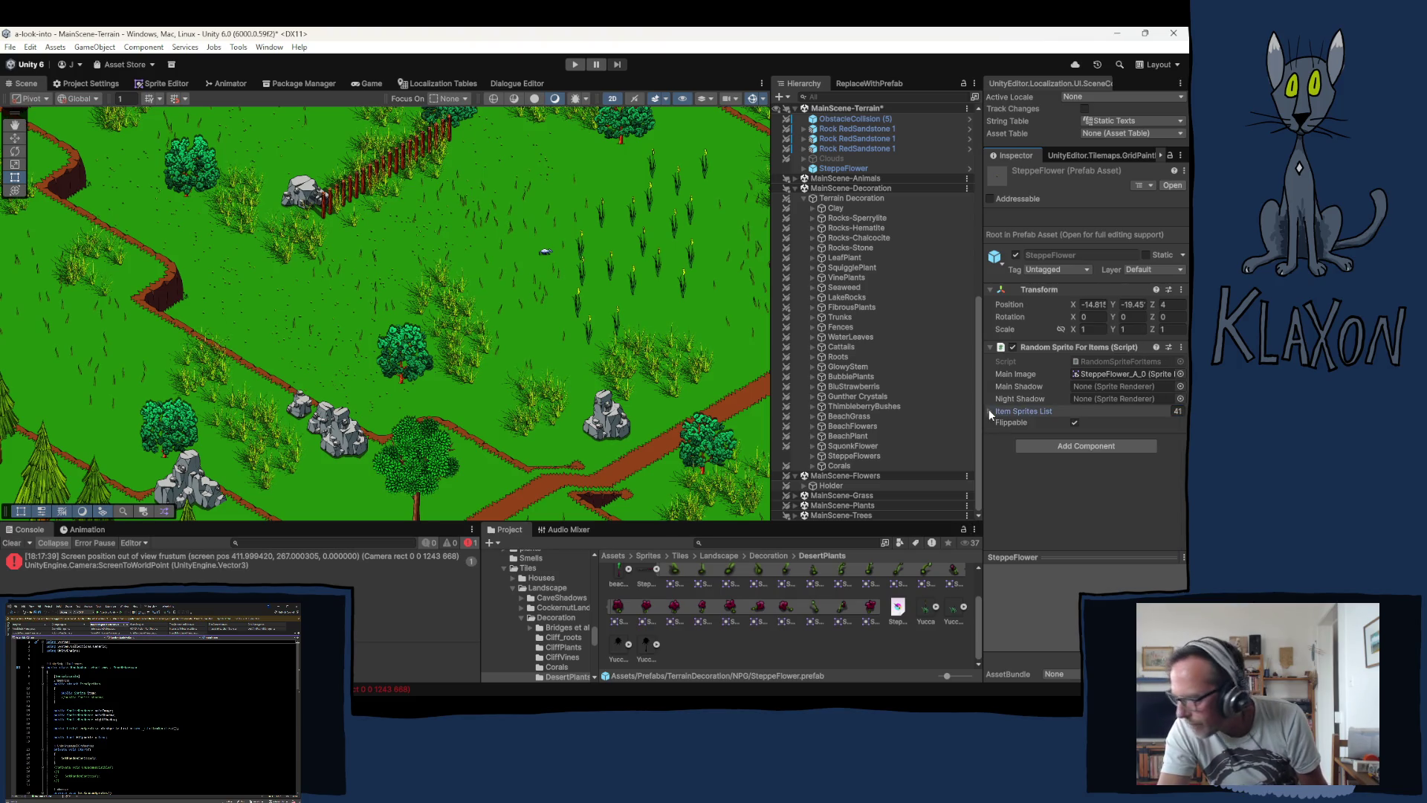
left_click(989, 409)
scroll(1029, 448, "down", 10)
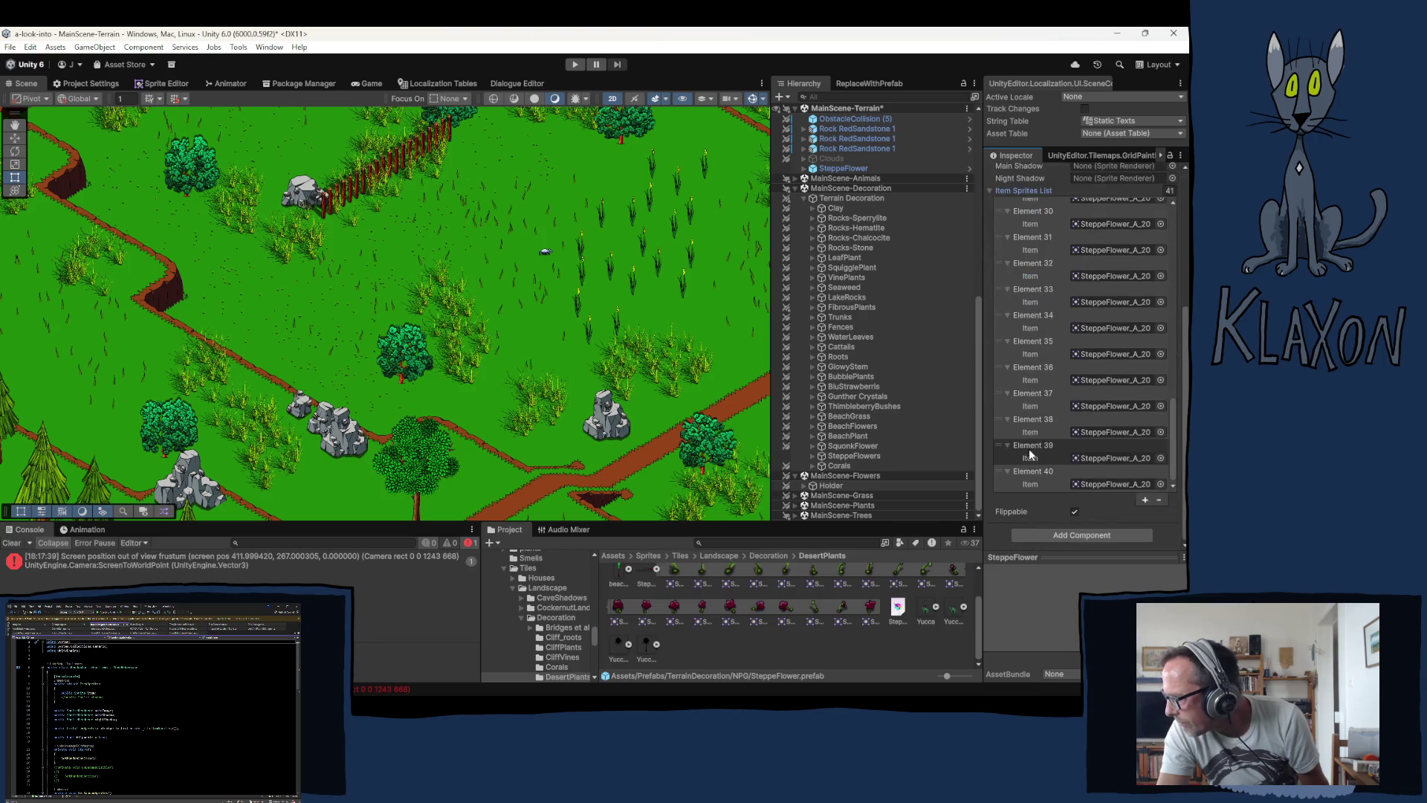
left_click_drag(1028, 448, 1045, 462)
scroll(1046, 461, "up", 5)
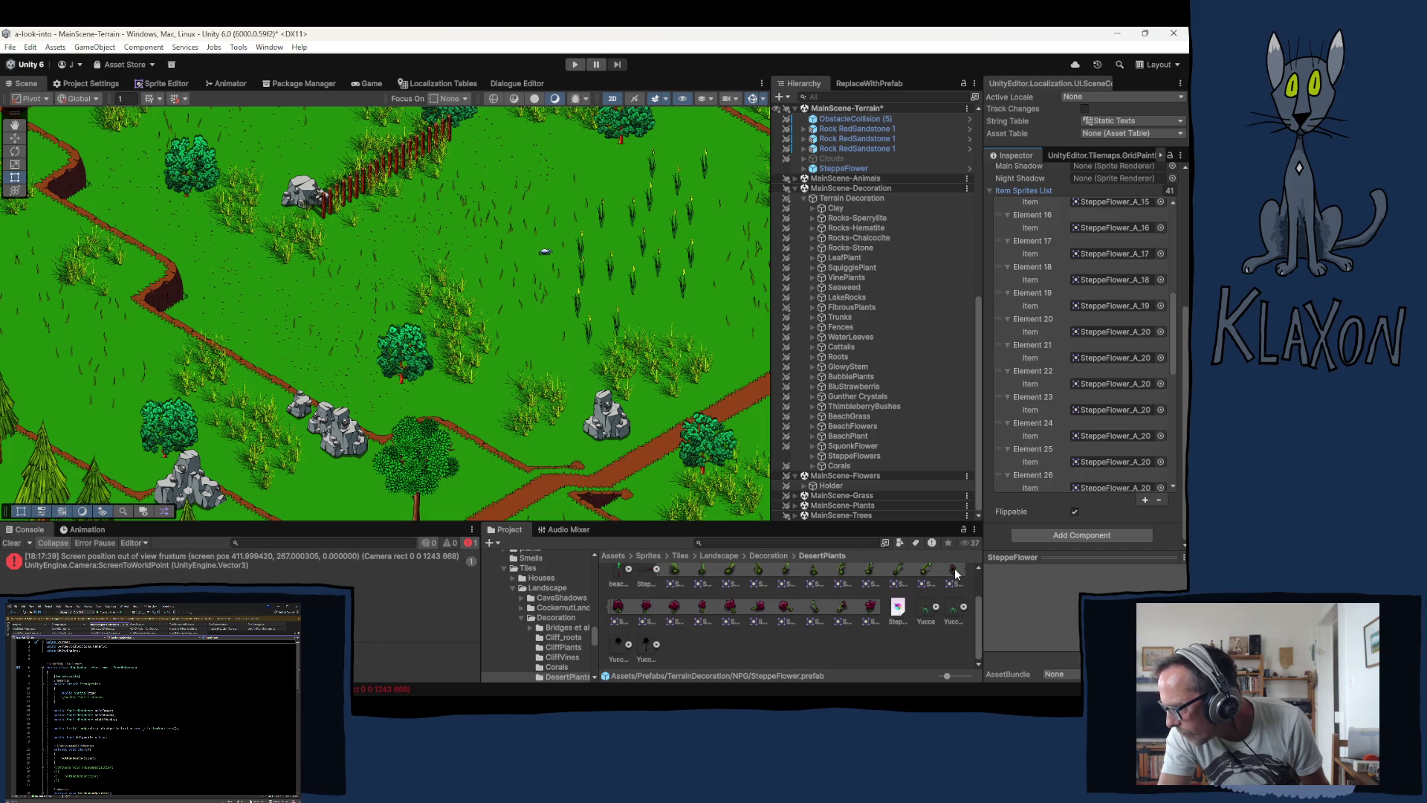
Step: Assign SteppeFlower_A_10 to Elements 21–22 and A_11 to Elements 23–24
mouse_move(954, 573)
left_mouse_down()
mouse_move(1102, 415)
mouse_move(1113, 333)
mouse_move(1113, 359)
mouse_move(1097, 364)
left_mouse_up()
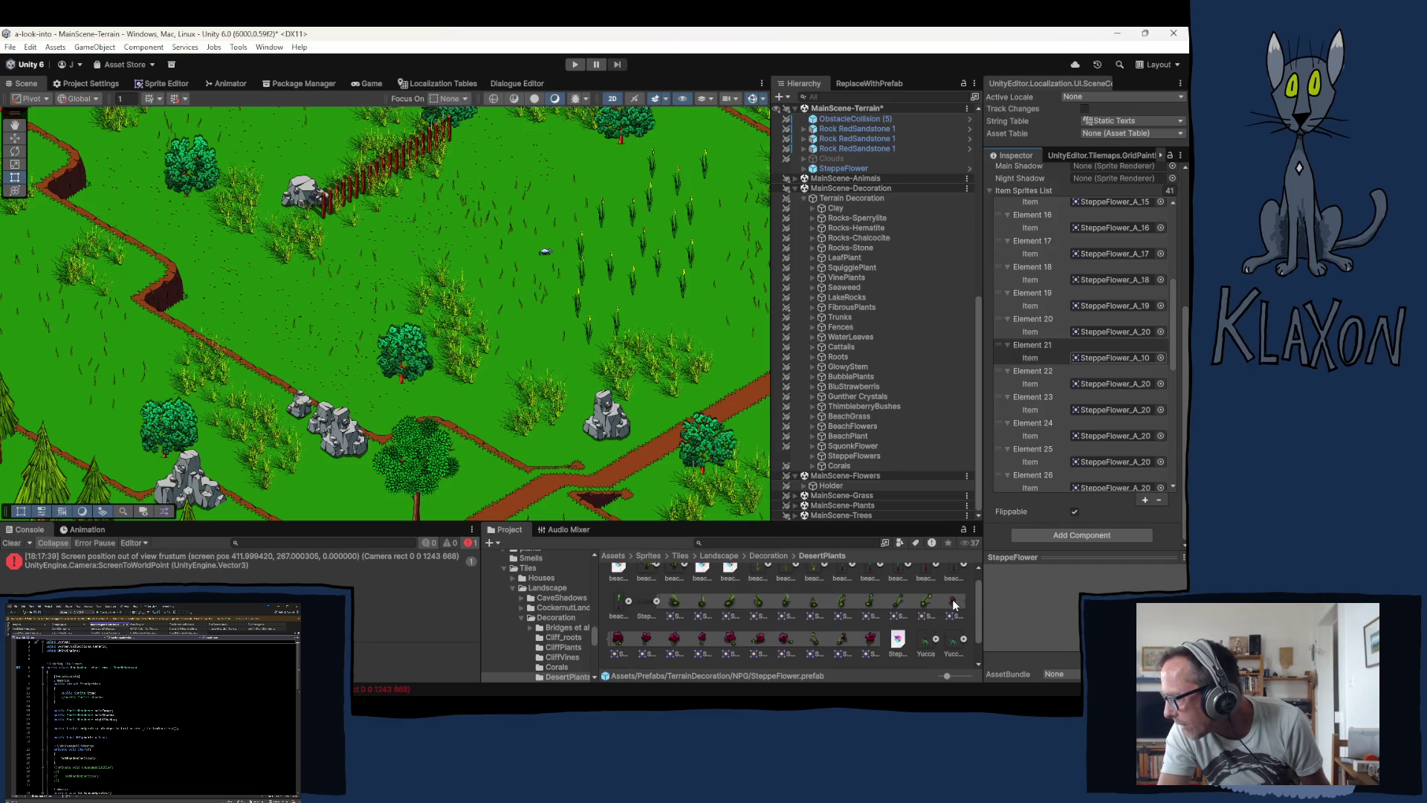
mouse_move(953, 599)
left_mouse_down()
mouse_move(1056, 598)
mouse_move(1105, 389)
left_mouse_up()
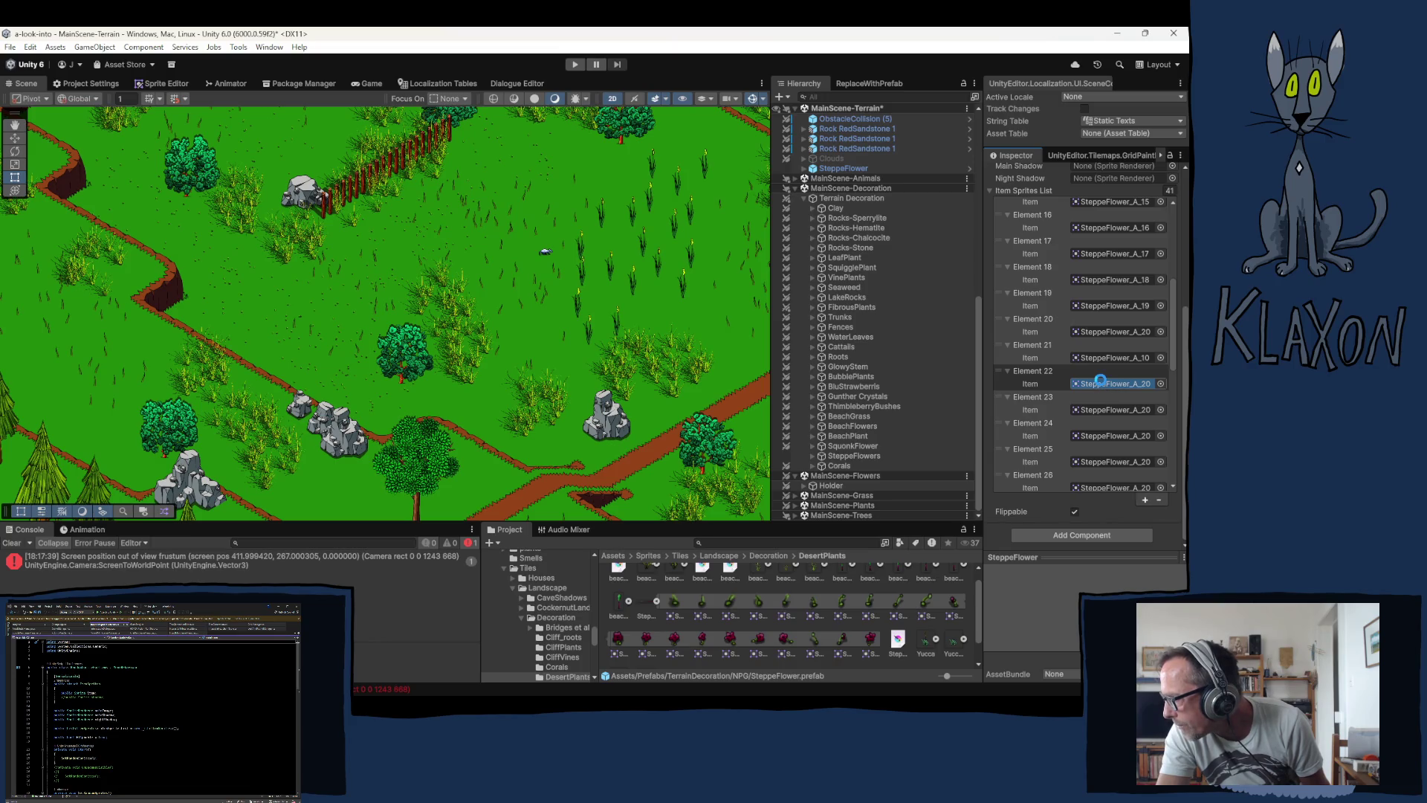
left_click_drag(1103, 385, 1100, 387)
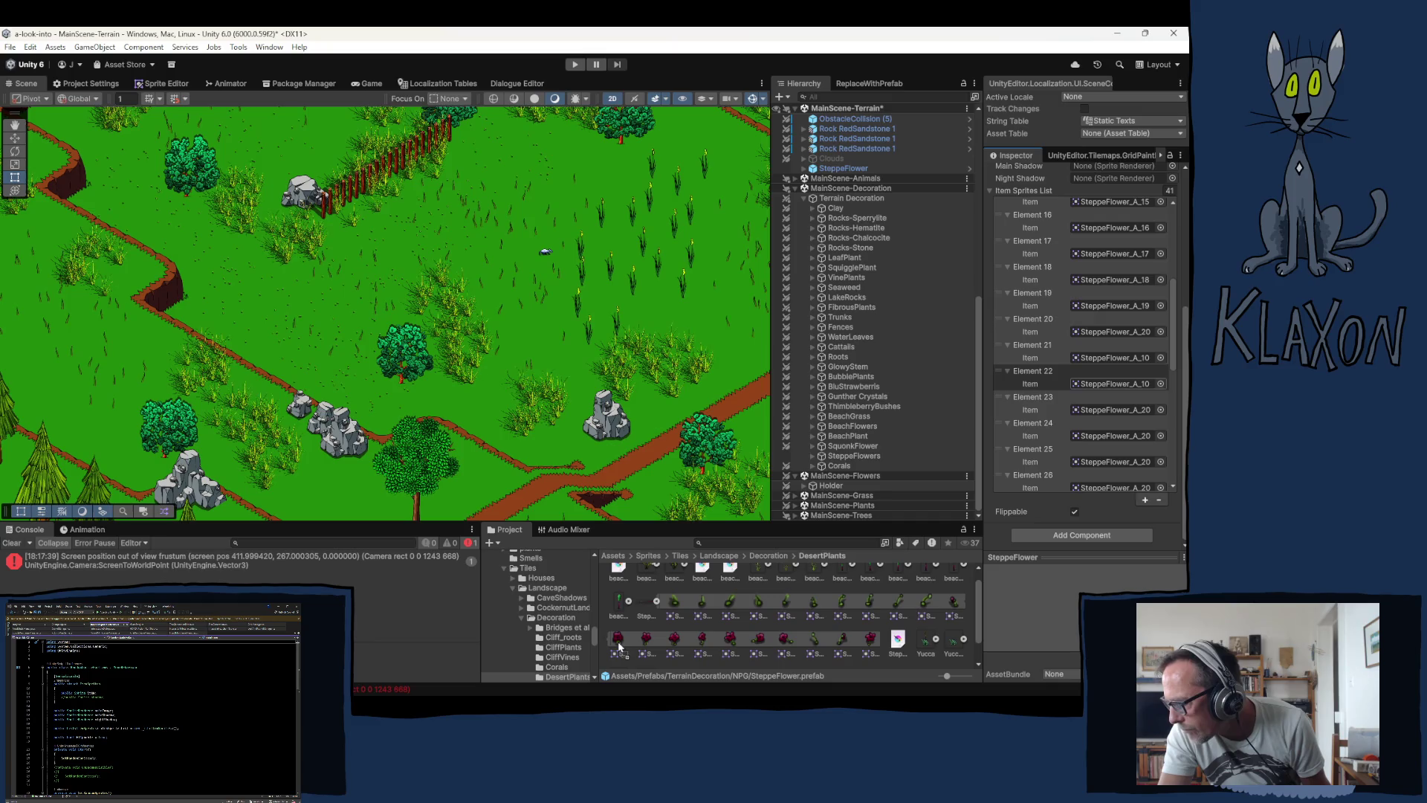
left_click_drag(618, 643, 1091, 416)
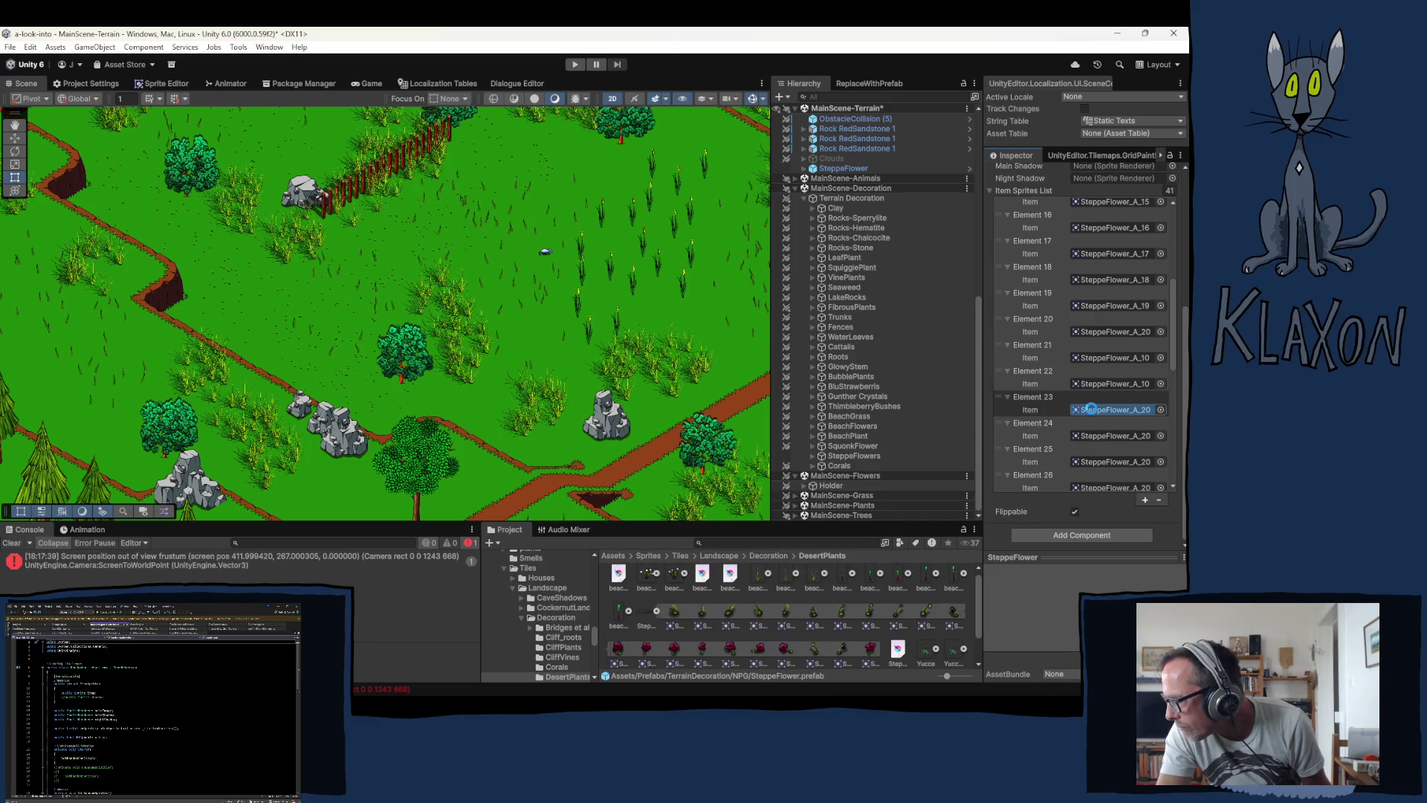
left_click_drag(1092, 409, 1091, 410)
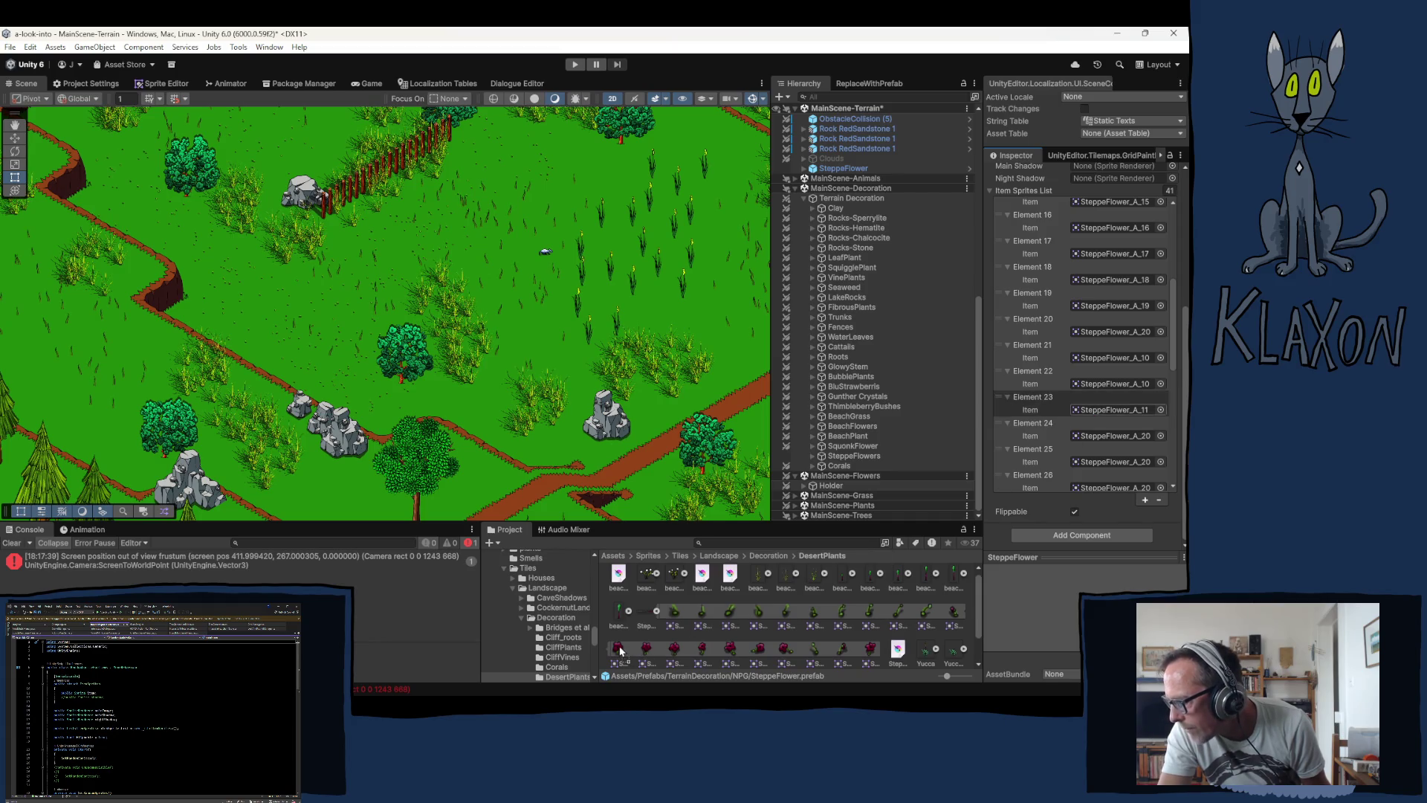
left_click_drag(620, 651, 1091, 435)
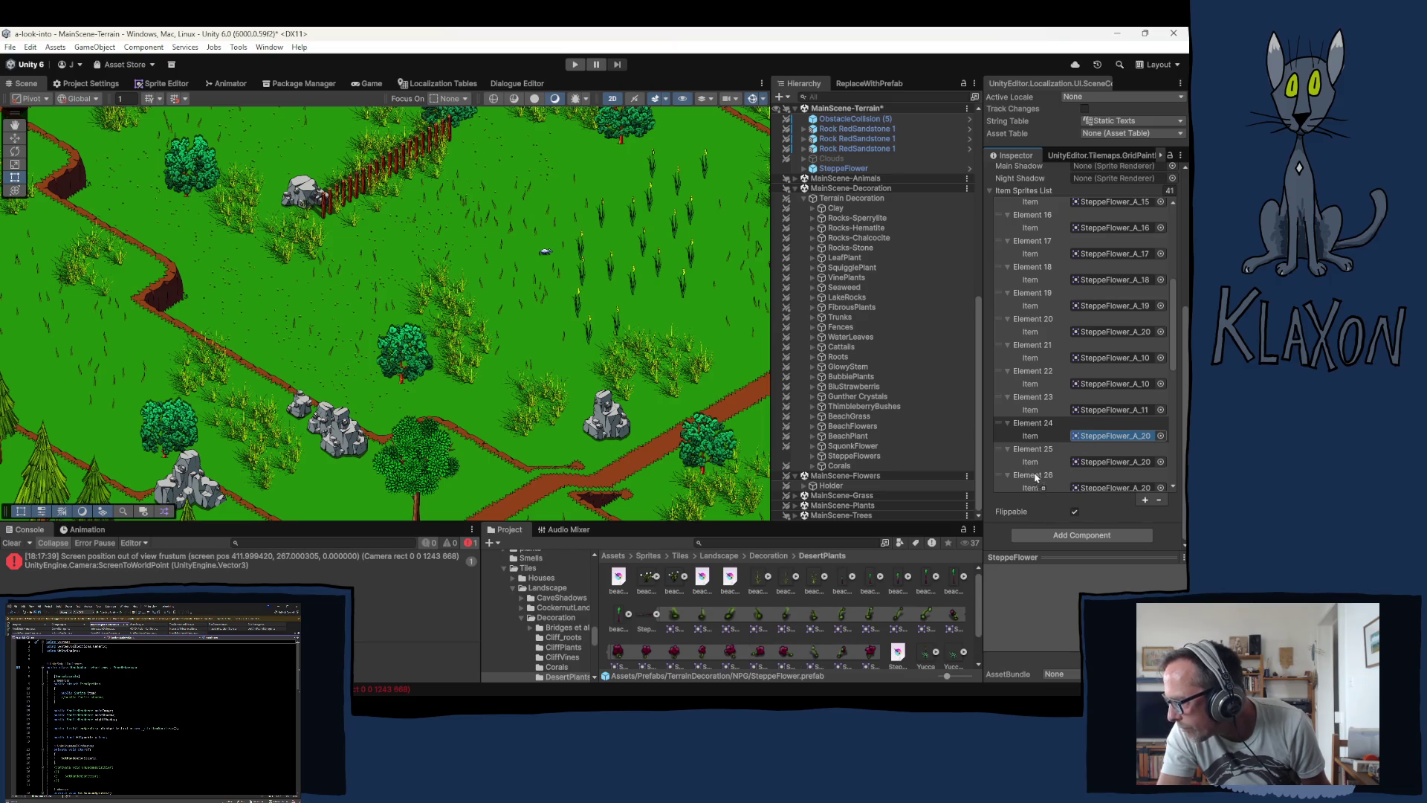
Step: Assign A_12 to Elements 25–26, A_13 to 27–28 and A_14 to 29–30
scroll(1033, 449, "down", 3)
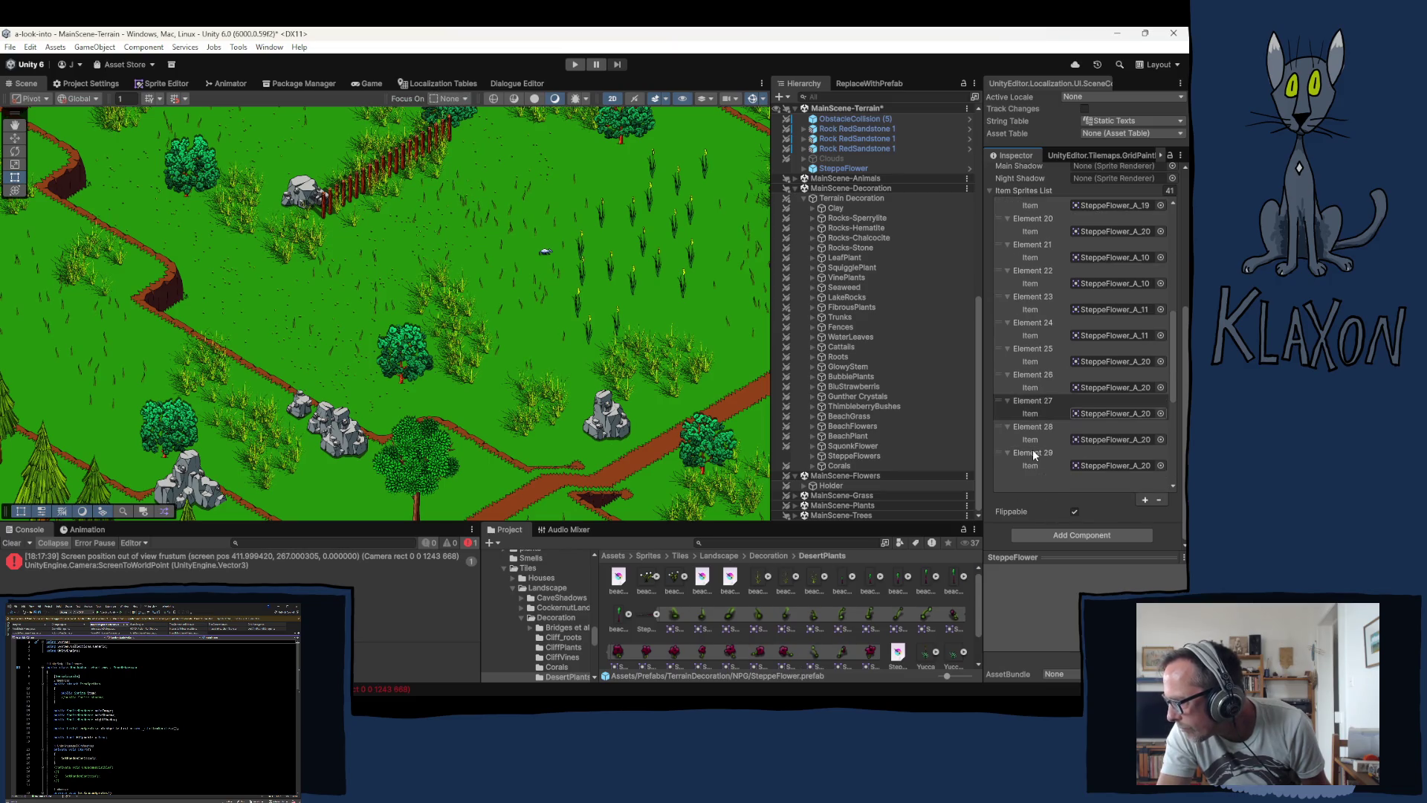
mouse_move(646, 653)
left_mouse_down()
mouse_move(930, 565)
mouse_move(1093, 405)
mouse_move(1086, 344)
mouse_move(1089, 361)
left_mouse_up()
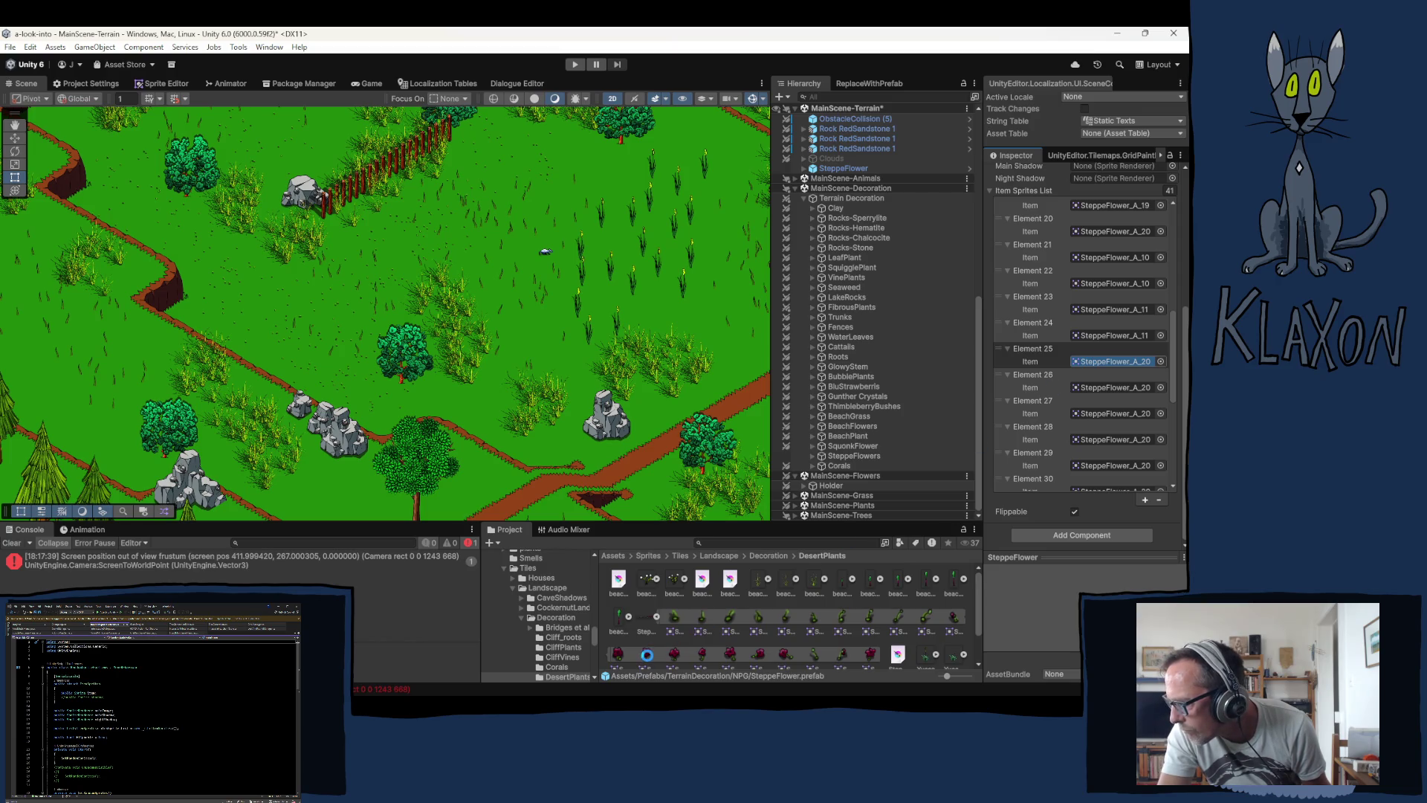
left_click_drag(647, 656, 1093, 361)
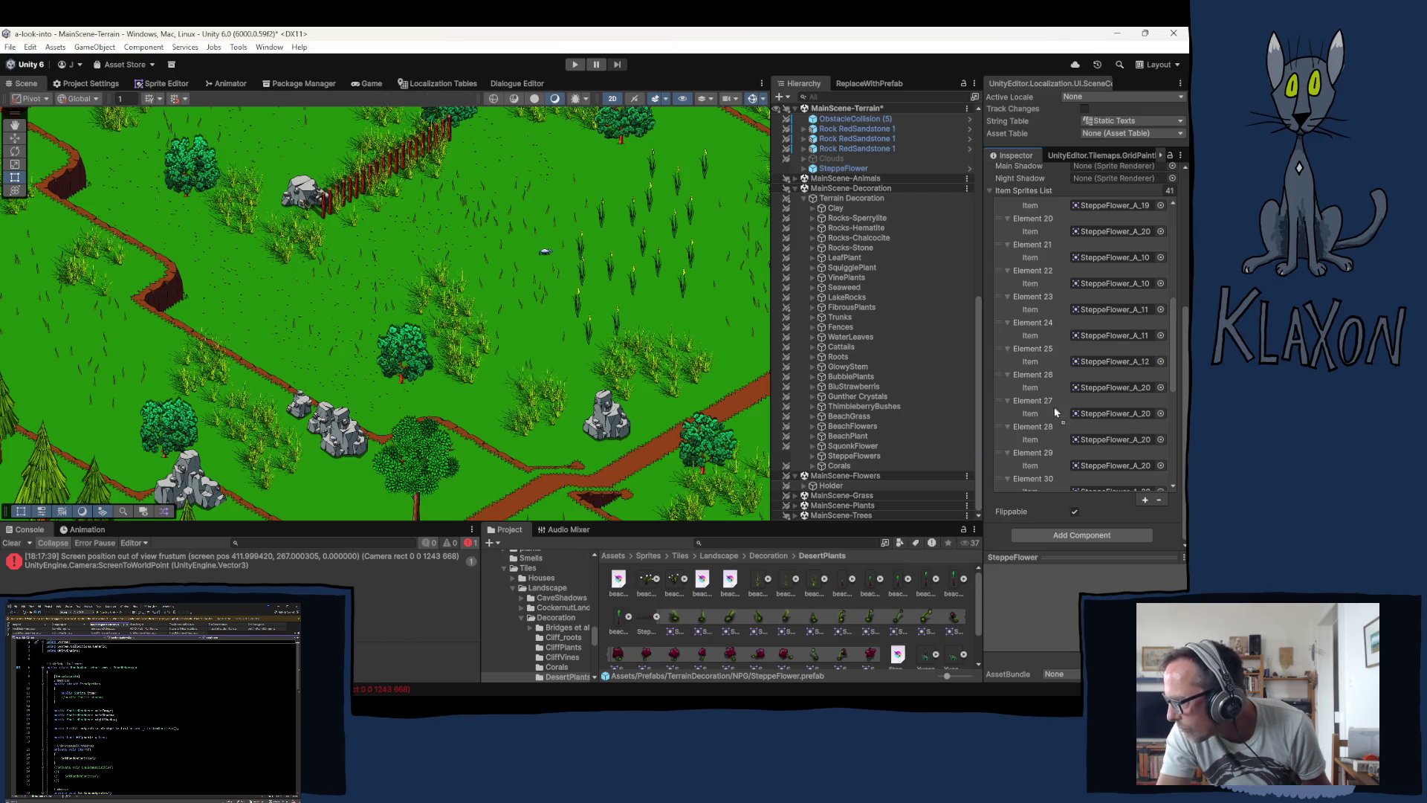
left_click(1097, 389)
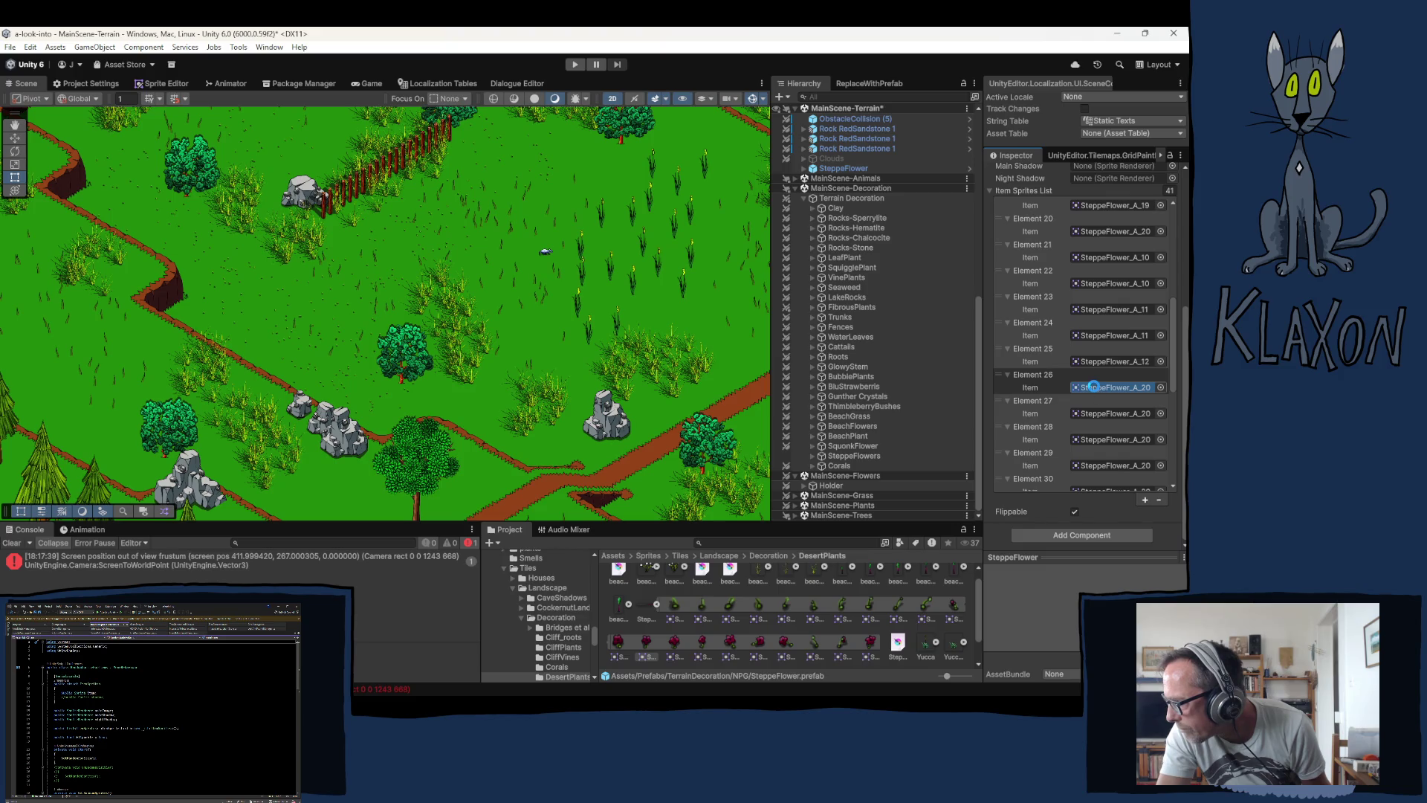
left_click_drag(1094, 386, 1096, 391)
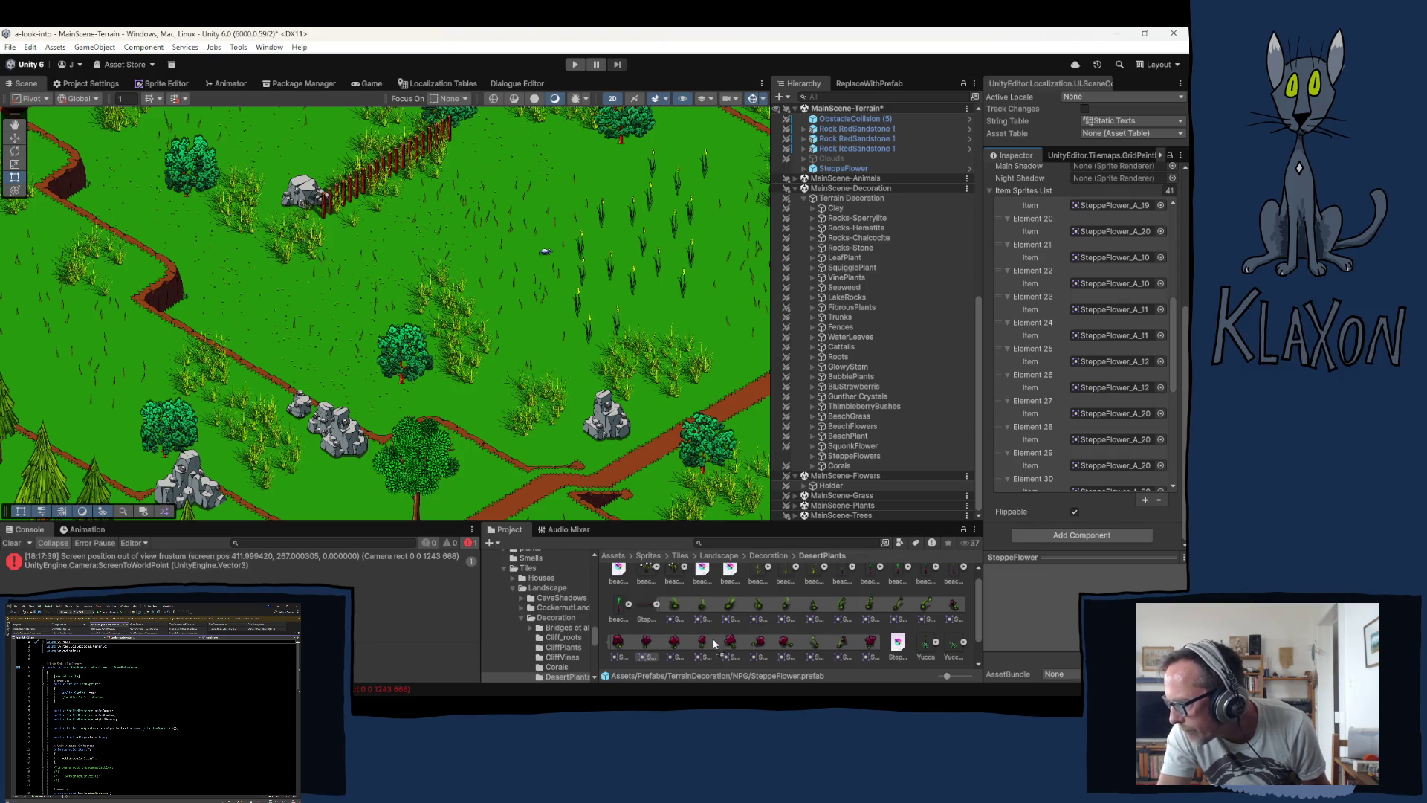
left_click(675, 644)
mouse_move(675, 644)
left_mouse_down()
mouse_move(1112, 461)
mouse_move(1114, 415)
left_mouse_up()
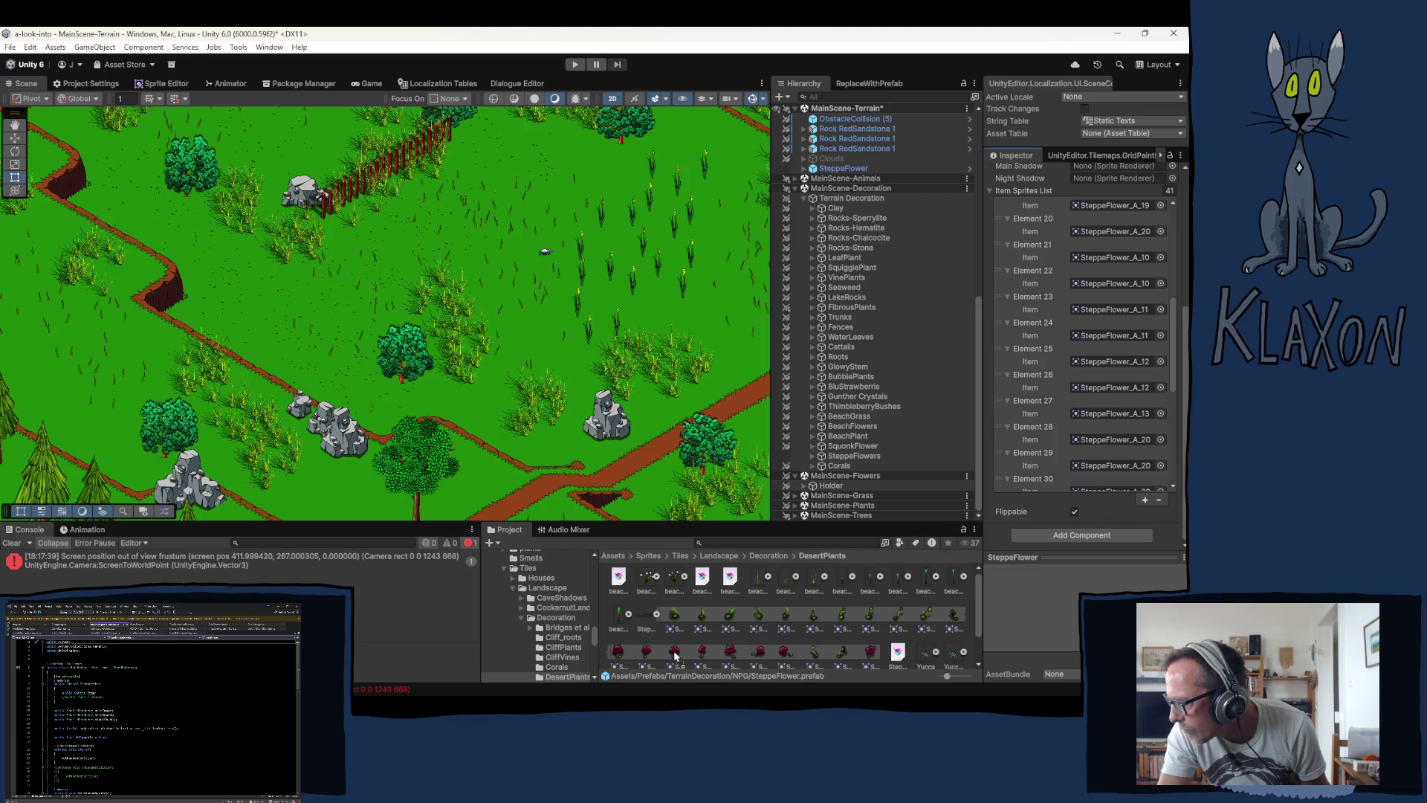
left_click_drag(675, 656, 1105, 448)
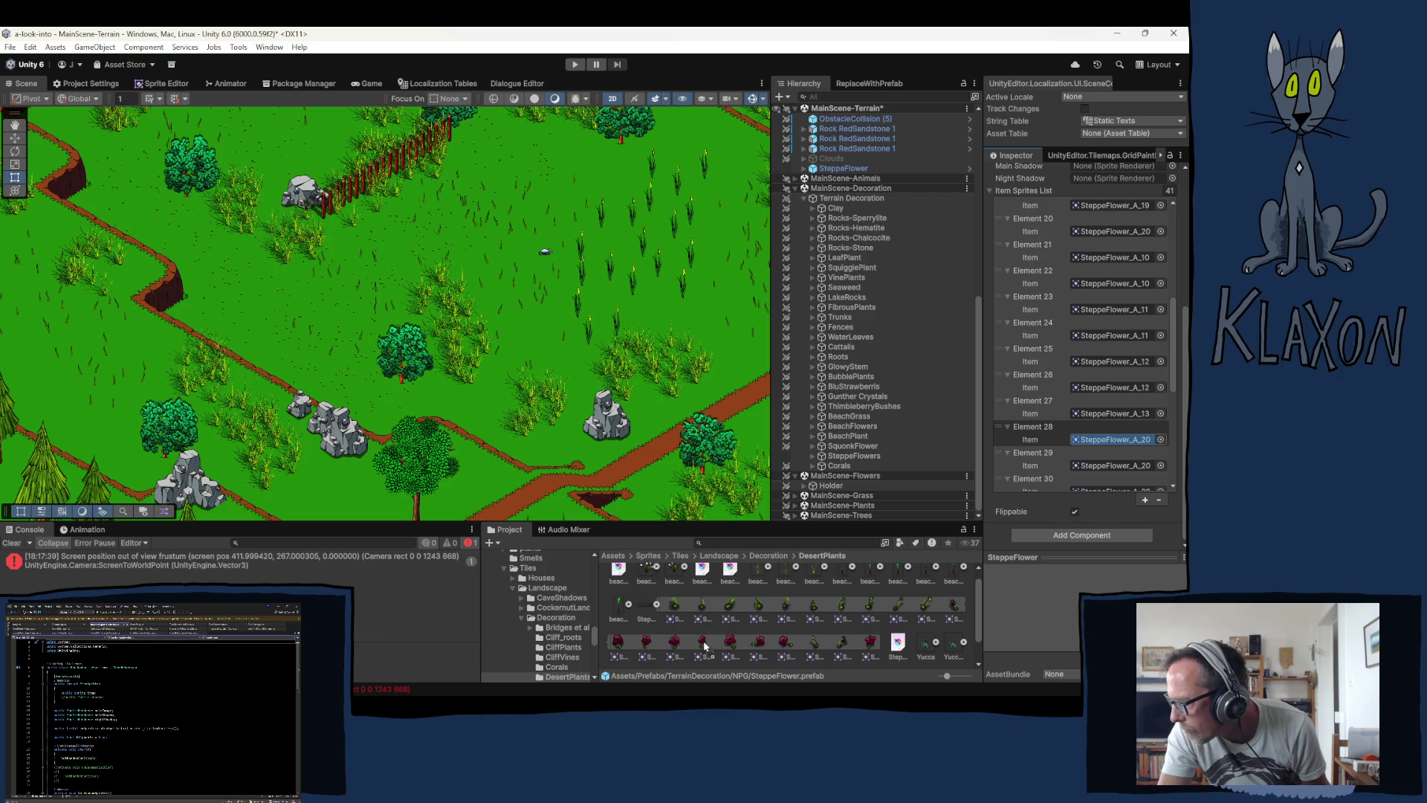
mouse_move(703, 643)
left_mouse_down()
mouse_move(929, 564)
mouse_move(1112, 467)
mouse_move(1086, 463)
left_mouse_up()
scroll(1078, 433, "down", 3)
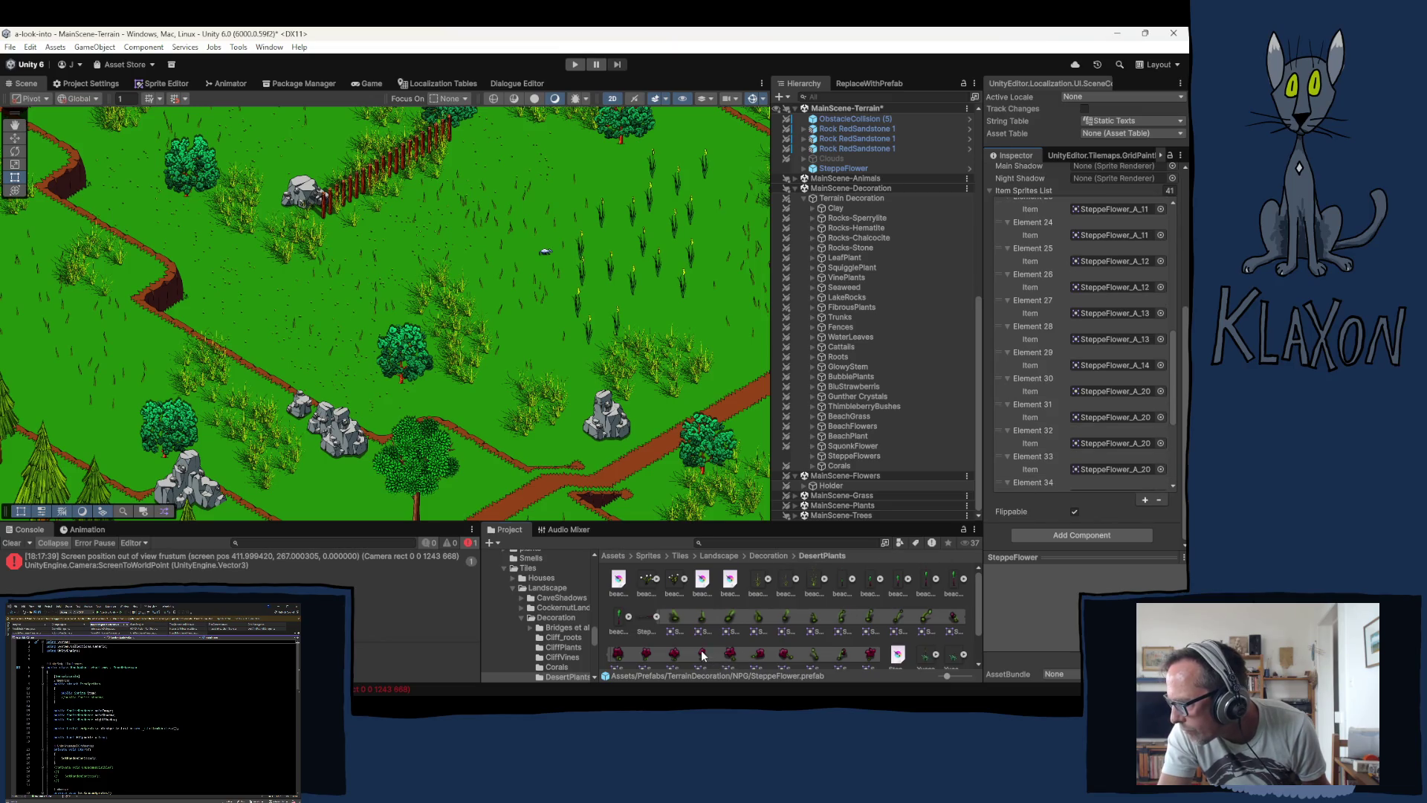
mouse_move(703, 654)
left_mouse_down()
mouse_move(1085, 468)
mouse_move(1115, 394)
left_mouse_up()
scroll(1107, 402, "down", 3)
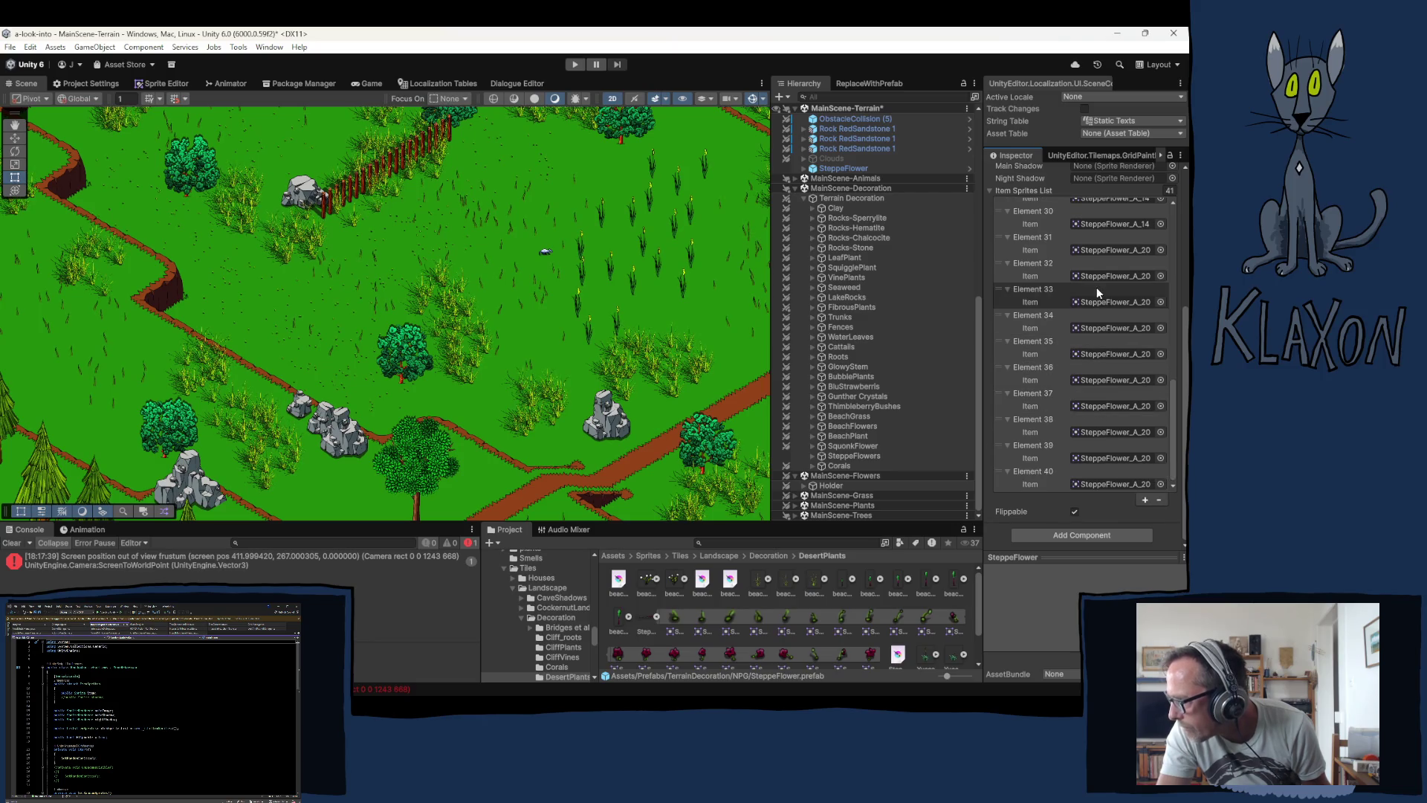
Step: Assign SteppeFlower_A_15 to Elements 31–32, A_16 to 33–34 and A_17 to 35–36
mouse_move(773, 694)
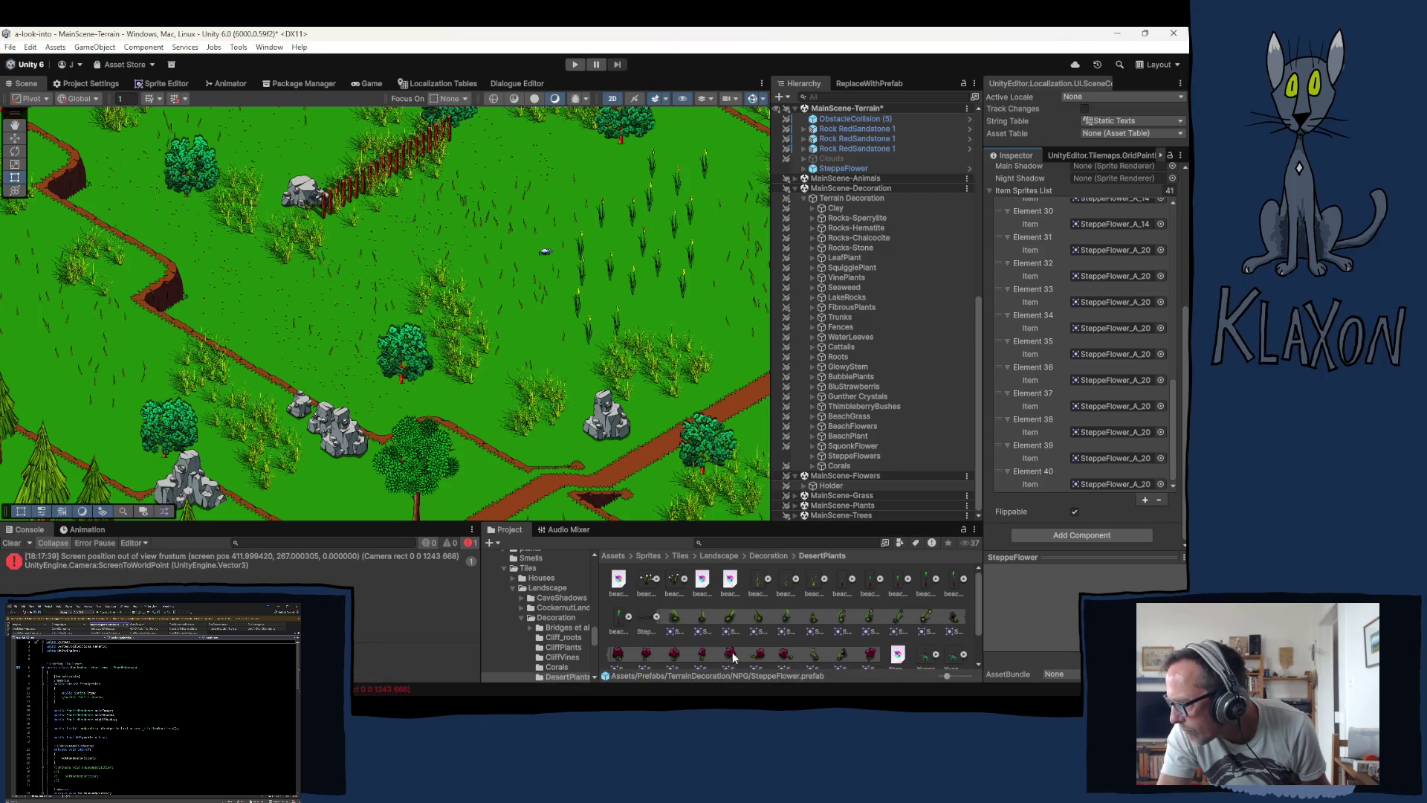
mouse_move(732, 654)
left_mouse_down()
mouse_move(1082, 502)
mouse_move(1124, 321)
mouse_move(1089, 249)
left_mouse_up()
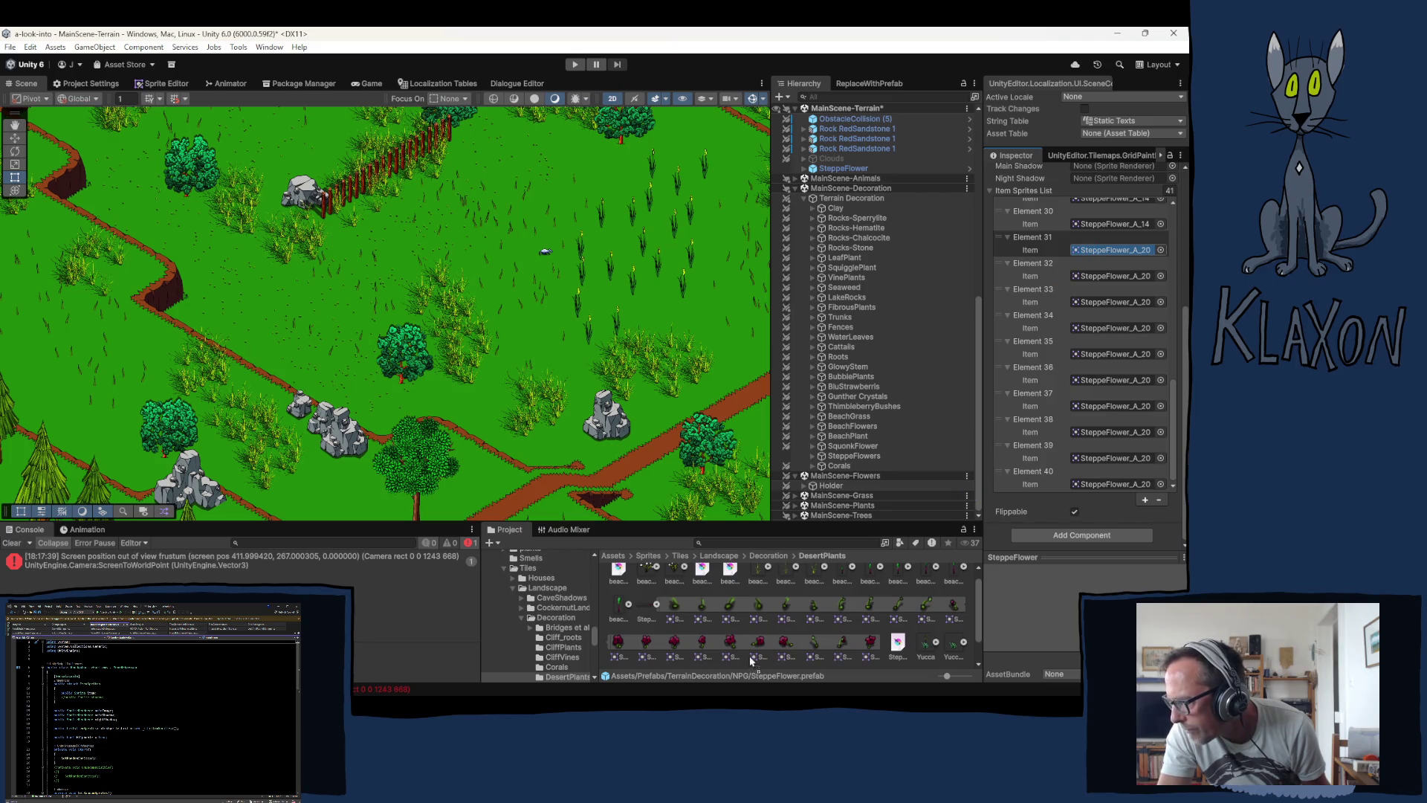
mouse_move(738, 651)
left_mouse_down()
mouse_move(1116, 484)
mouse_move(1151, 309)
mouse_move(1127, 280)
left_mouse_up()
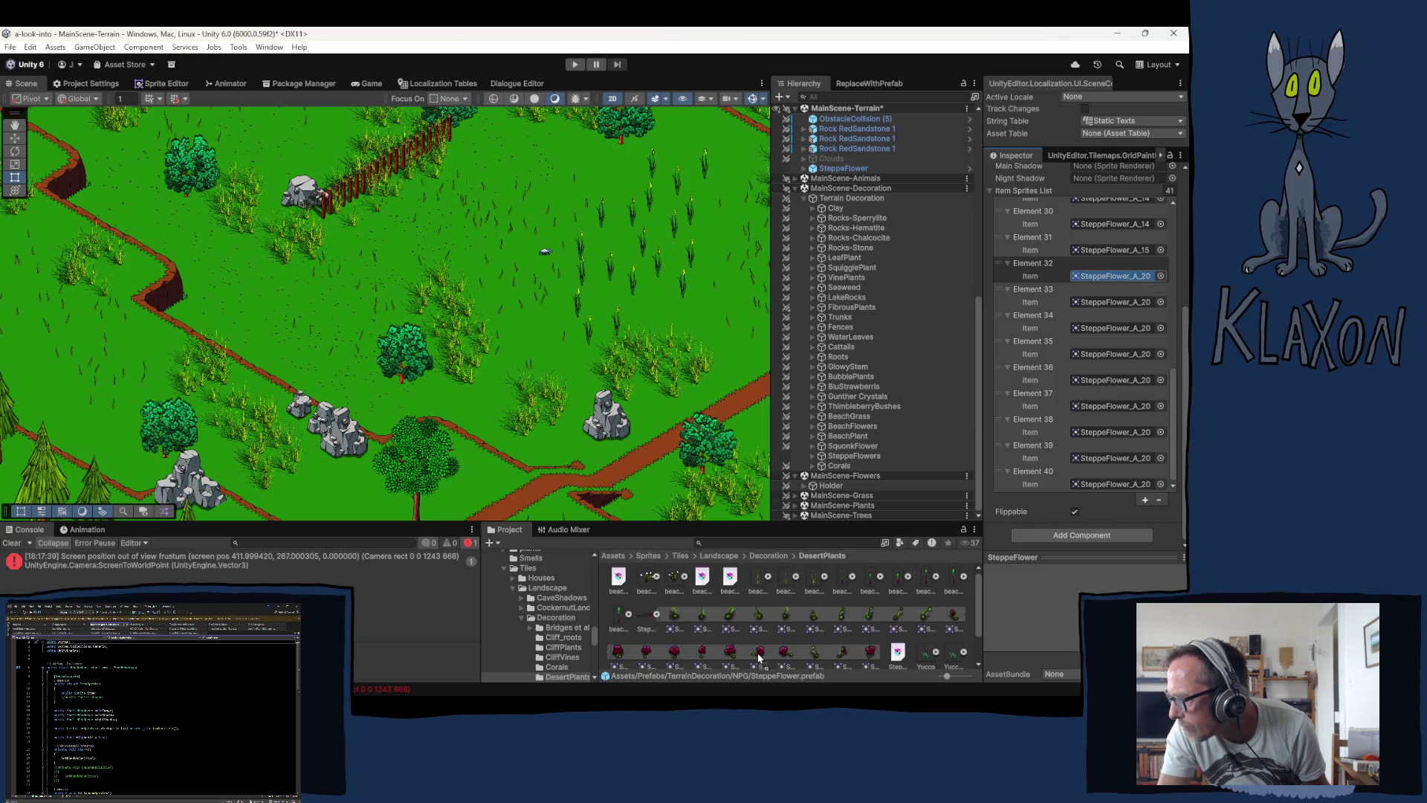
mouse_move(759, 657)
left_mouse_down()
mouse_move(1170, 451)
mouse_move(1113, 302)
left_mouse_up()
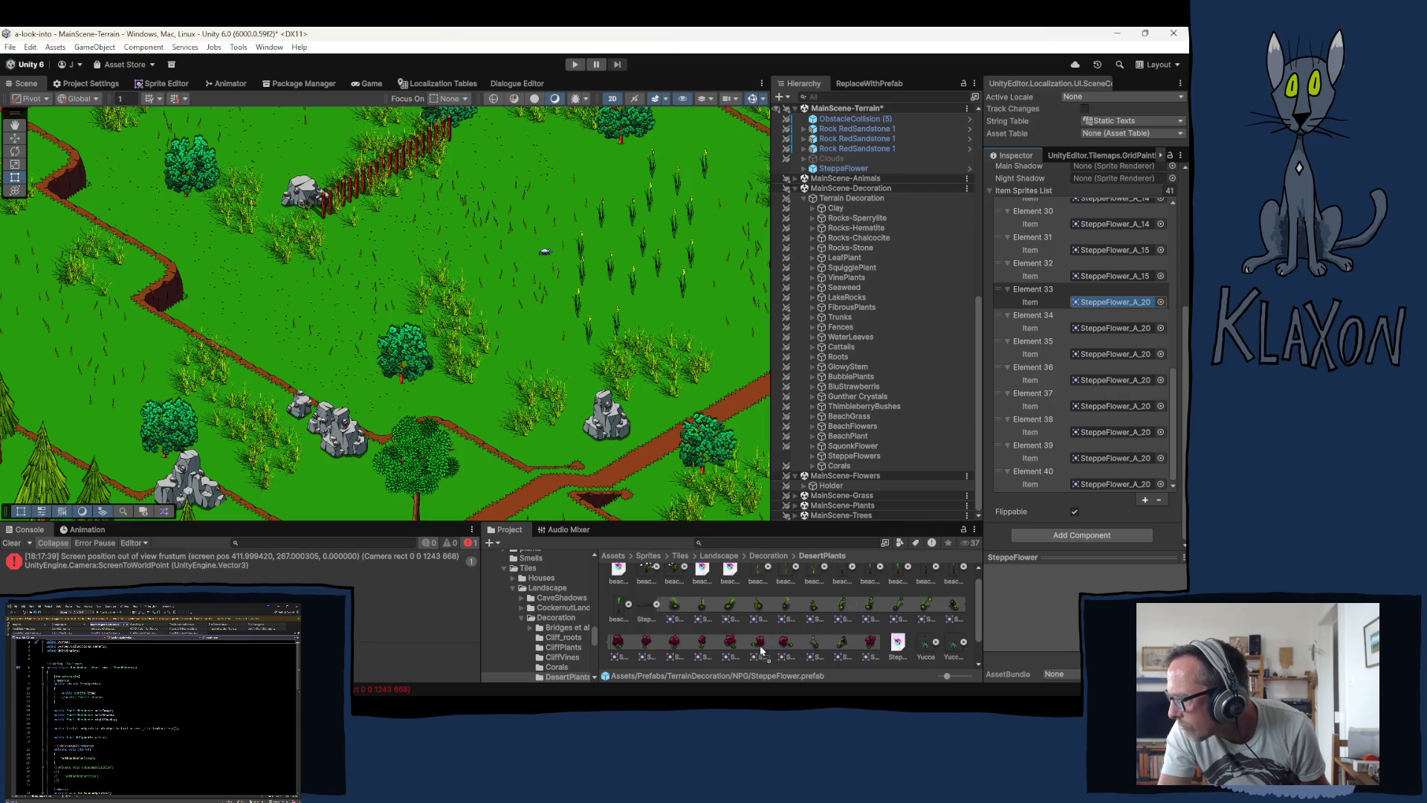
mouse_move(759, 645)
left_mouse_down()
mouse_move(1113, 303)
mouse_move(1103, 336)
left_mouse_up()
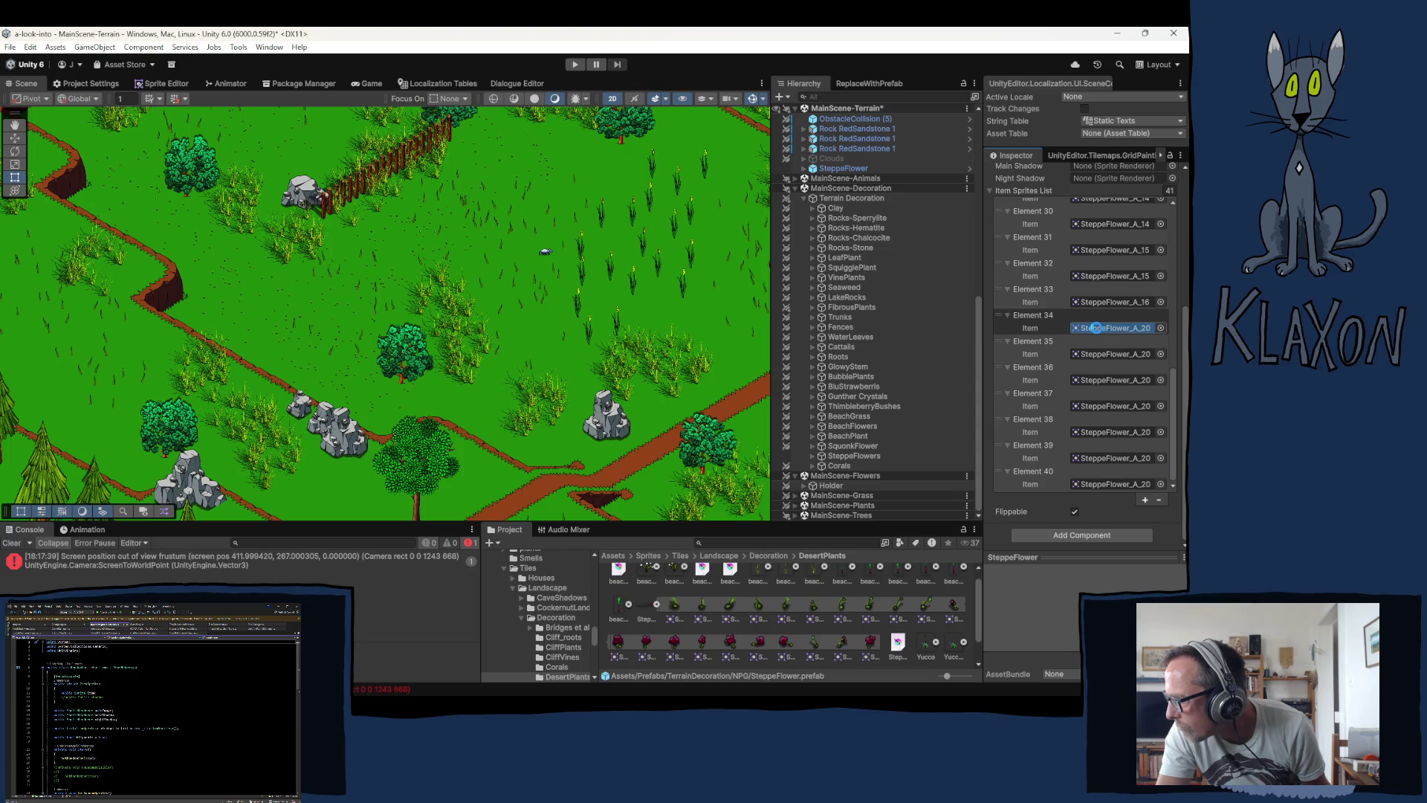
left_click_drag(1096, 328, 1097, 329)
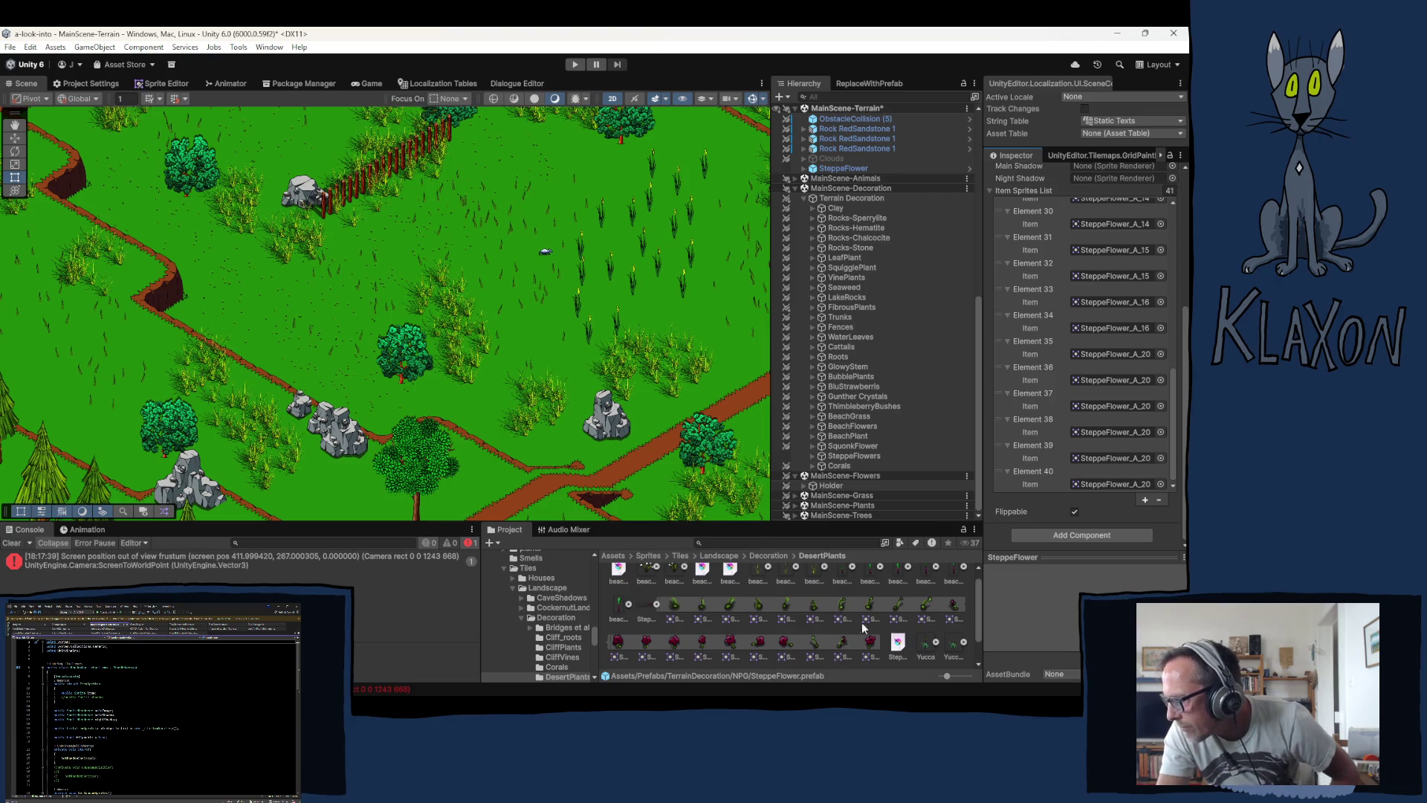
mouse_move(786, 646)
left_mouse_down()
mouse_move(1104, 394)
mouse_move(1108, 354)
left_mouse_up()
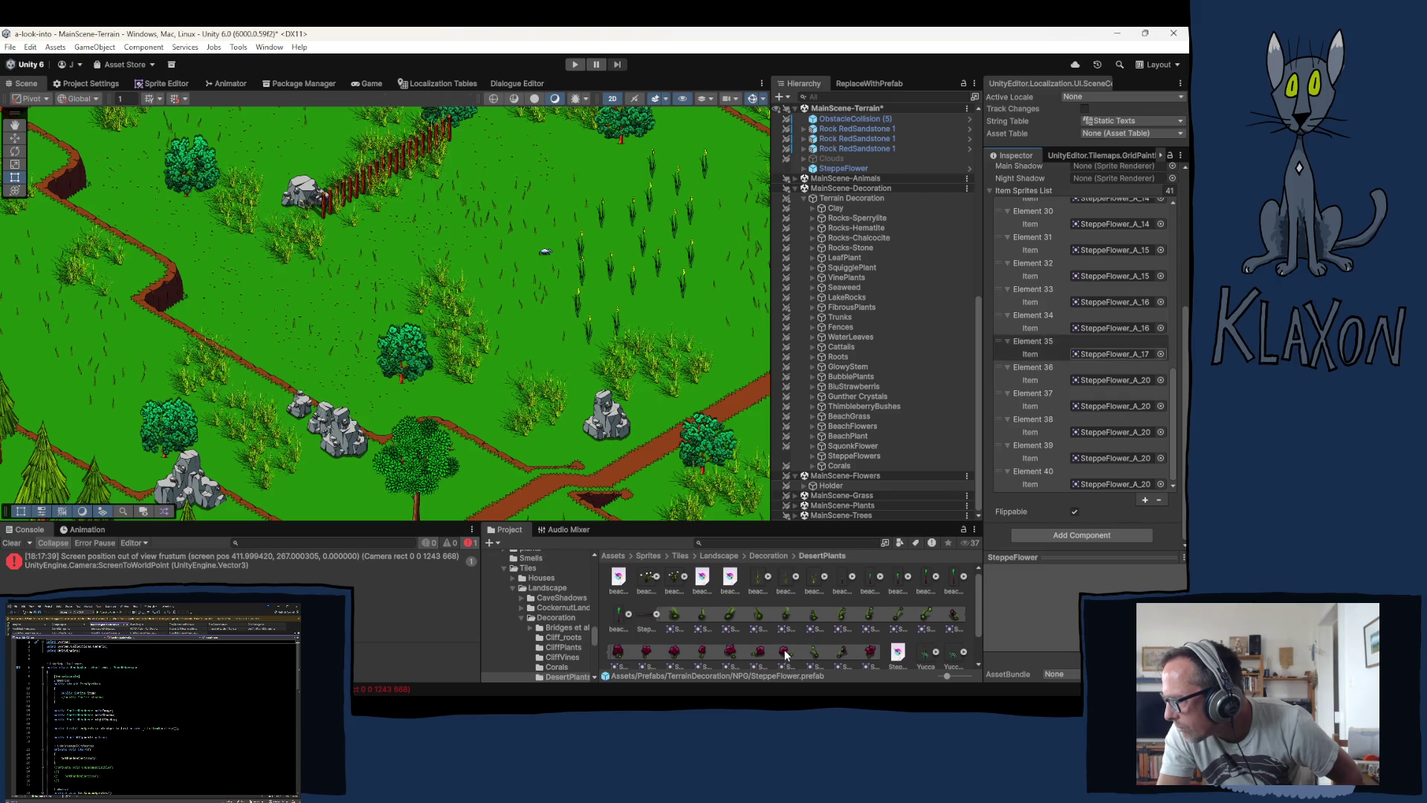
mouse_move(785, 655)
left_mouse_down()
mouse_move(1111, 427)
mouse_move(1118, 387)
left_mouse_up()
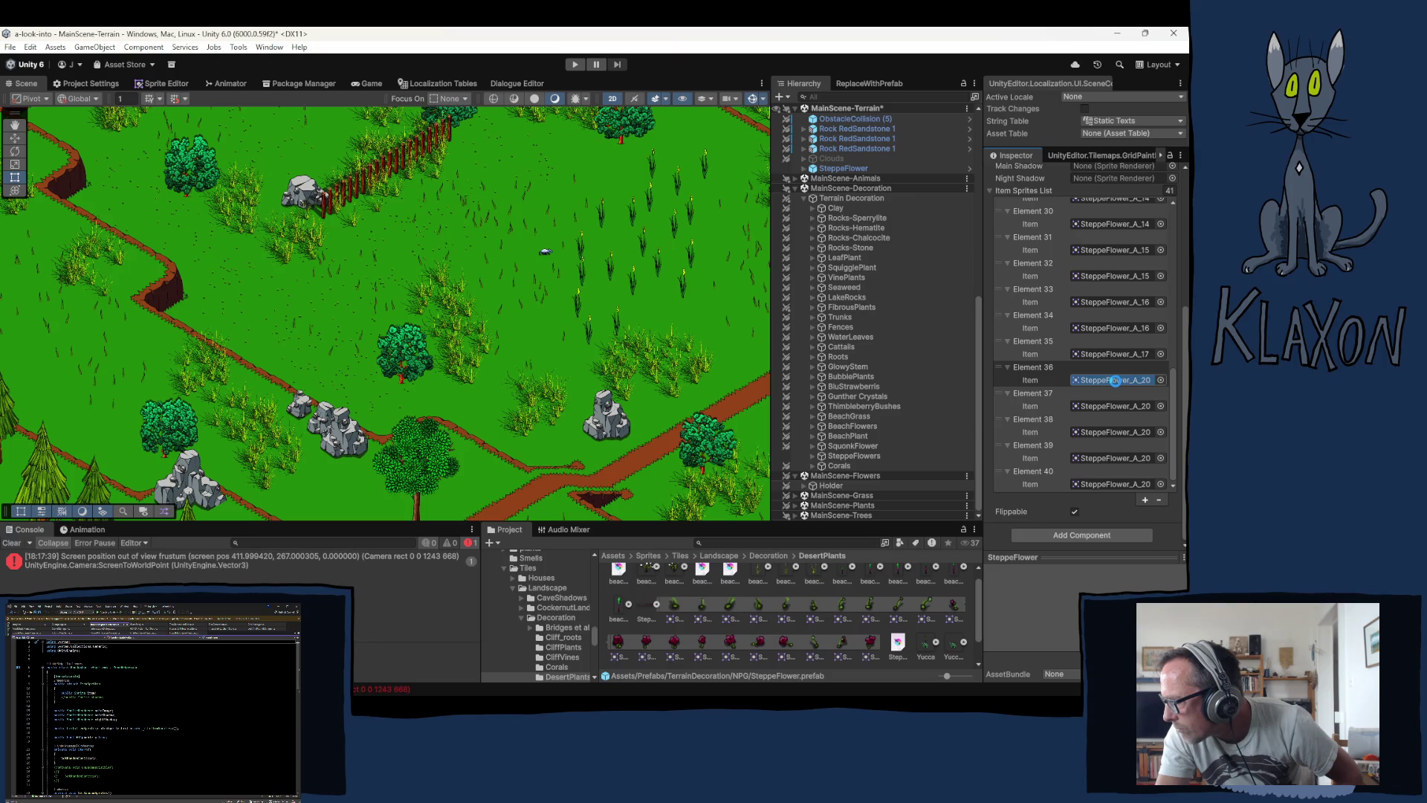
left_click_drag(1117, 385, 1117, 385)
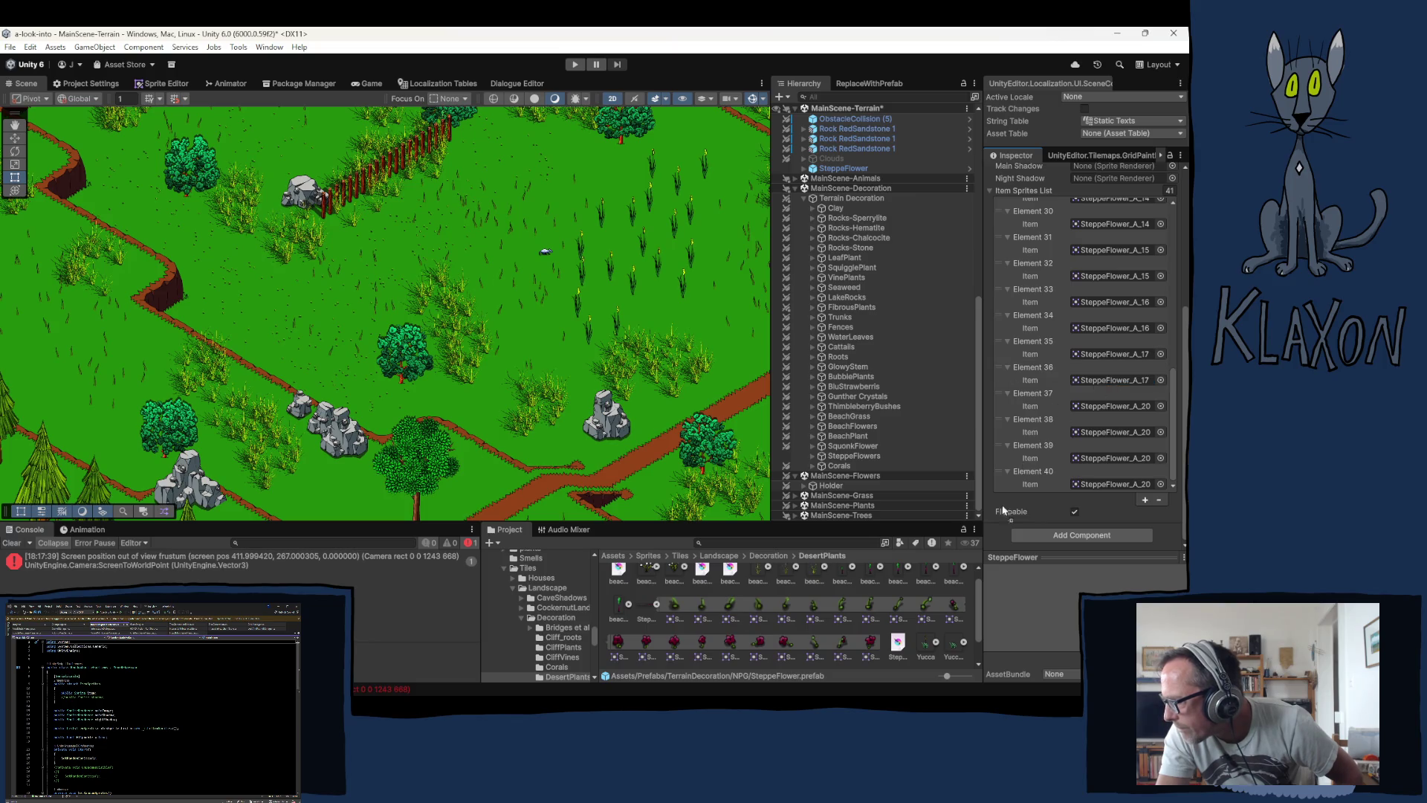
Step: Assign SteppeFlower_A_19 to Element 37 and A_20 to Element 39, then enter play mode
left_click(846, 639)
mouse_move(846, 636)
left_mouse_down()
mouse_move(1112, 431)
mouse_move(1113, 412)
left_mouse_up()
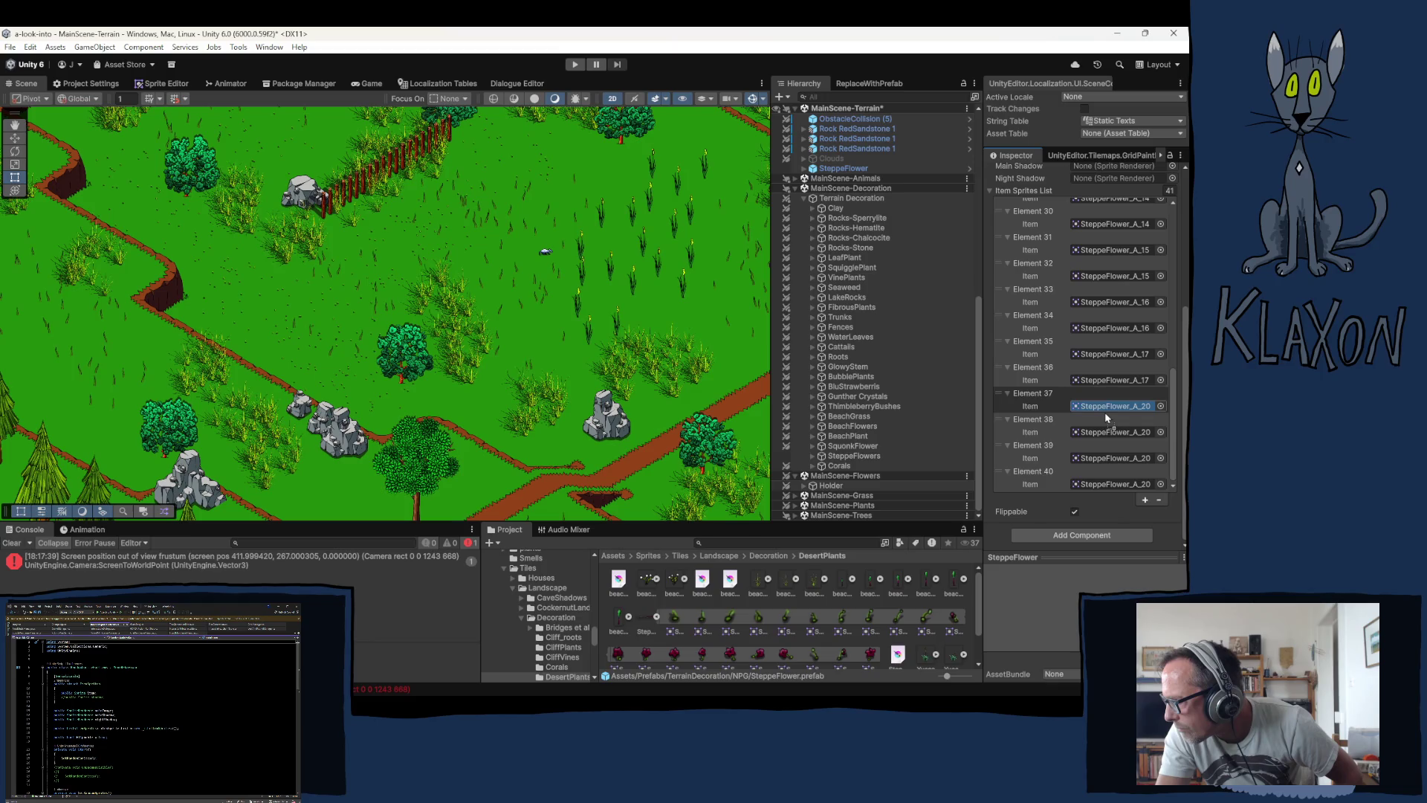
left_click_drag(1105, 411, 1104, 412)
mouse_move(845, 656)
left_mouse_down()
mouse_move(1104, 484)
mouse_move(1110, 436)
left_mouse_up()
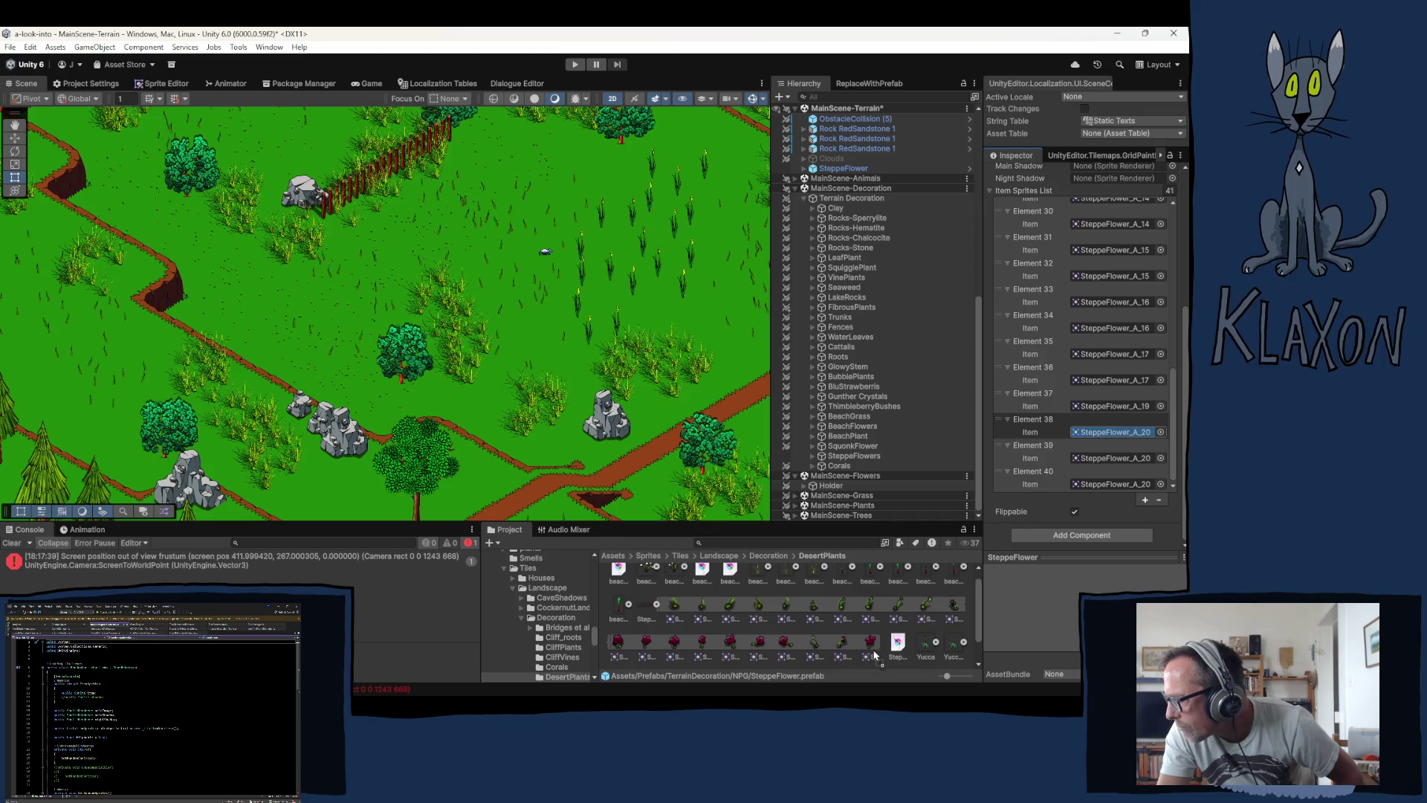
key("ctrl+z")
mouse_move(874, 646)
left_mouse_down()
mouse_move(1100, 483)
mouse_move(1104, 461)
left_mouse_up()
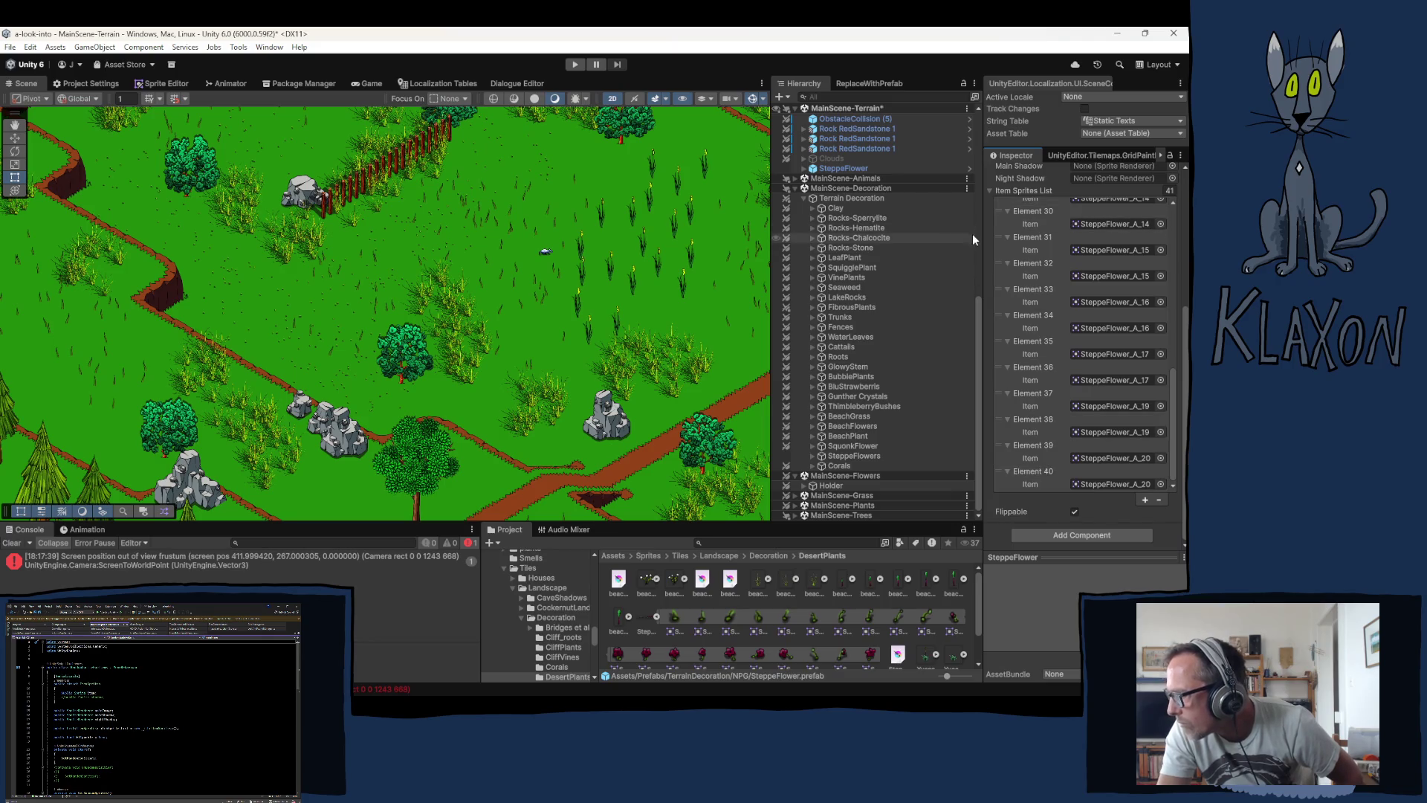
left_click(575, 64)
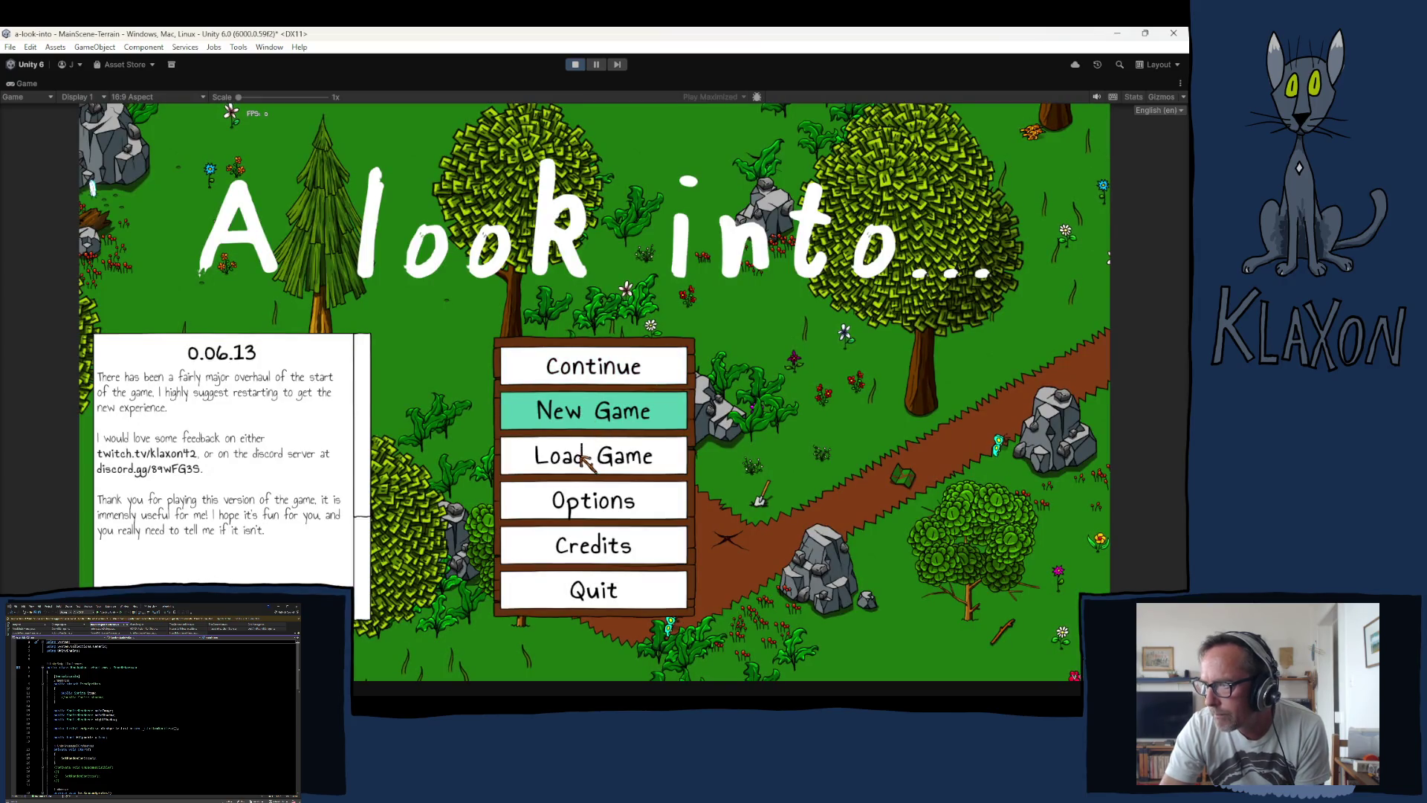
Step: Start a new game with a new character named 'gds'
left_click(578, 420)
left_click(532, 483)
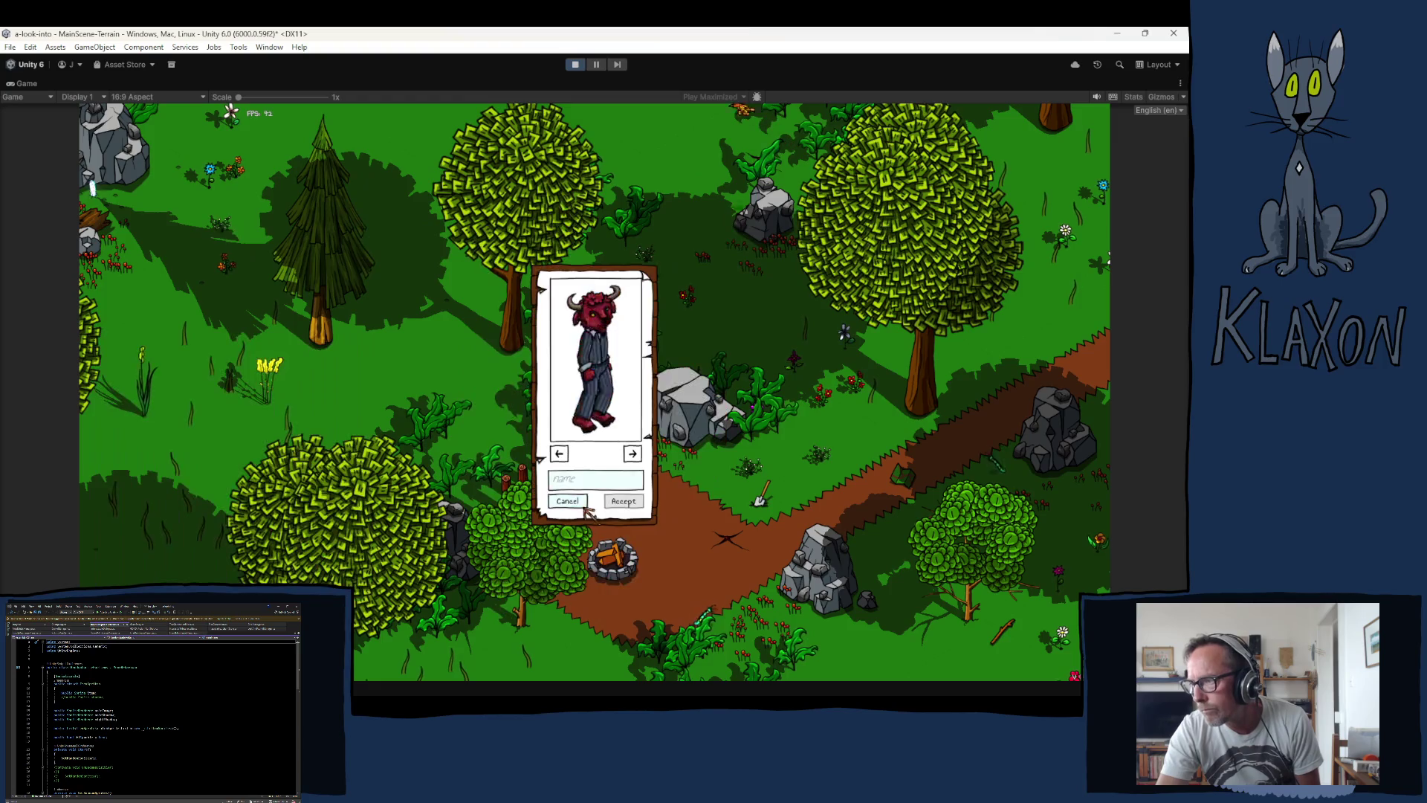
type("gds")
left_click(624, 501)
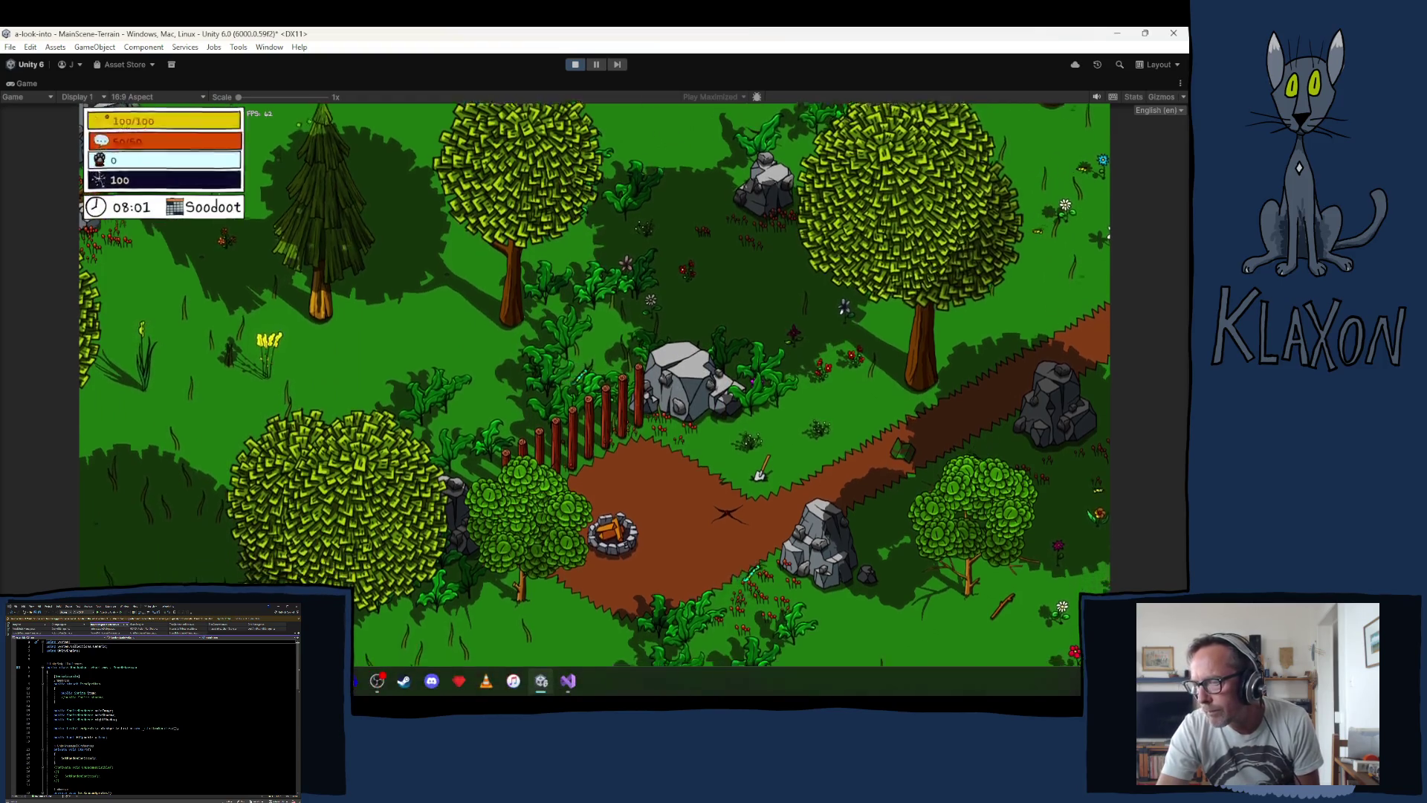
Step: Teleport the character to the Steppe location using the debug location dropdown
left_click(571, 663)
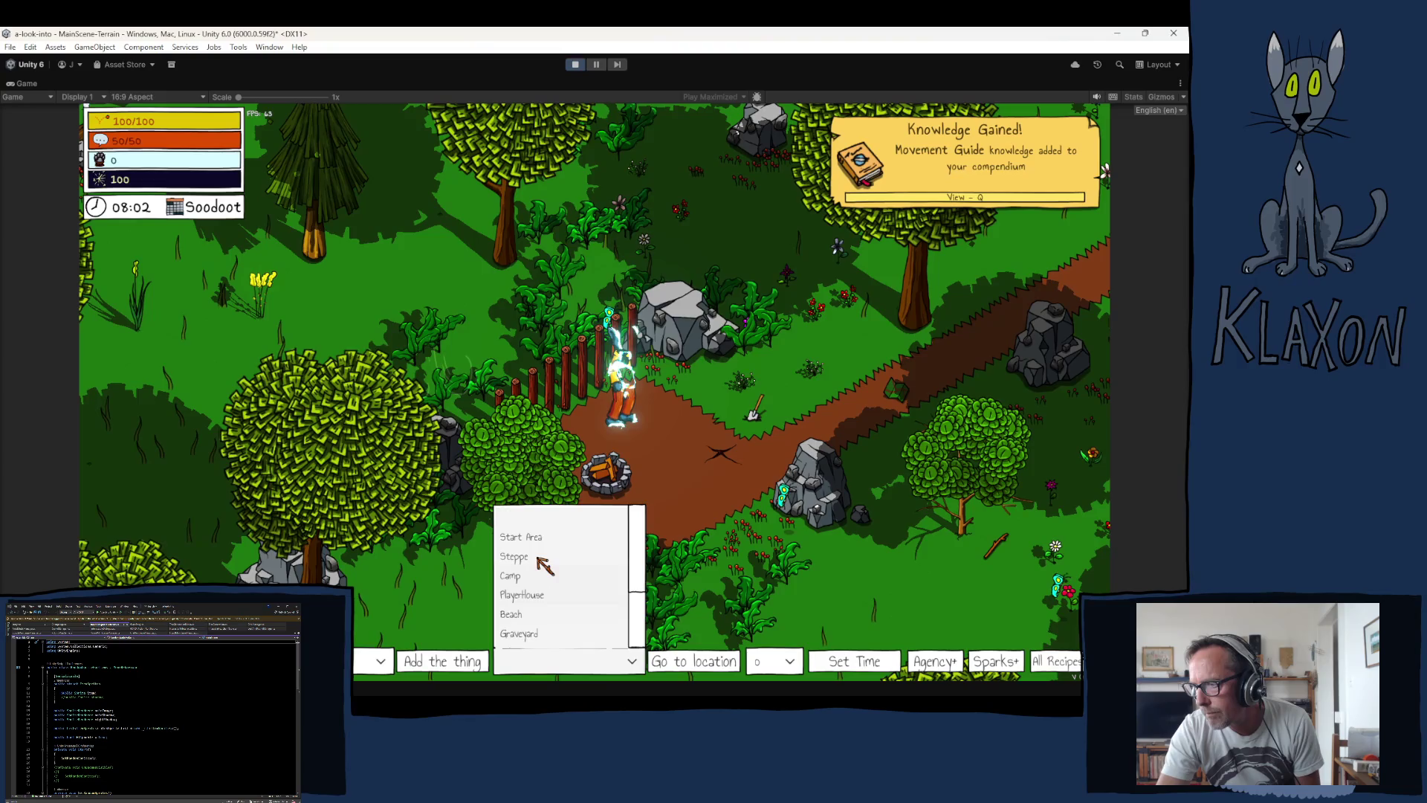
left_click(546, 577)
left_click(572, 662)
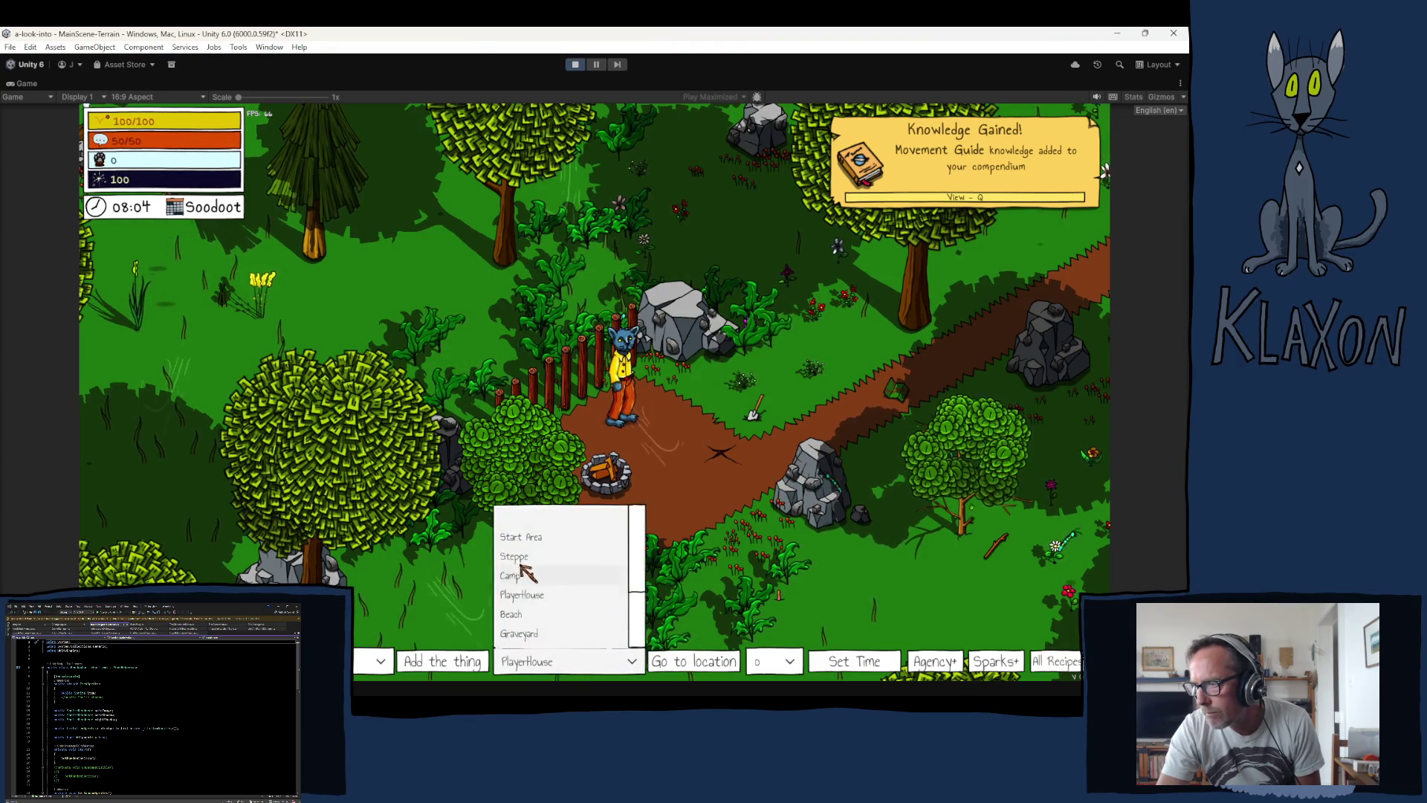
left_click(568, 567)
left_click(659, 662)
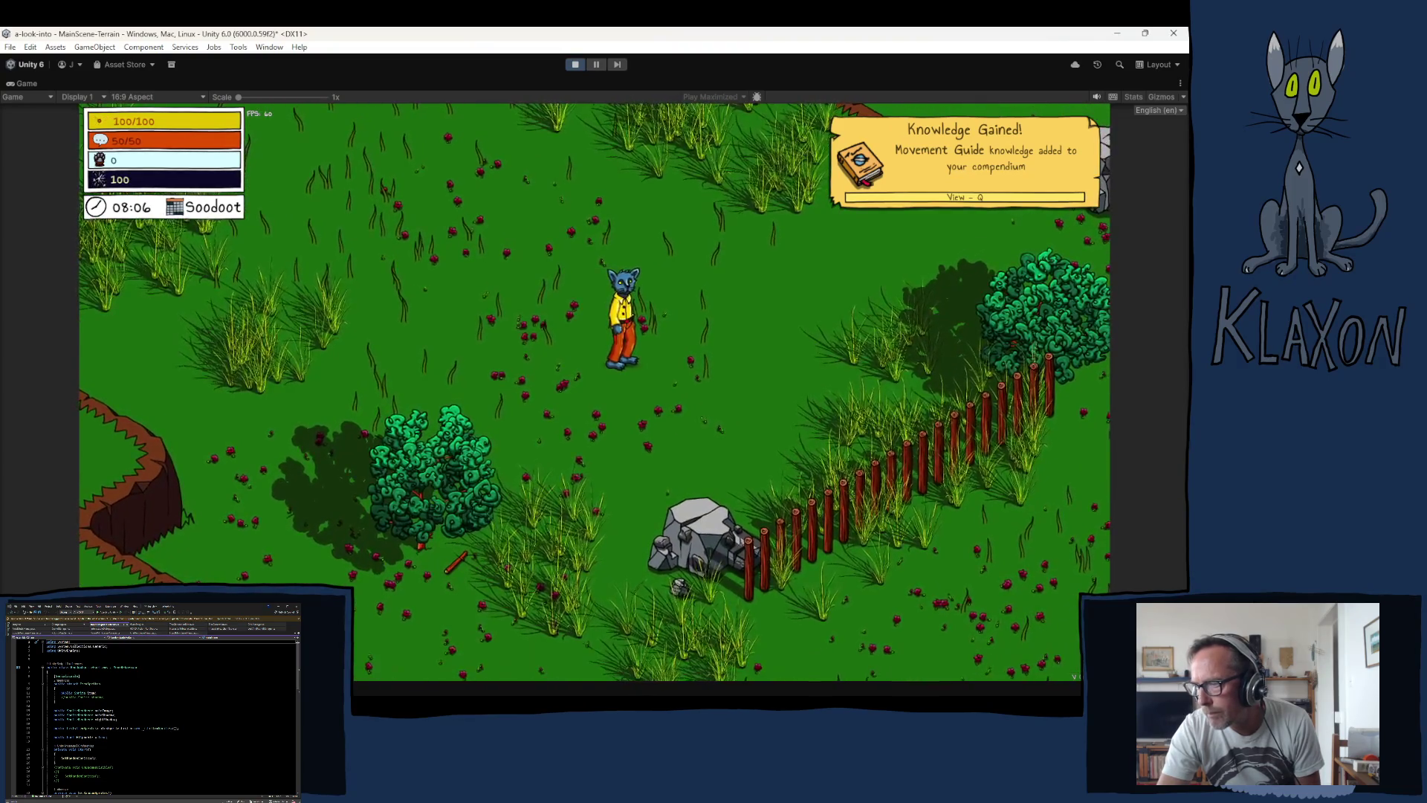
Step: Walk the character through the steppe with W, D, S, A to inspect the red flowers, then stop play mode
left_click(547, 631)
key("w")
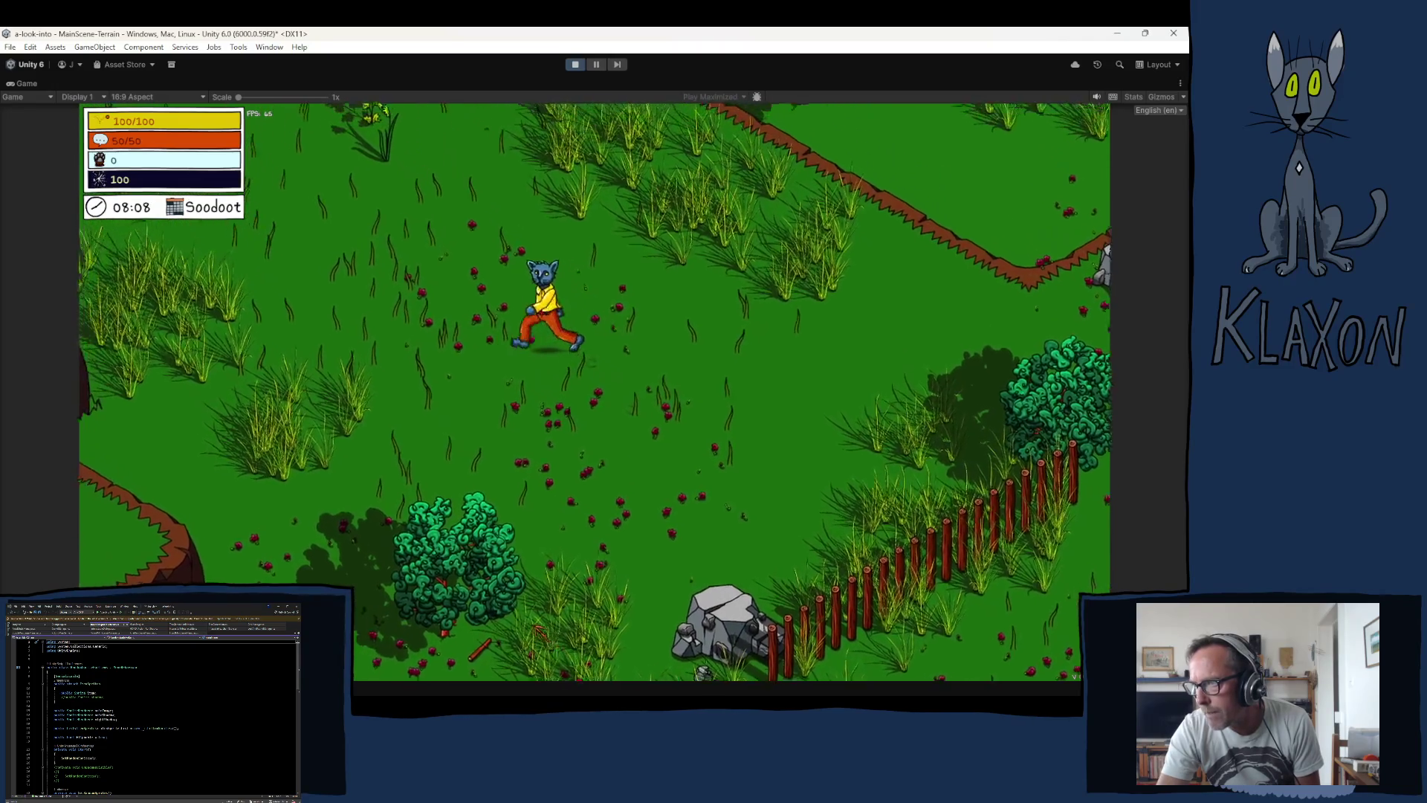
key("d")
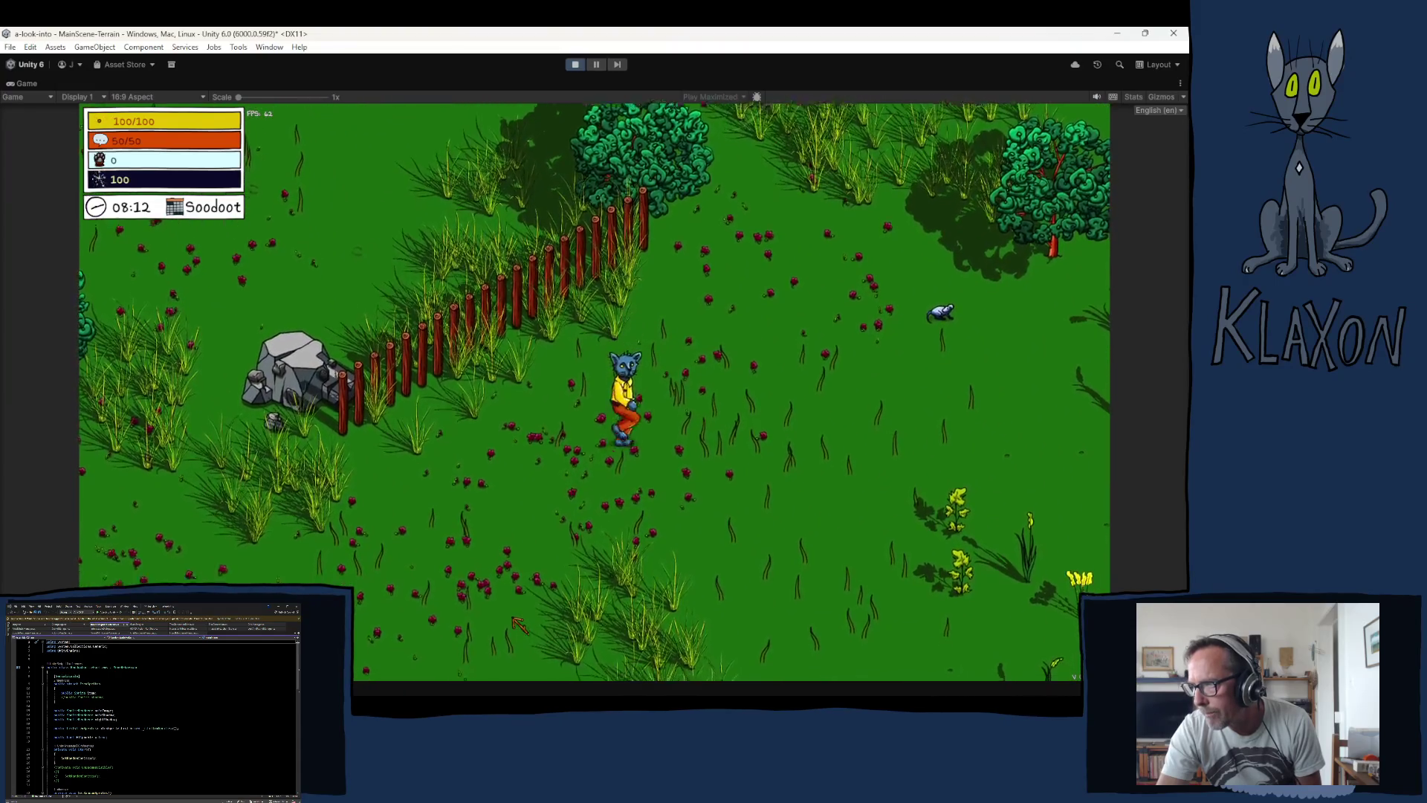
key("s")
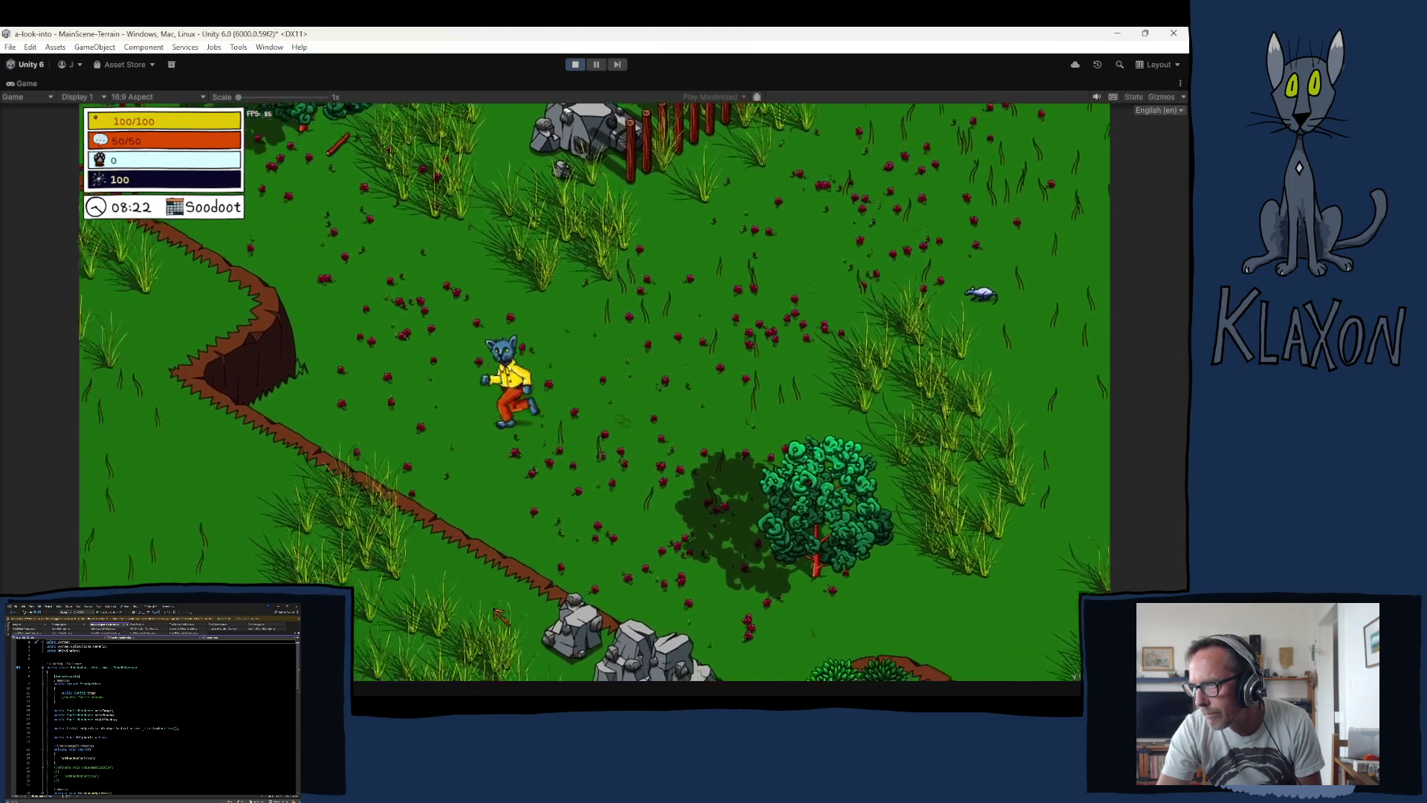
key("a")
key("w")
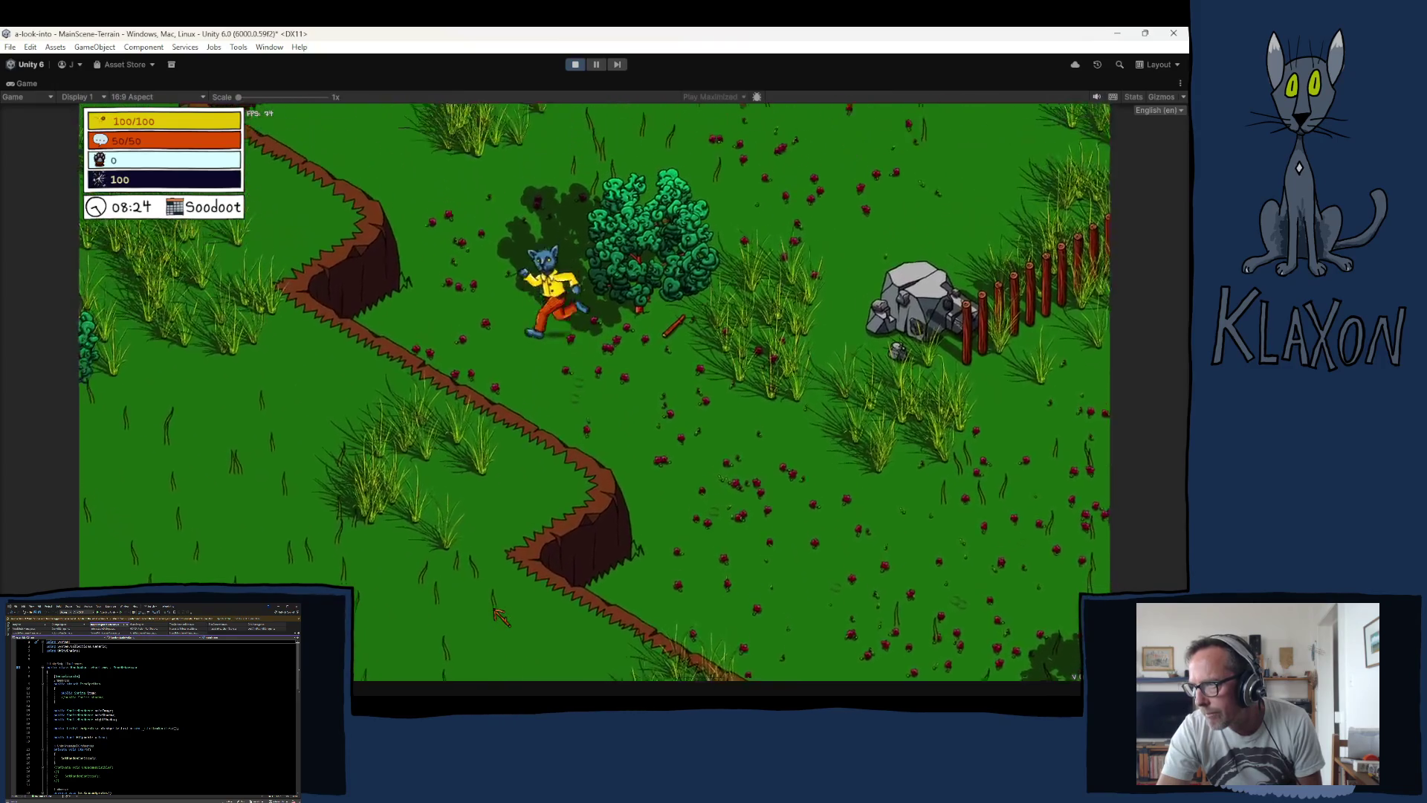
key("d")
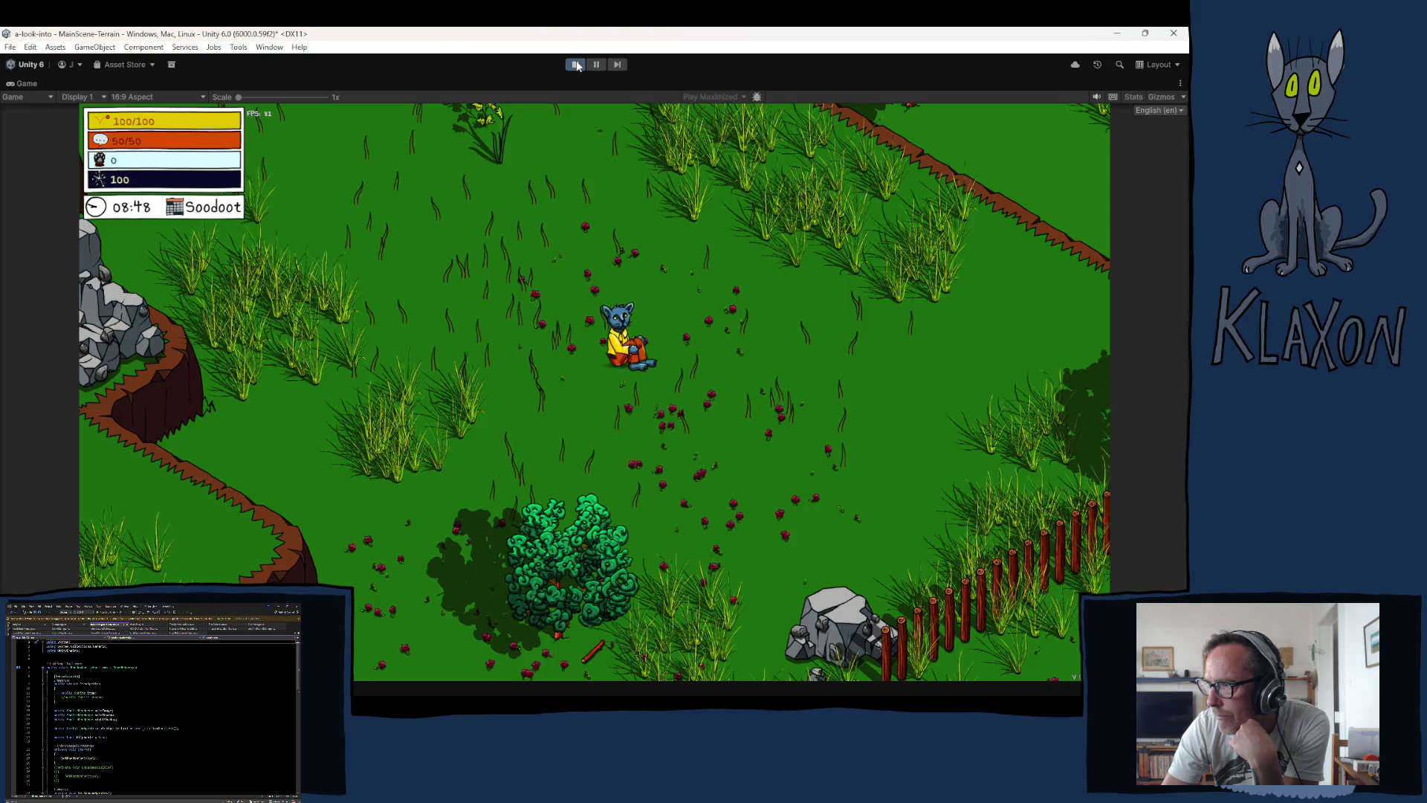
left_click(578, 65)
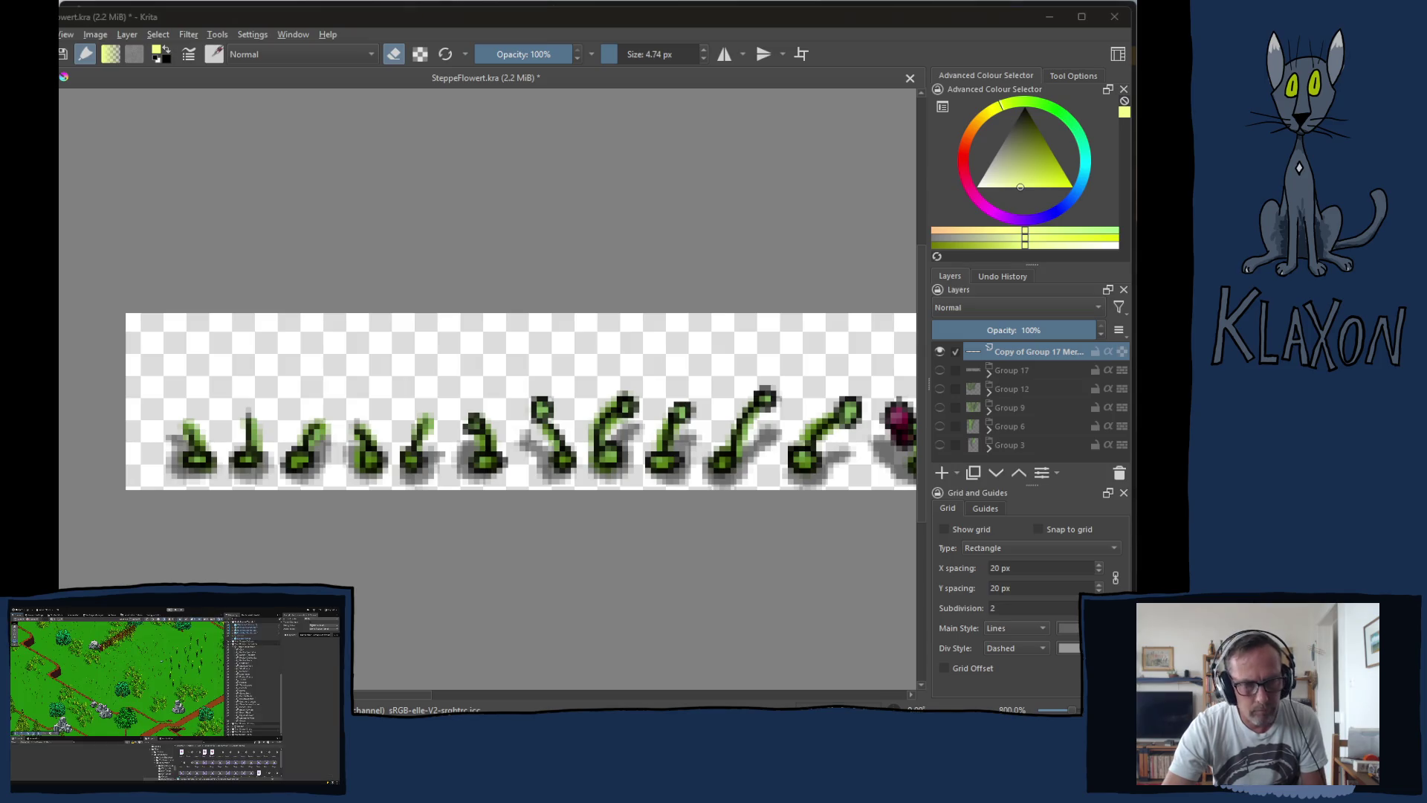
Step: Bring the Unity editor forward, then play the Rocky Horror 'Sweet Transvestite' YouTube video
key("alt+Tab")
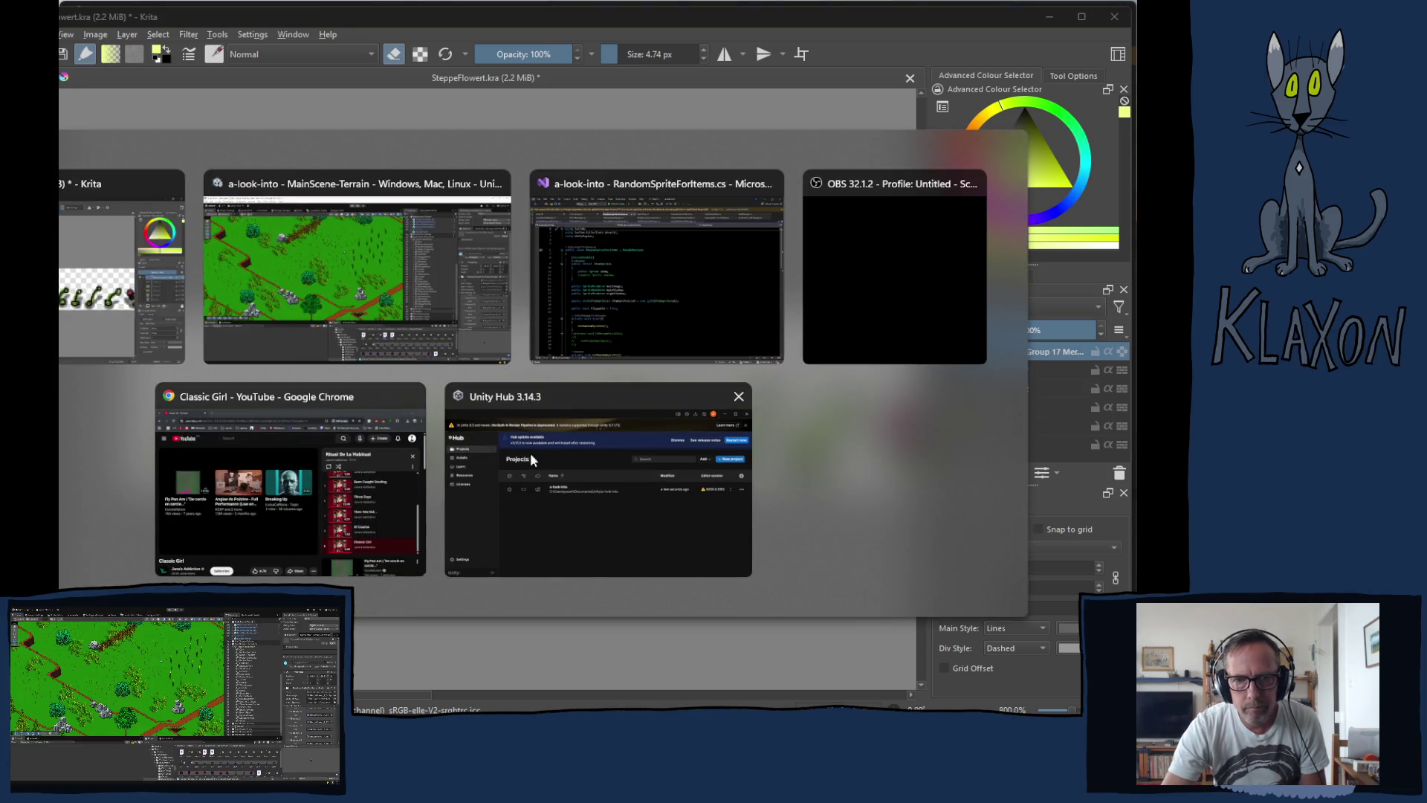
left_click(344, 281)
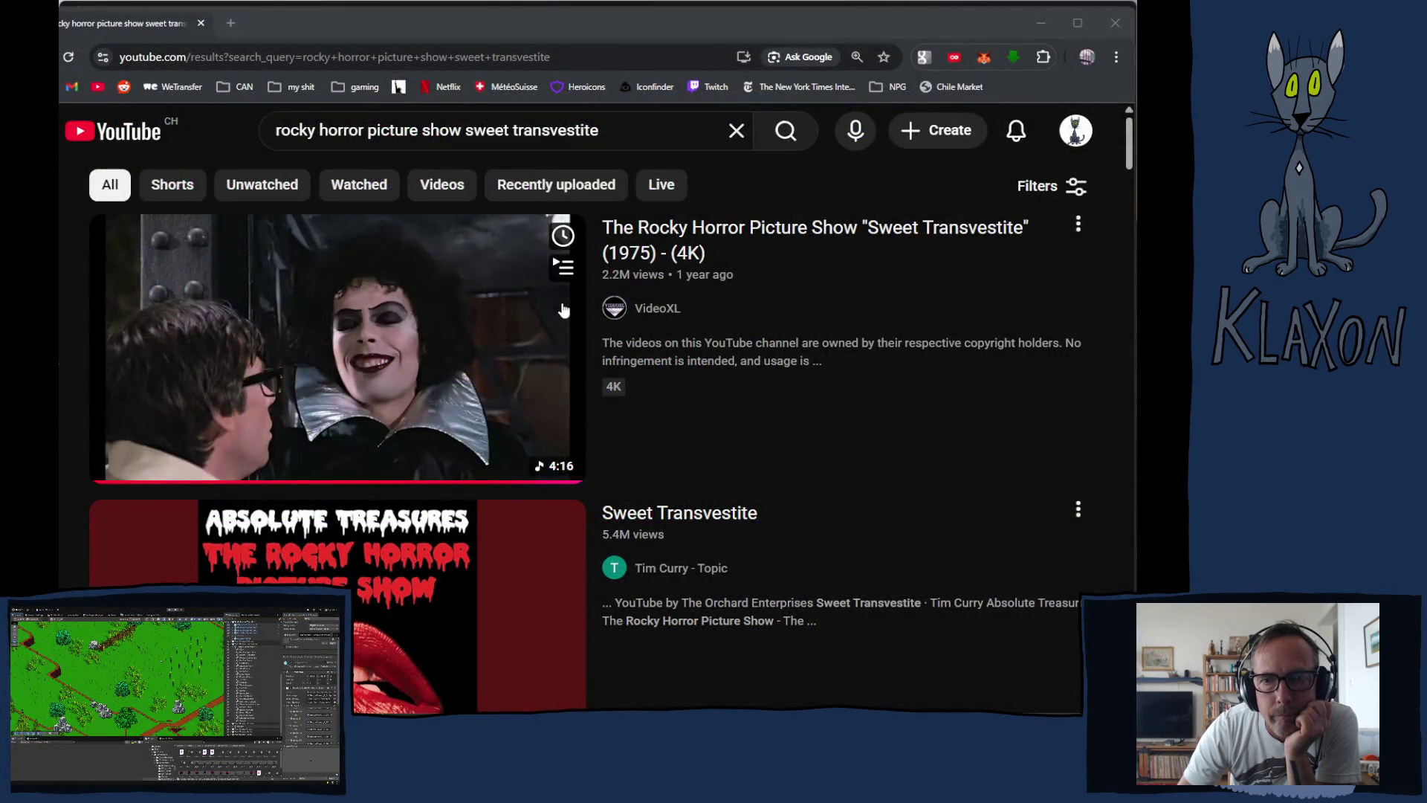
left_click(563, 313)
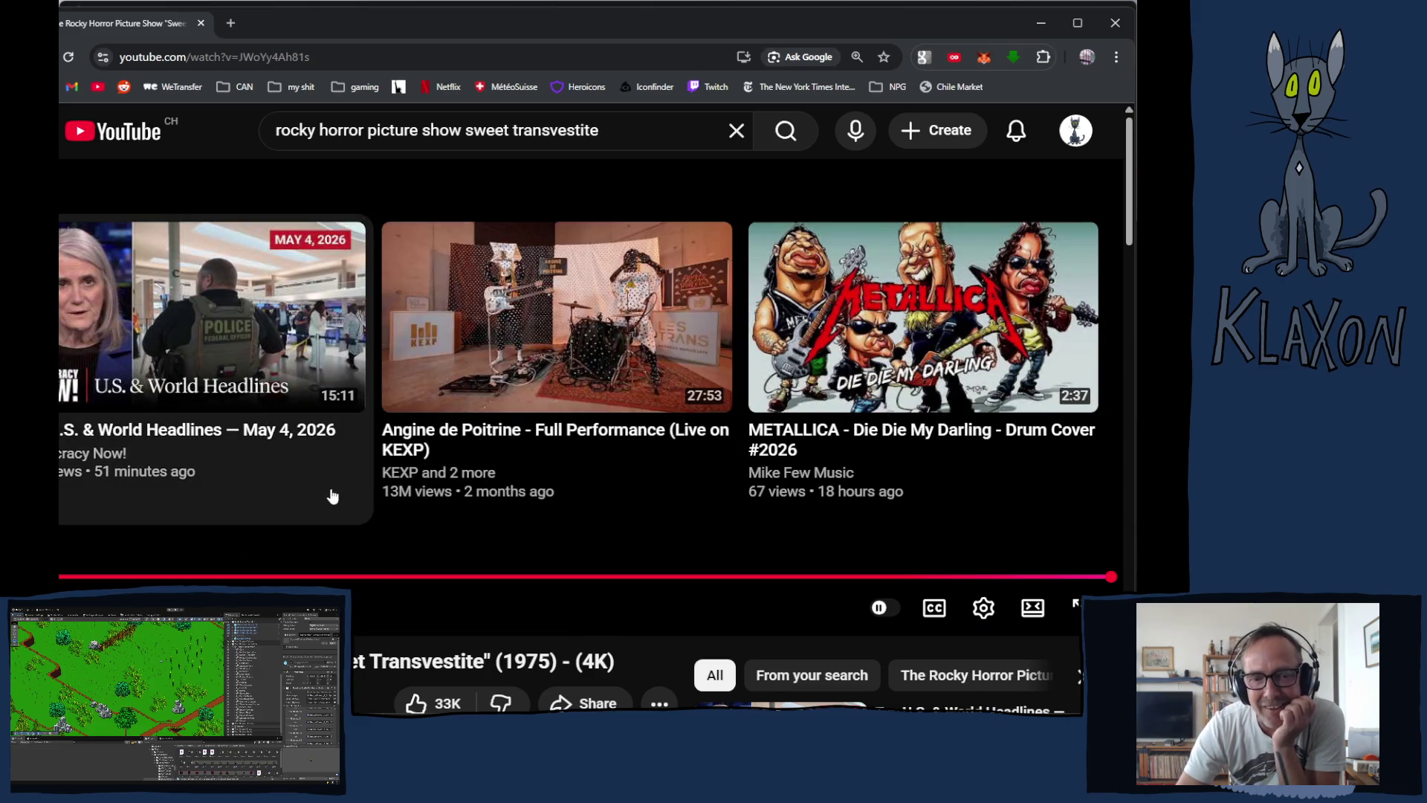
Step: Scroll down the YouTube watch page to the description and comments
scroll(333, 496, "down", 3)
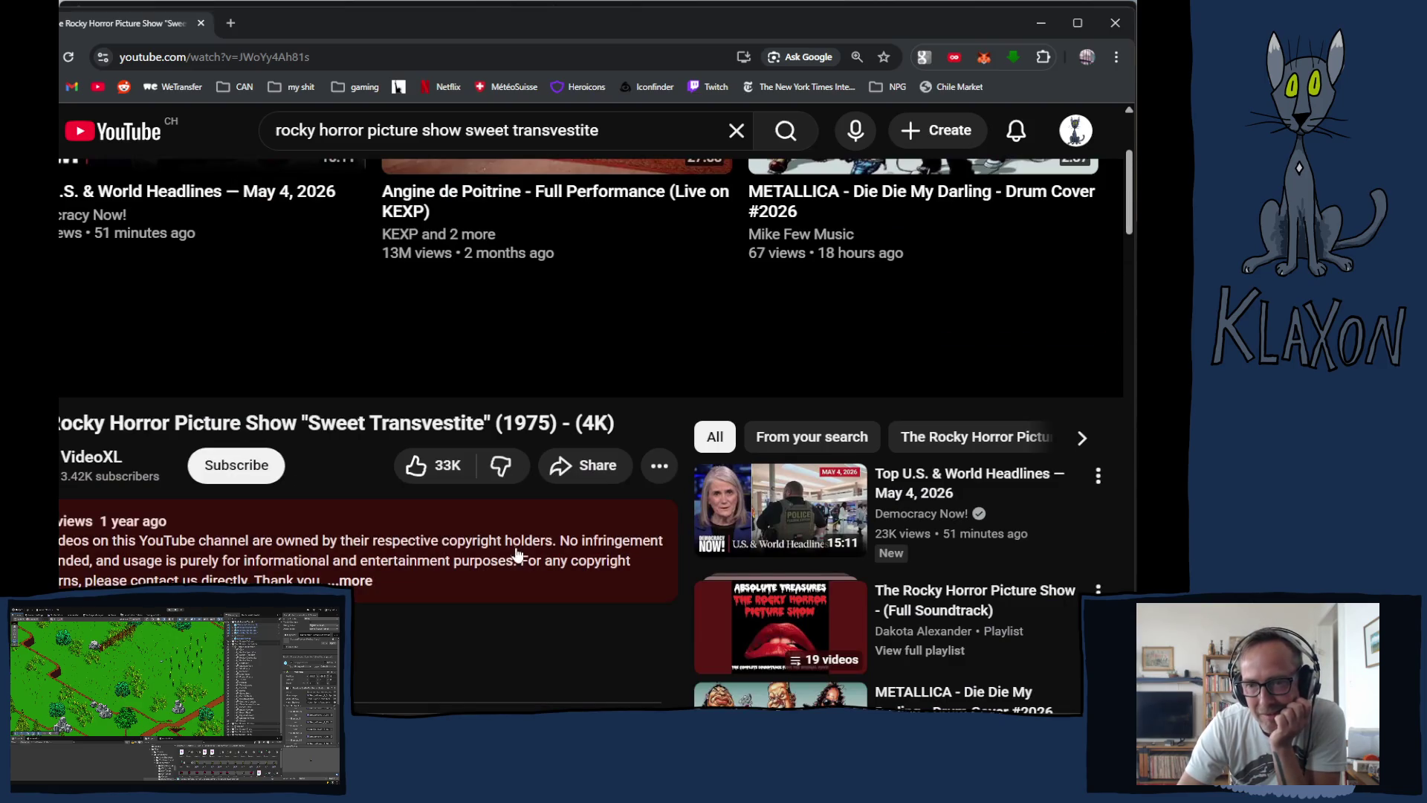
scroll(587, 569, "down", 1)
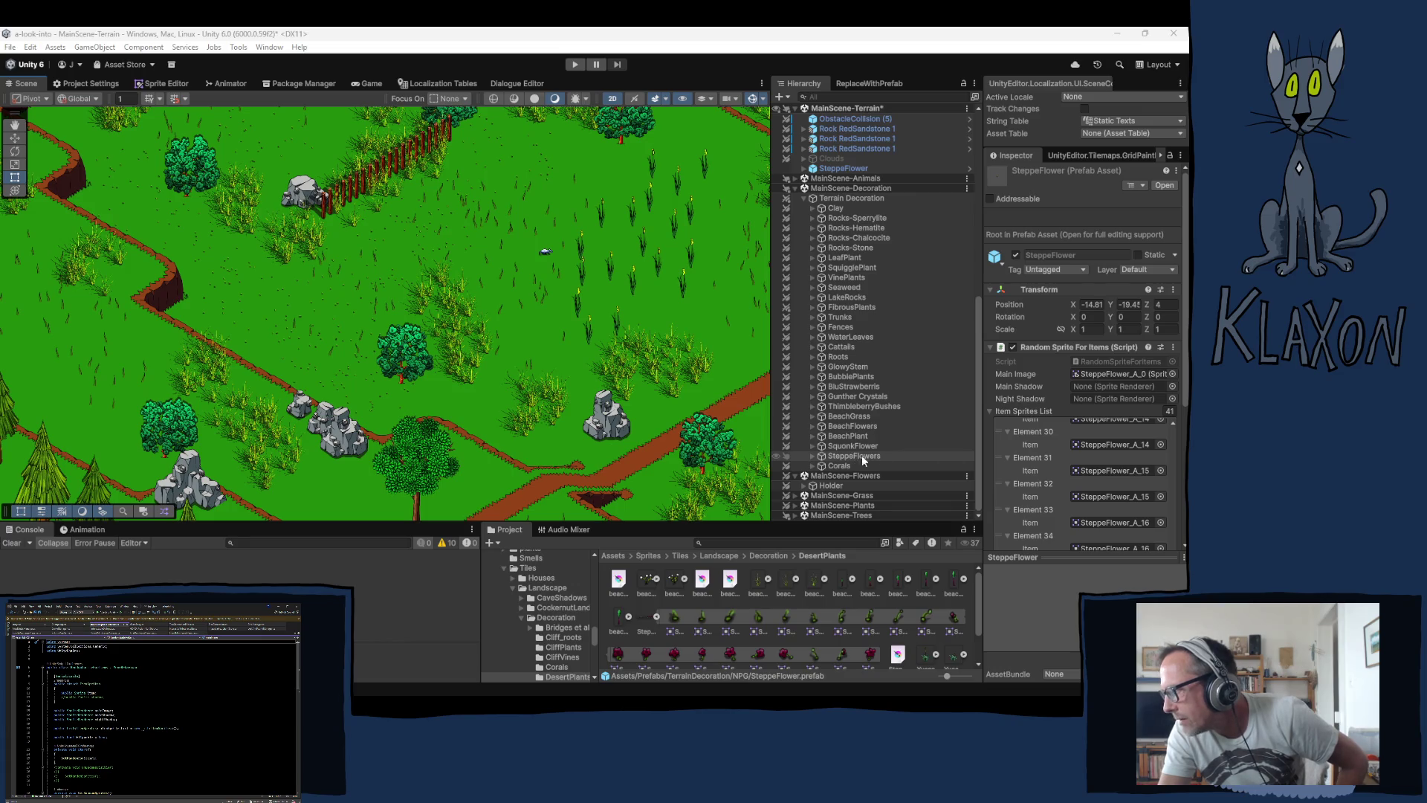
Step: Select Elements 21, 23, 25 and 27 in the SteppeFlower Item Sprites List
scroll(1059, 415, "down", 1)
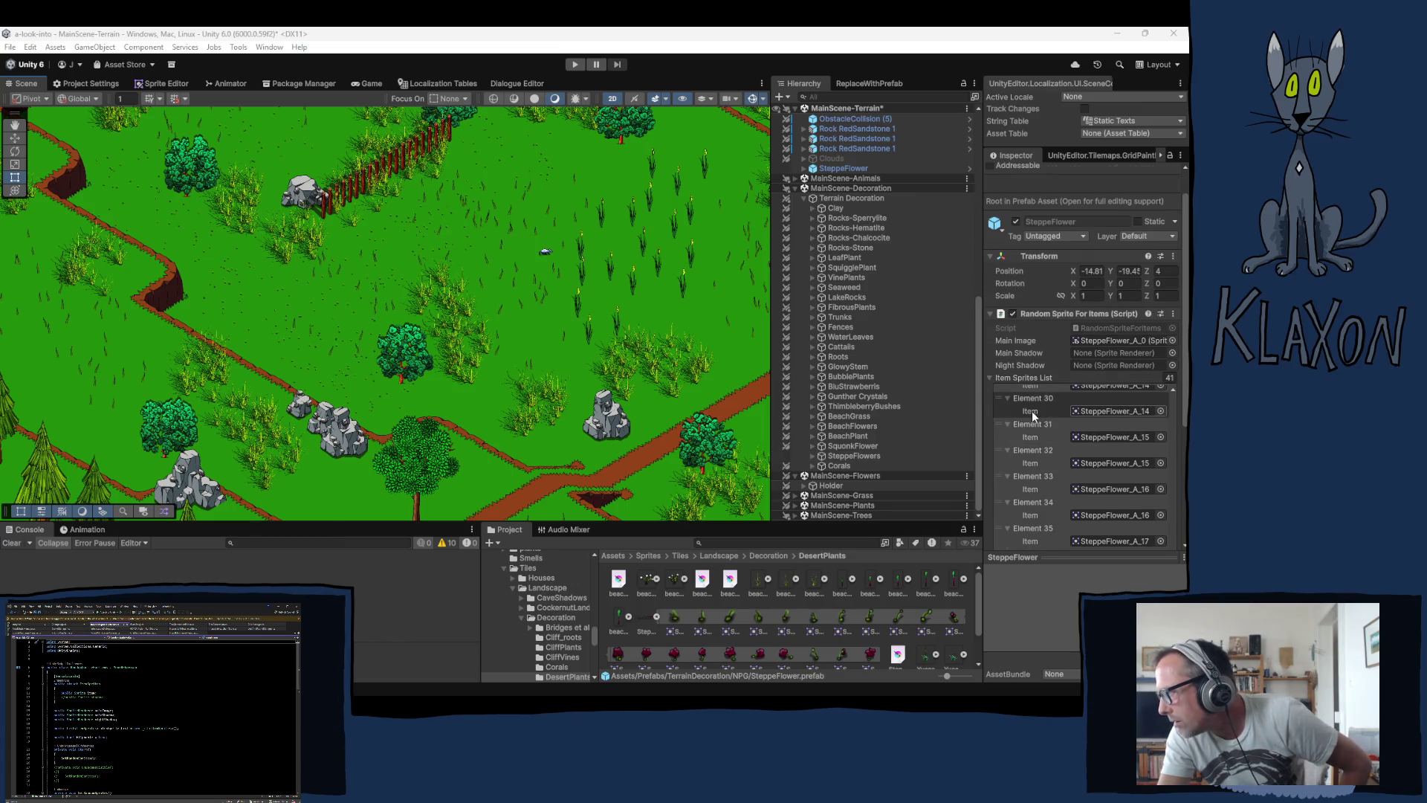
scroll(1032, 412, "down", 1)
scroll(1030, 407, "up", 5)
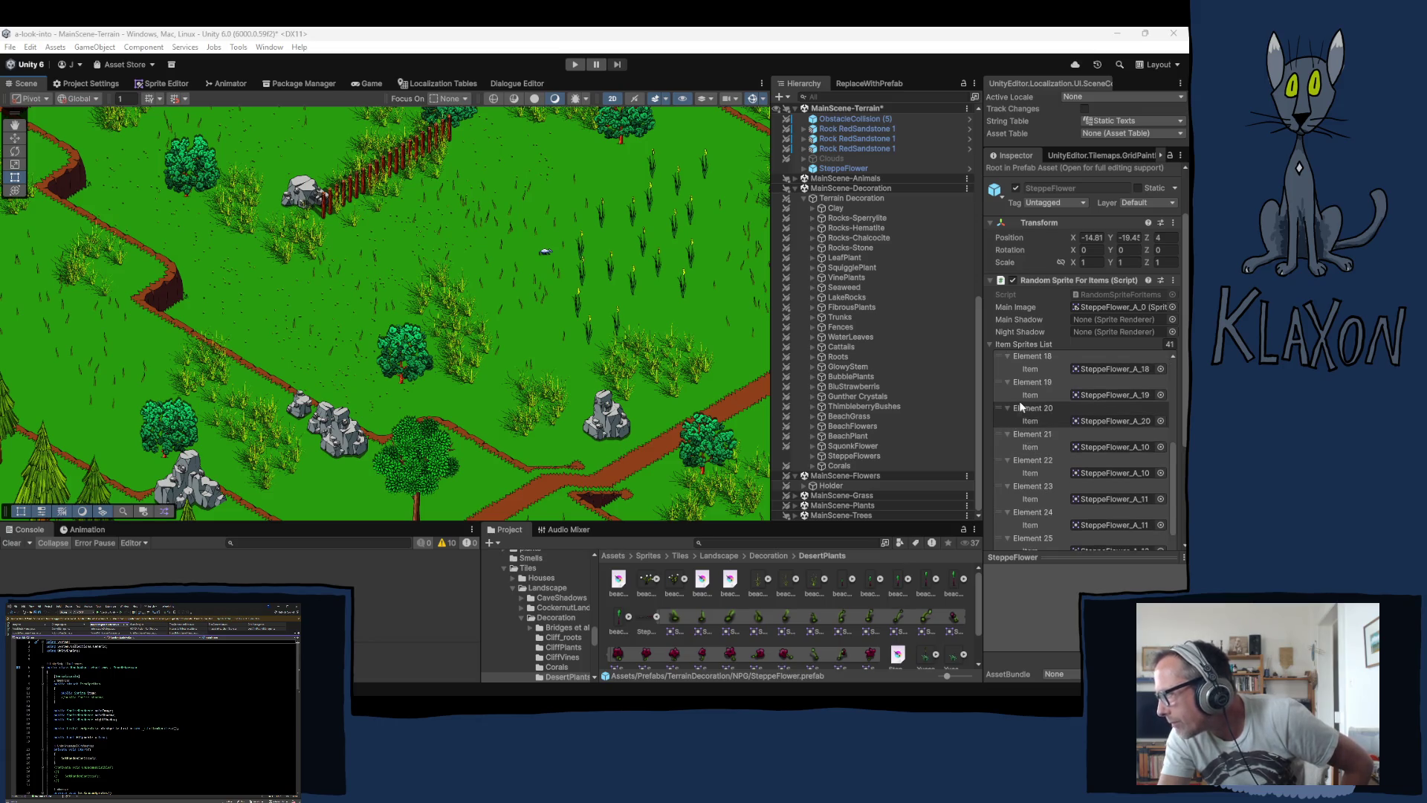
scroll(1025, 404, "up", 1)
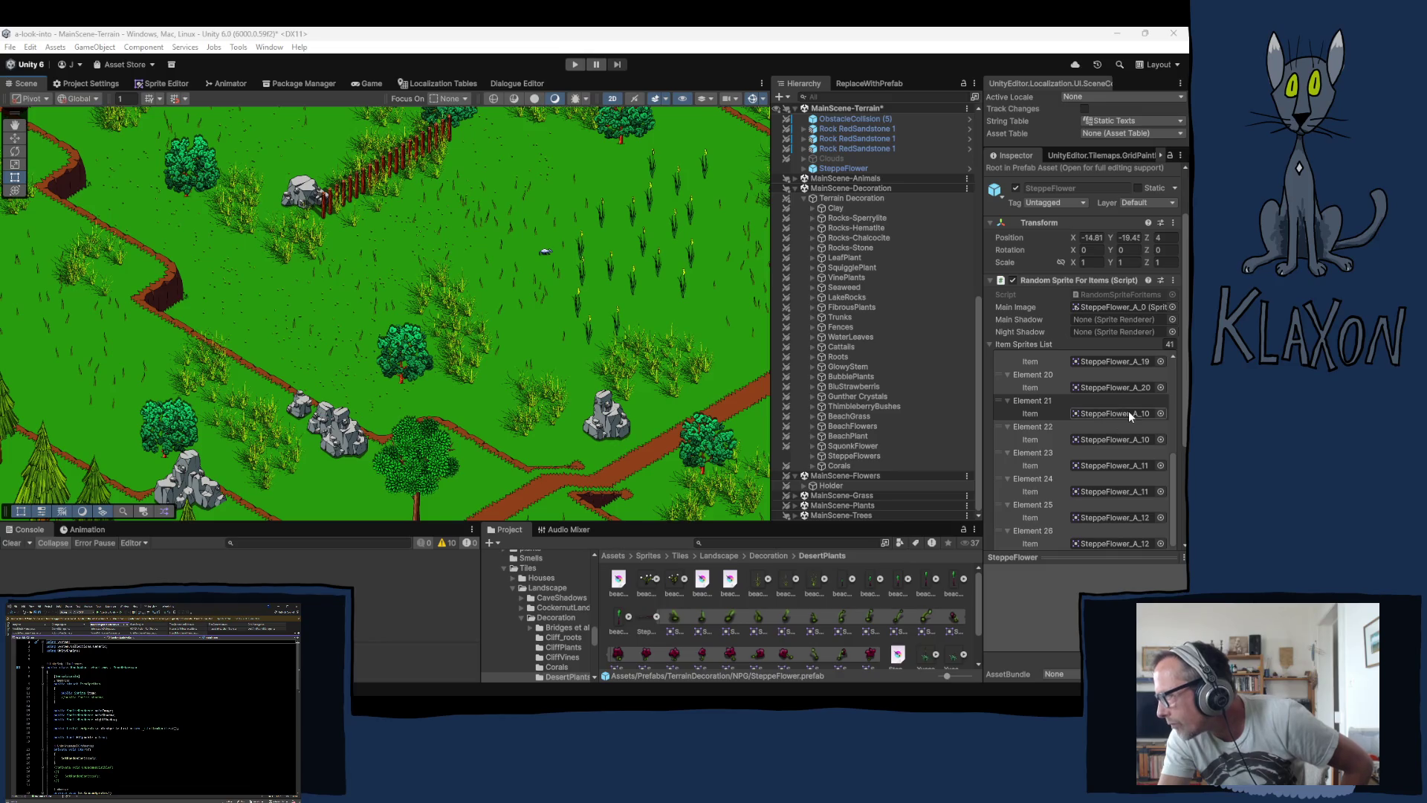
left_click(998, 405)
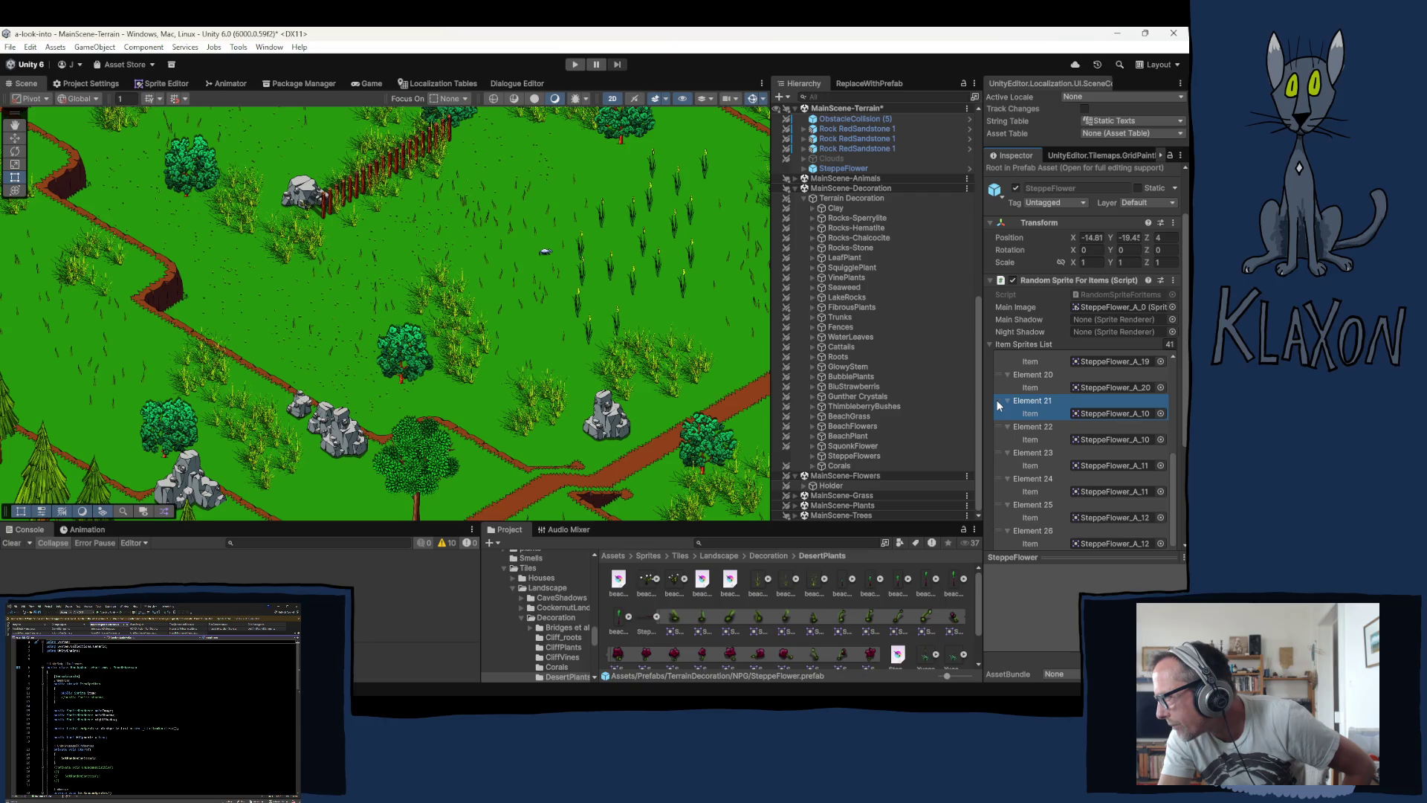
left_click(992, 344)
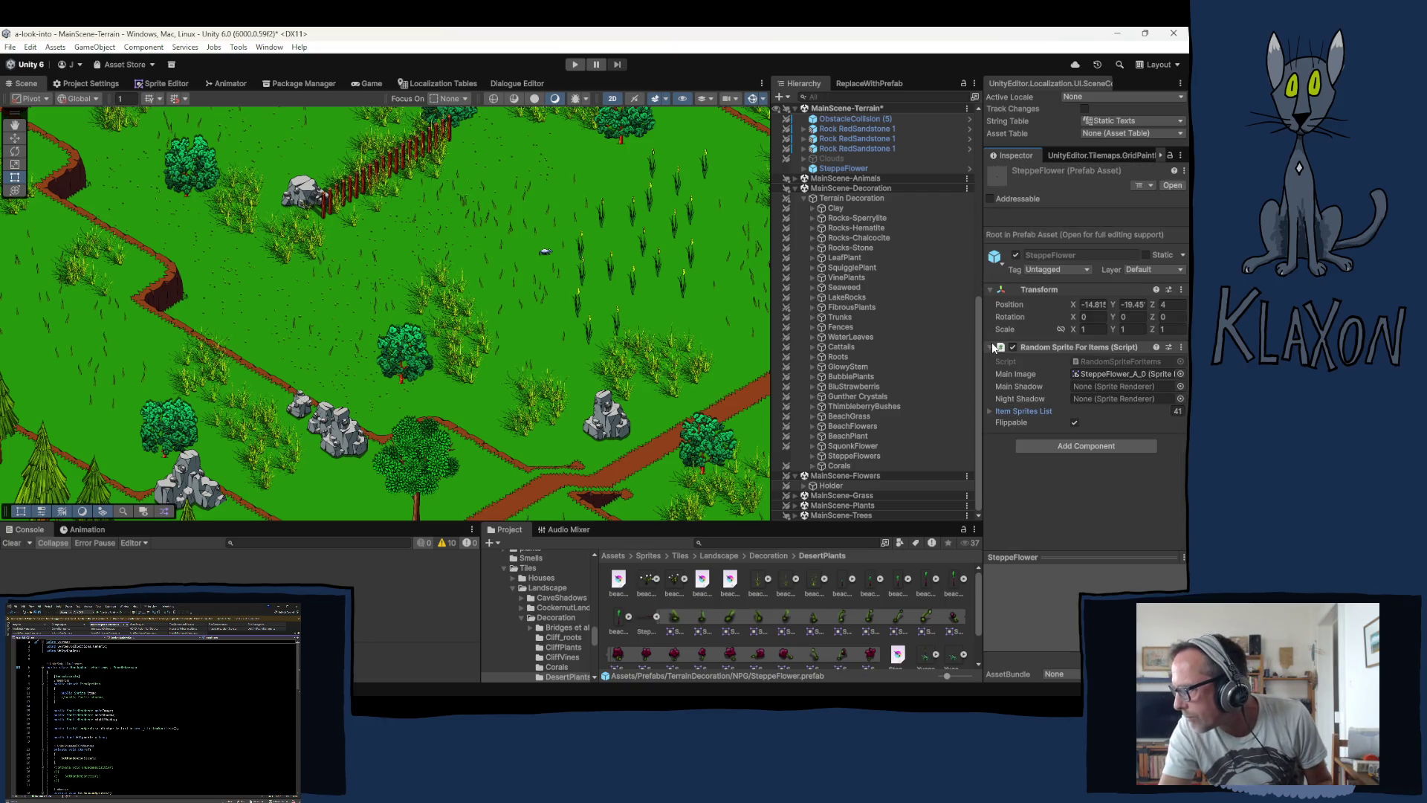
left_click(989, 411)
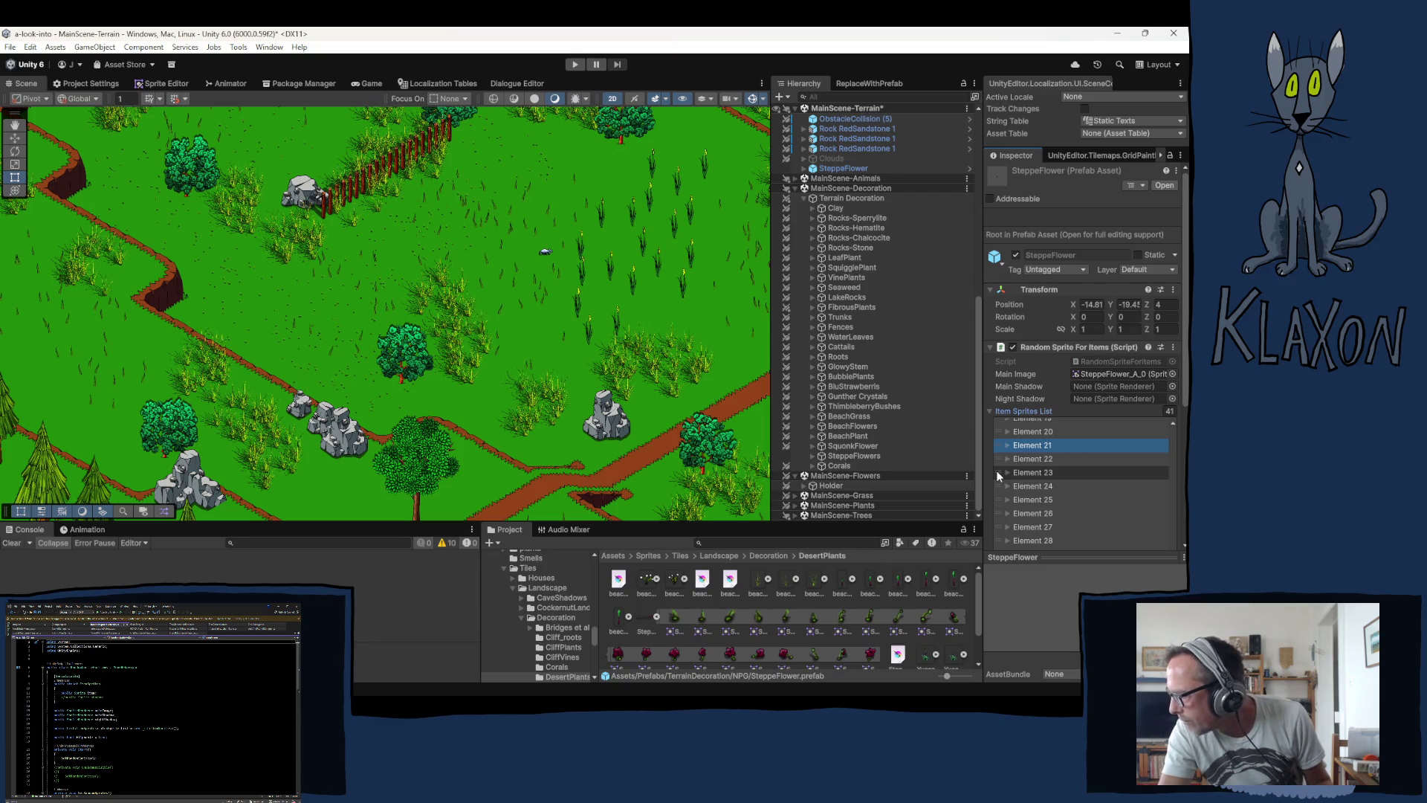
left_click(999, 473, "ctrl")
left_click(1001, 500, "ctrl")
left_click(1001, 526, "ctrl")
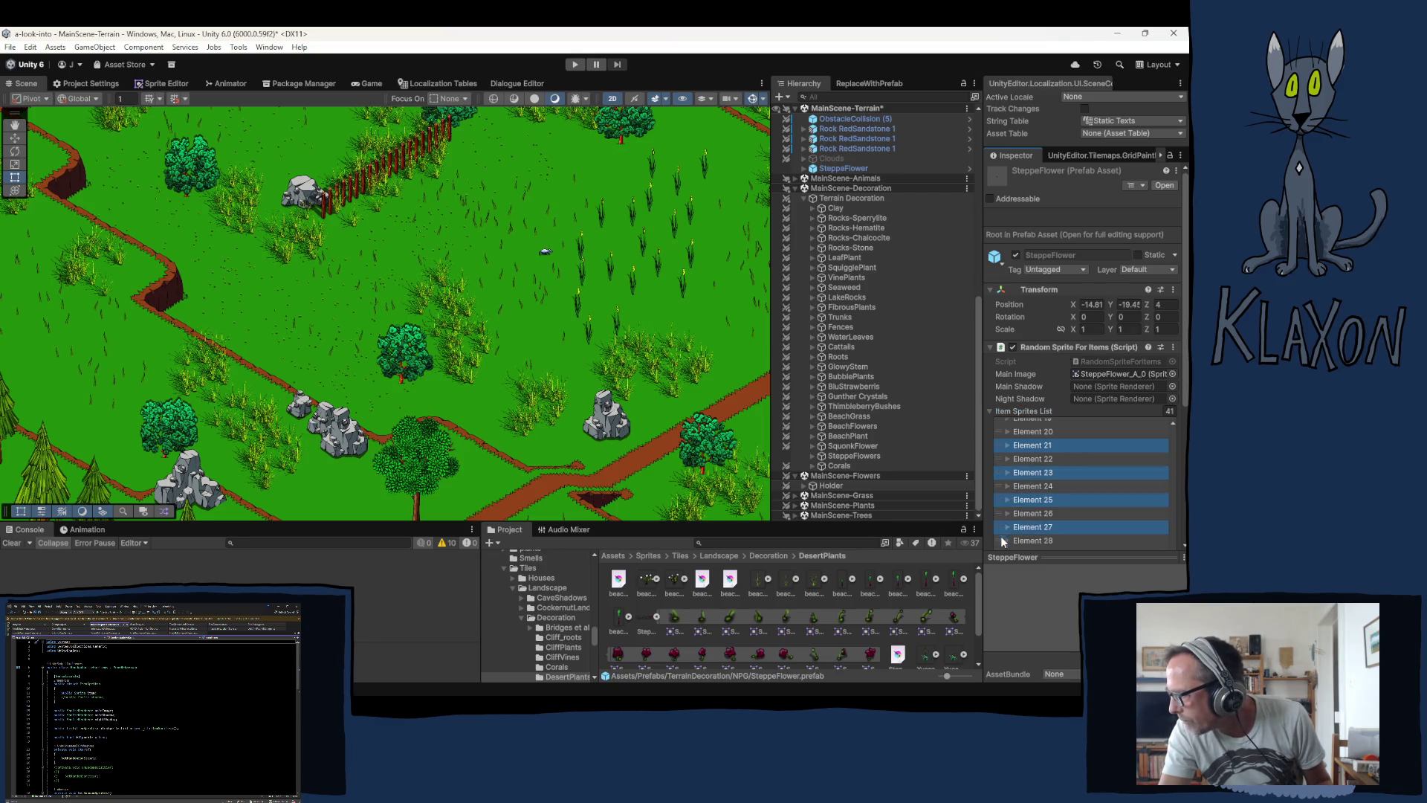
Step: Add Elements 29–39 (odd) to the selection, delete all ten entries, and enter Play mode
scroll(1018, 517, "down", 2)
left_click(997, 488, "ctrl")
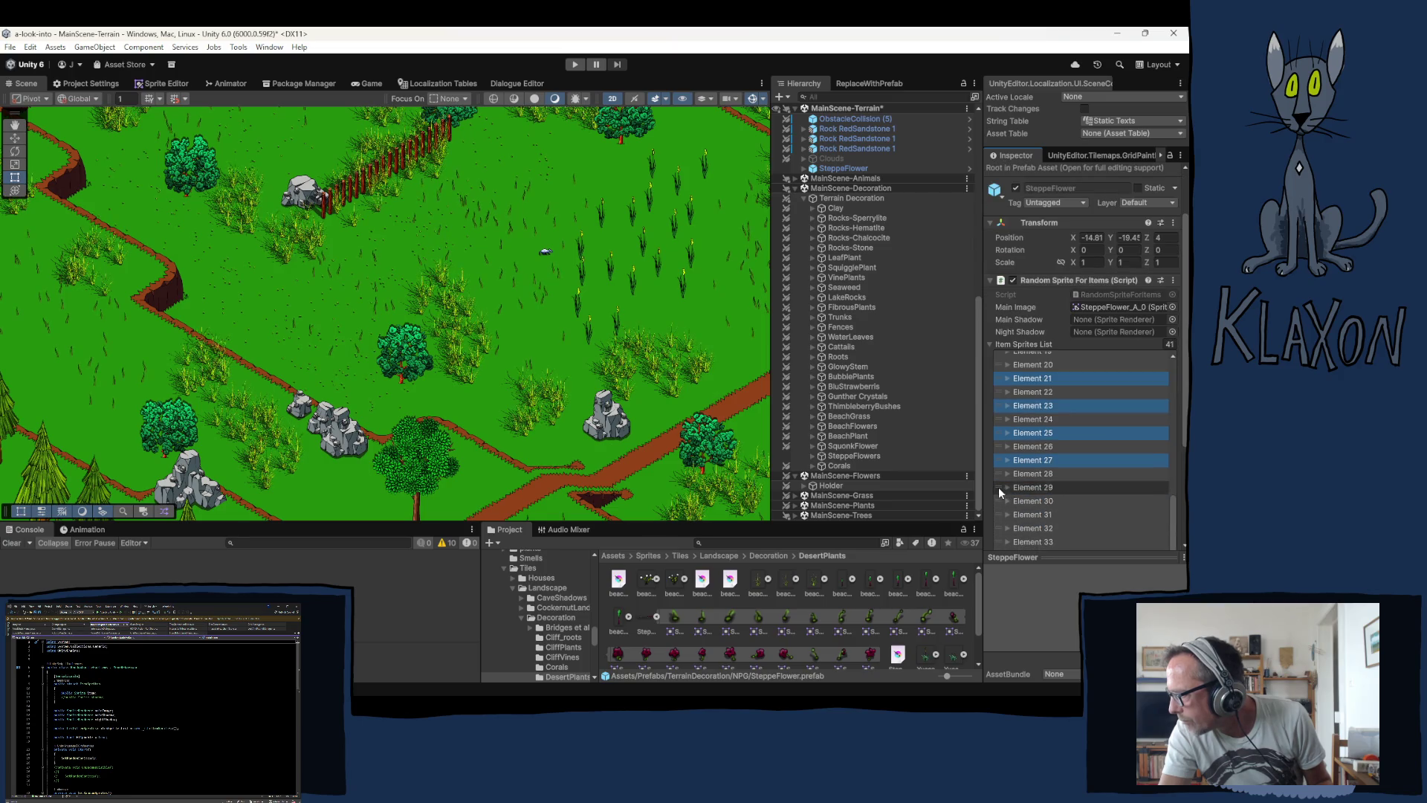
left_click(997, 512, "ctrl")
left_click(1000, 539, "ctrl")
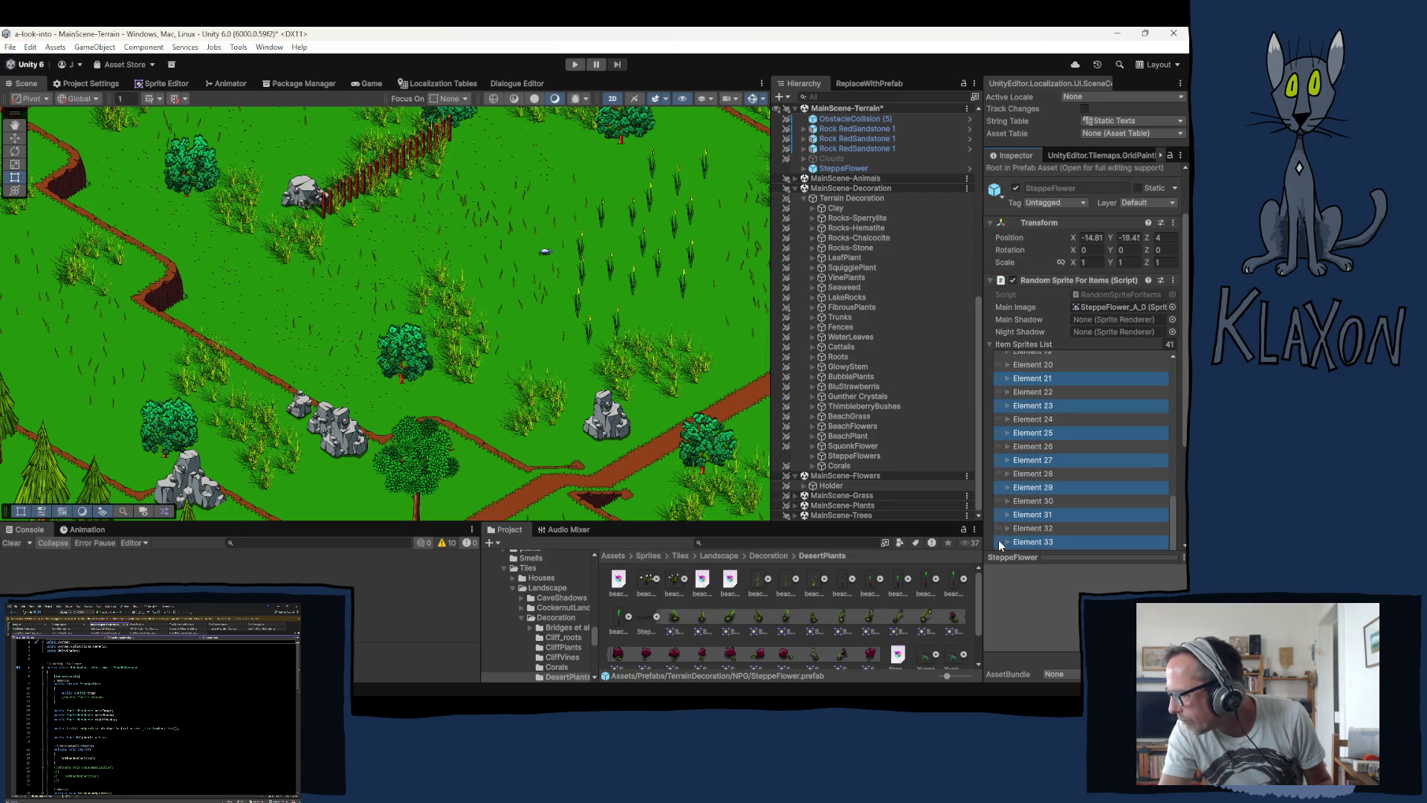
scroll(1054, 513, "down", 1)
scroll(1054, 513, "down", 2)
left_click(999, 468, "ctrl")
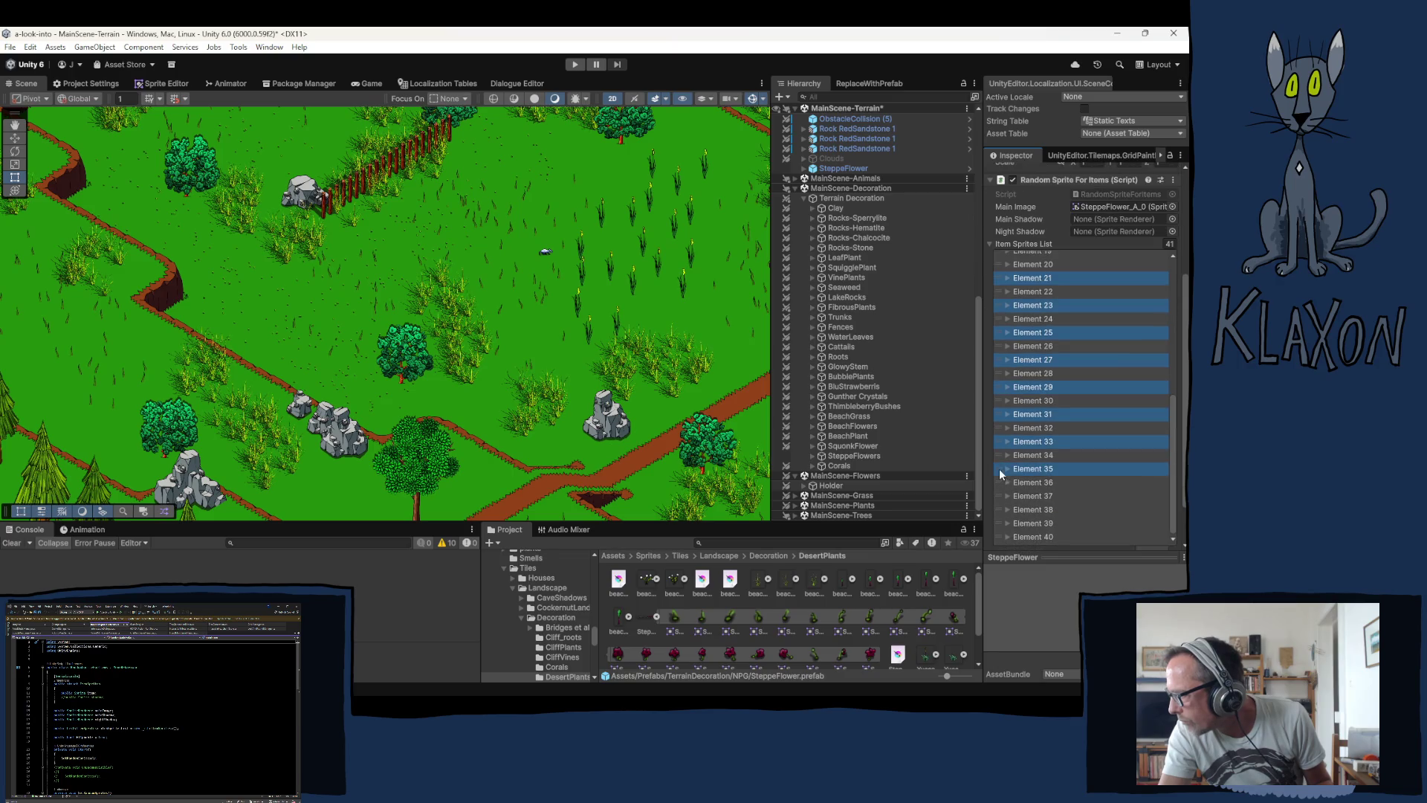
left_click(997, 497, "ctrl")
left_click(996, 522, "ctrl")
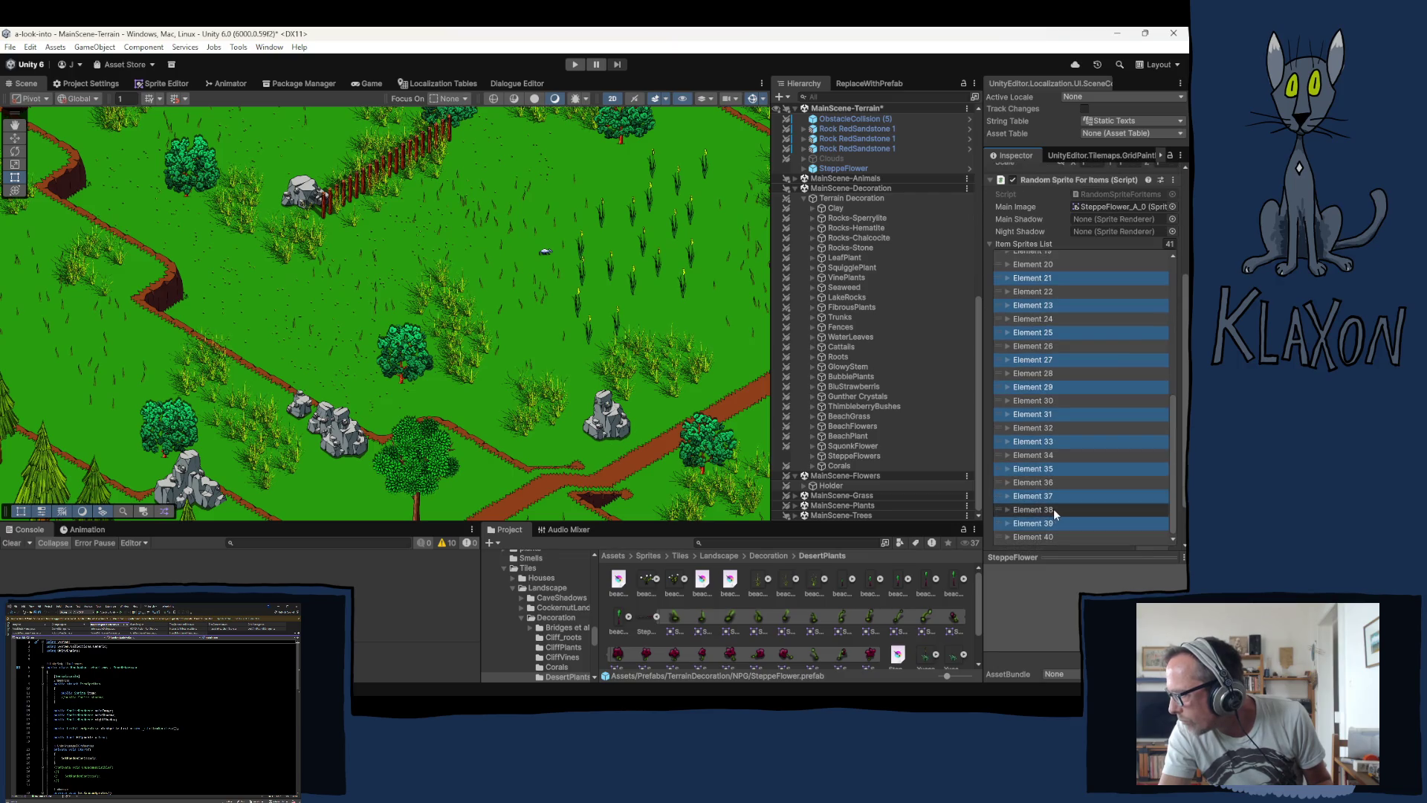
scroll(1055, 508, "down", 2)
left_click(1158, 498)
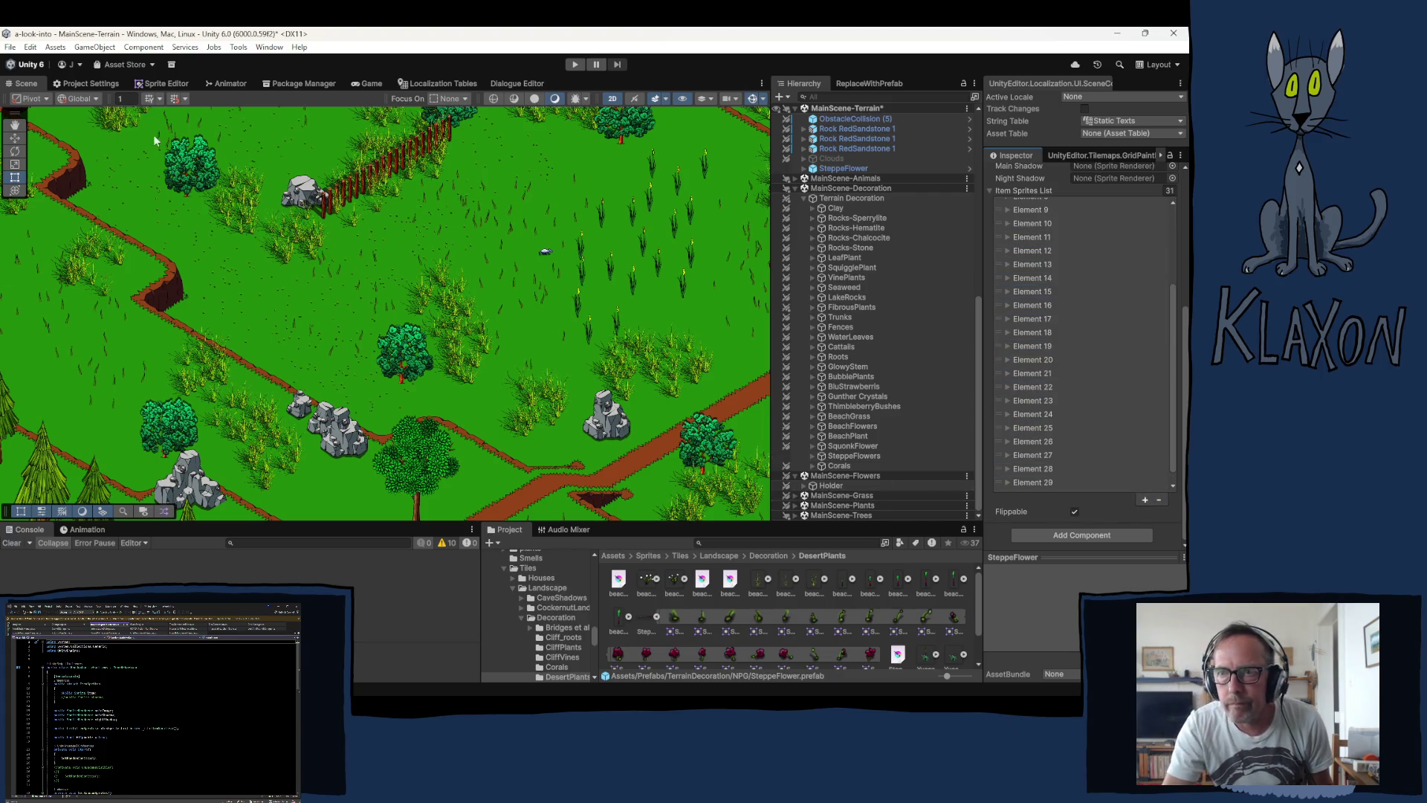
left_click(580, 64)
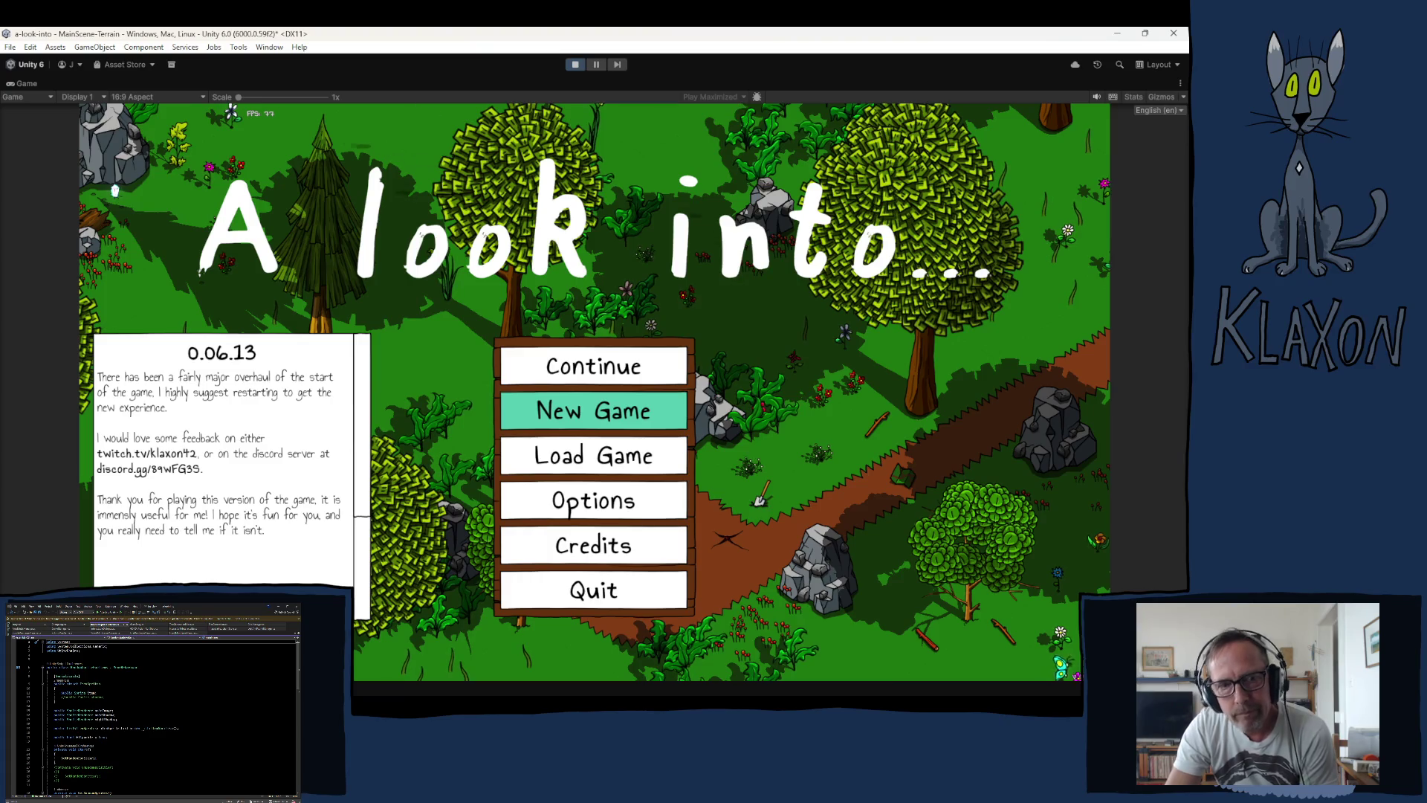
Step: Start a new game and accept a new character from the title menu
left_click(632, 418)
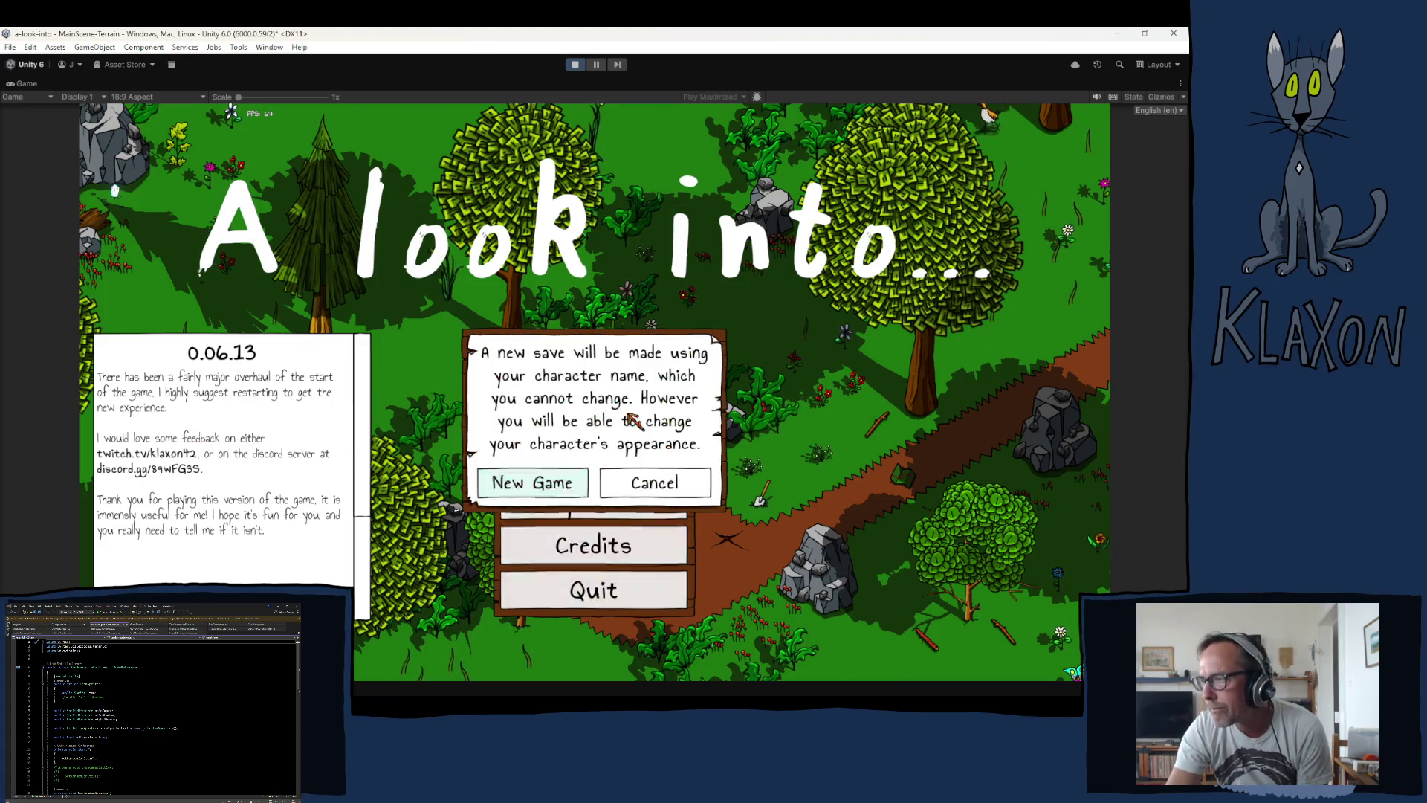
left_click(584, 479)
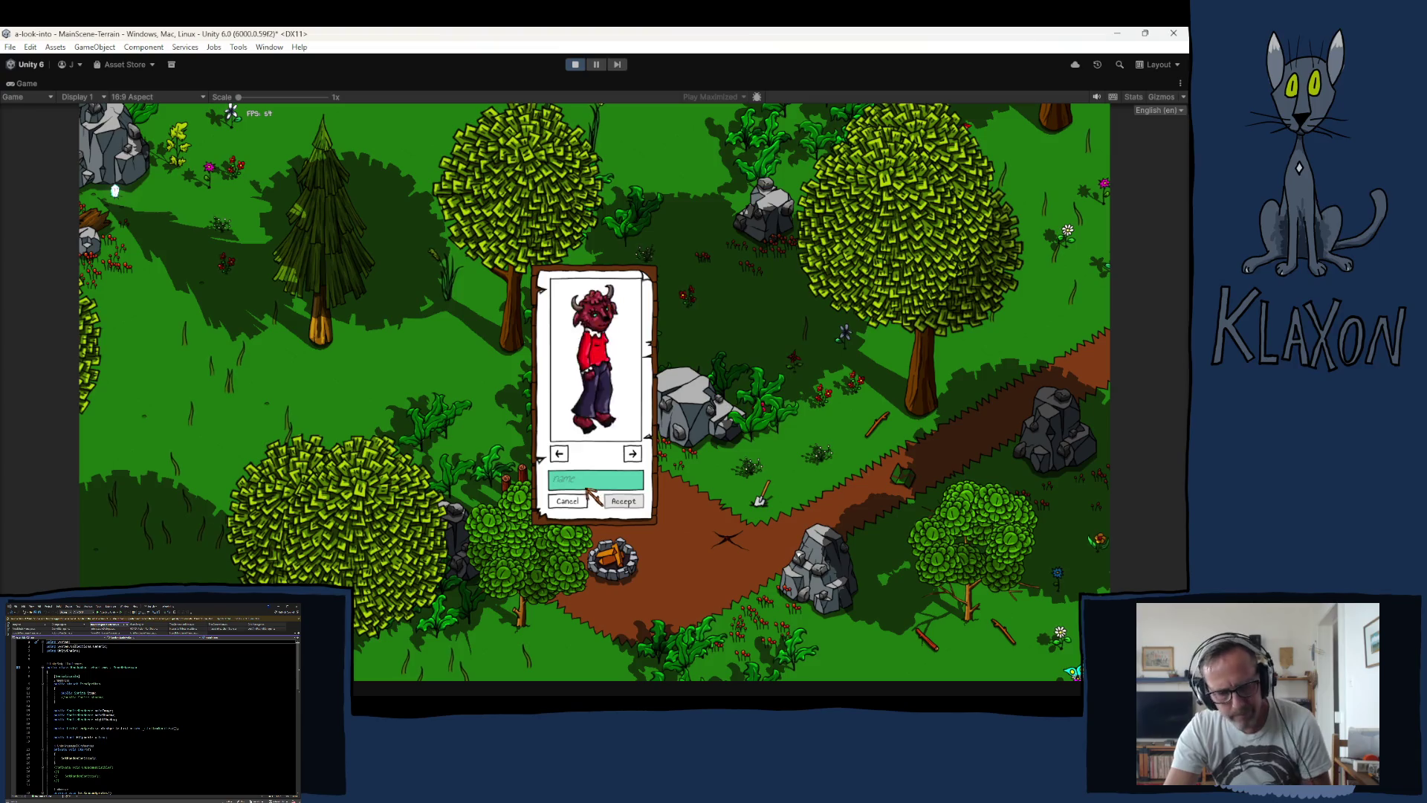
type("gdfdf")
left_click(617, 503)
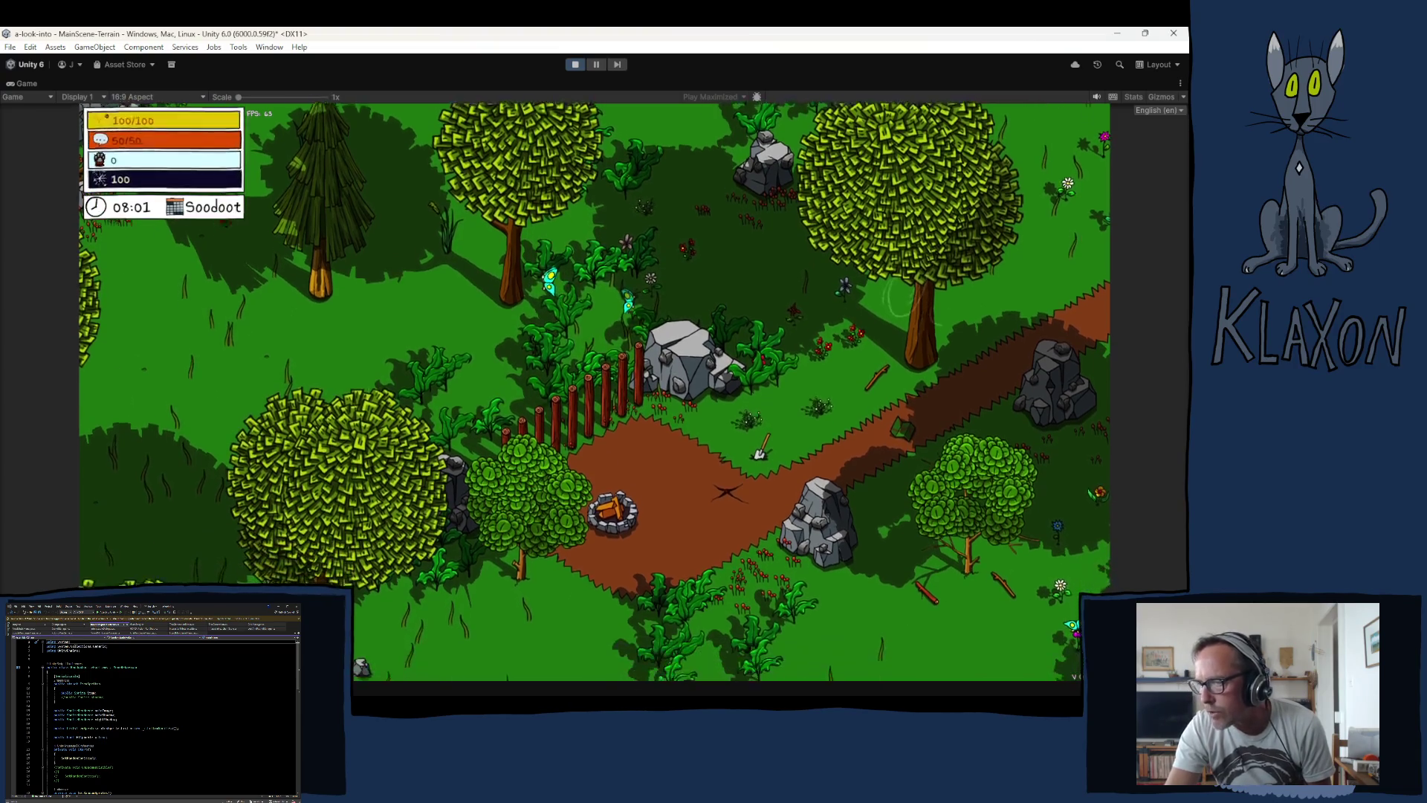
Step: Teleport the character to PlayerHouse, then to the Steppe location
left_click(583, 659)
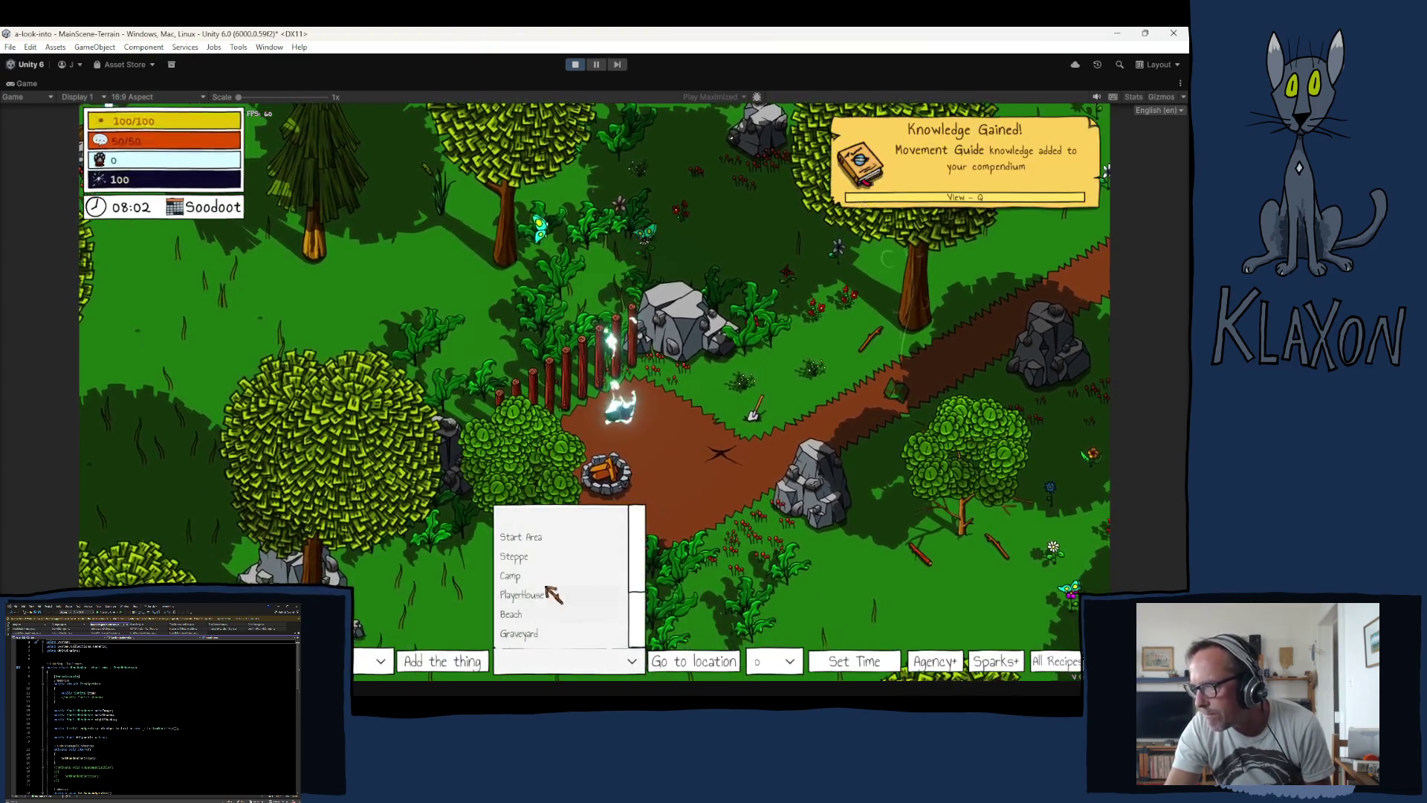
left_click(522, 595)
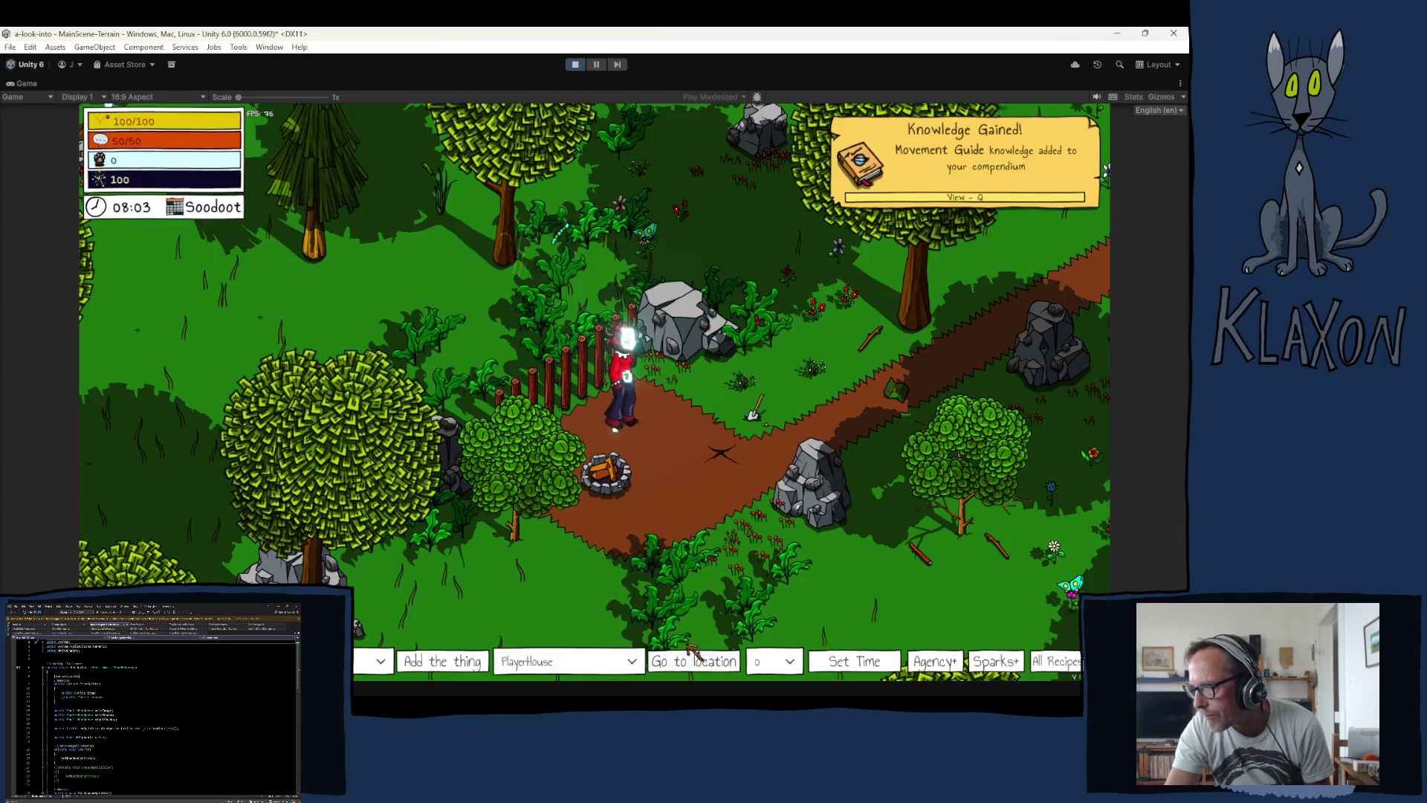
left_click(694, 661)
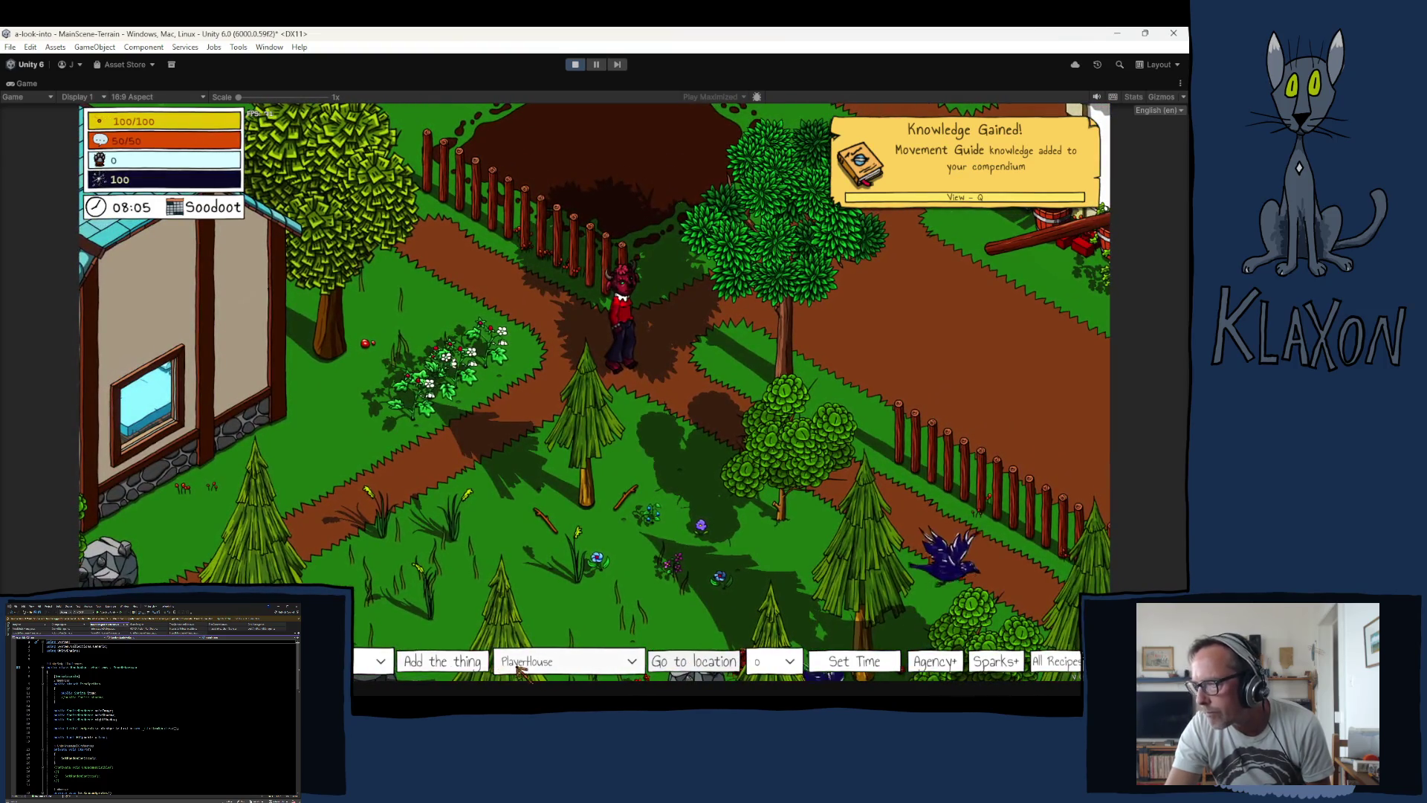
left_click(543, 661)
left_click(522, 557)
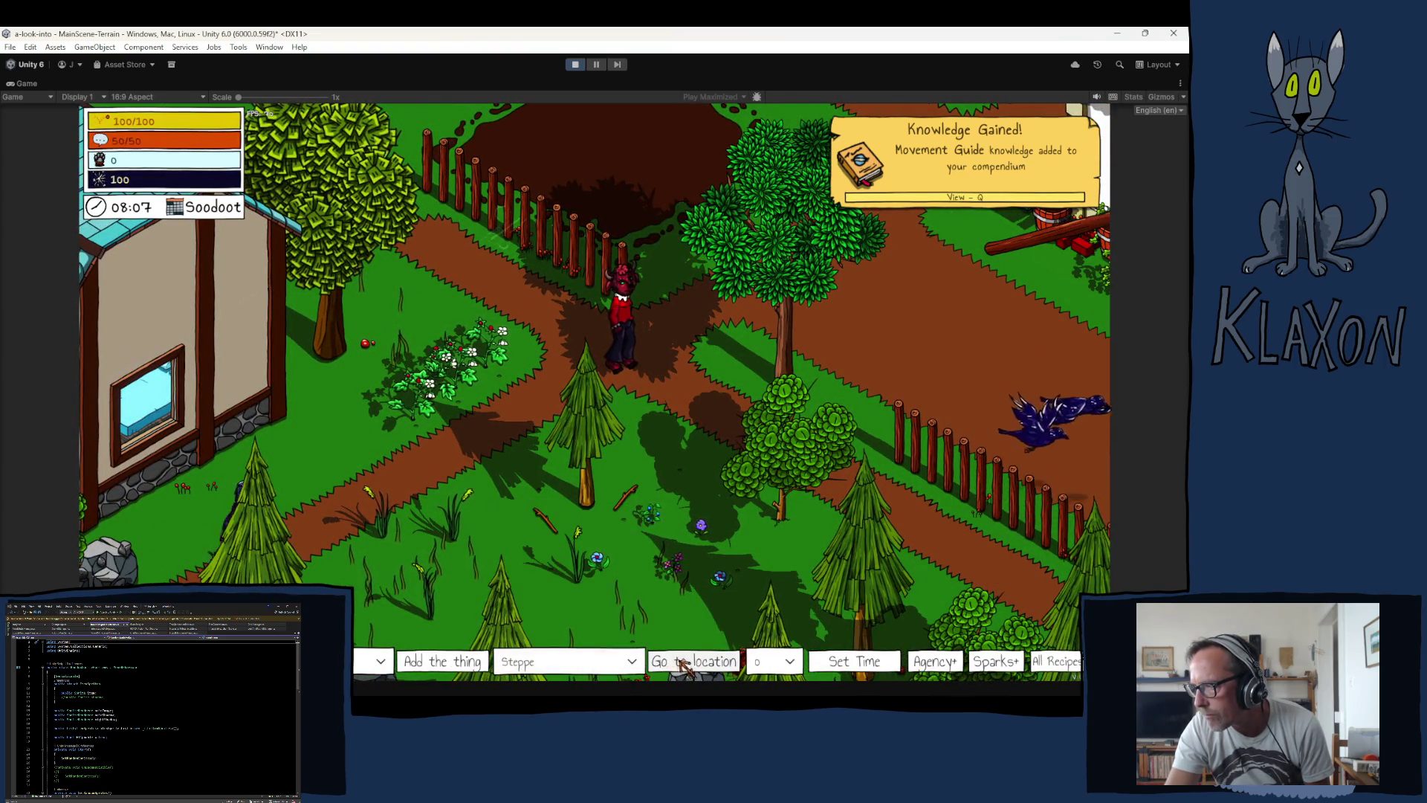
left_click(691, 661)
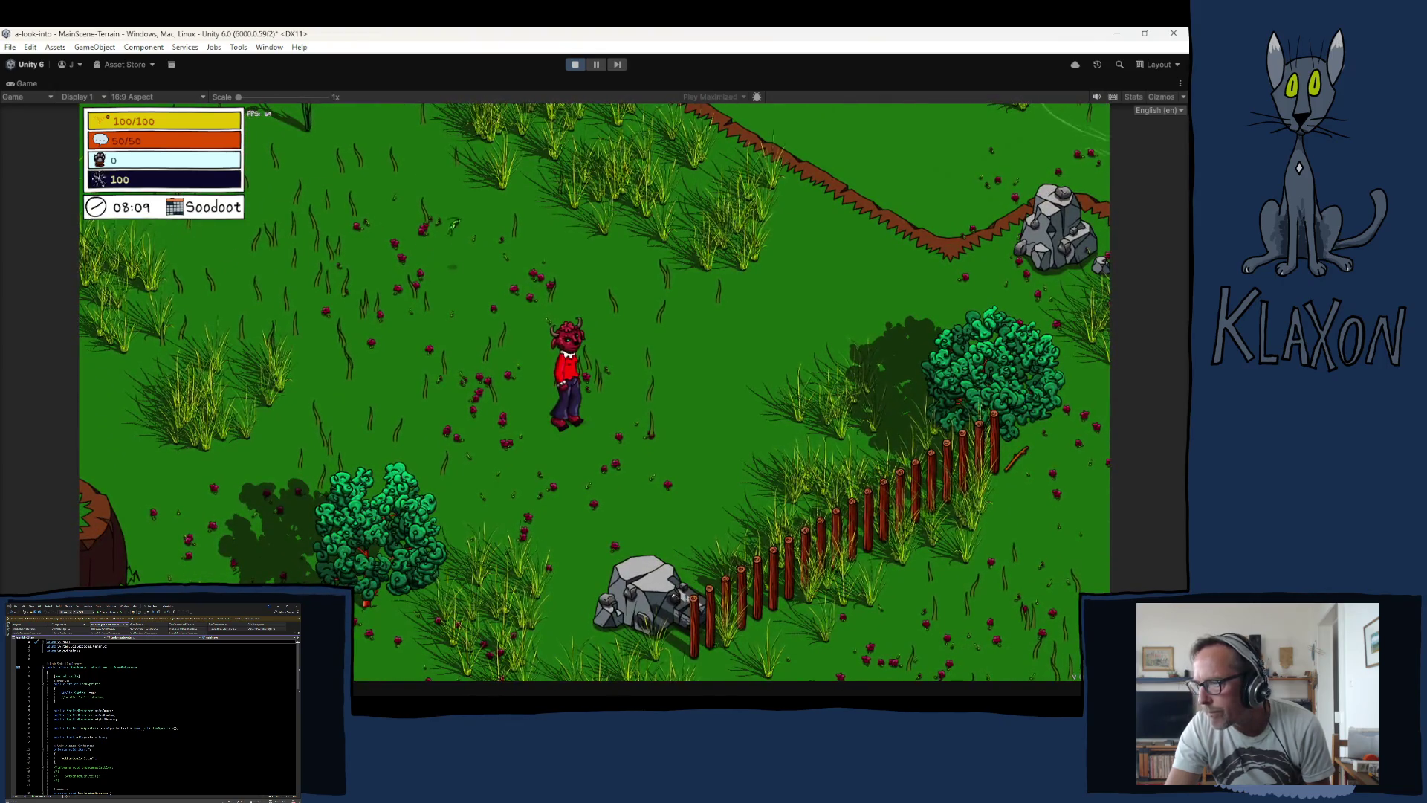
Step: Walk the character down, left, up and right through the steppe flowers, then stop play mode
key("s")
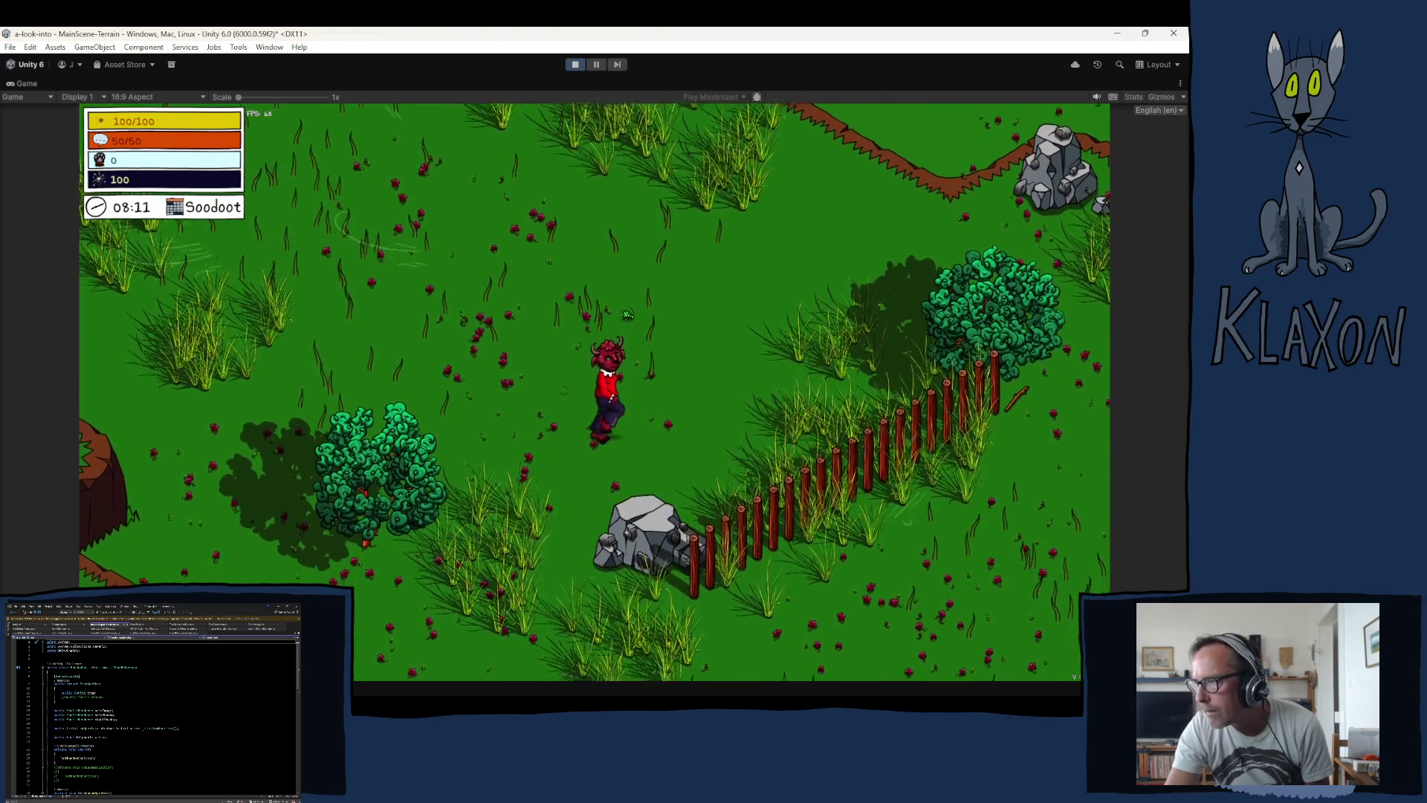
key("s")
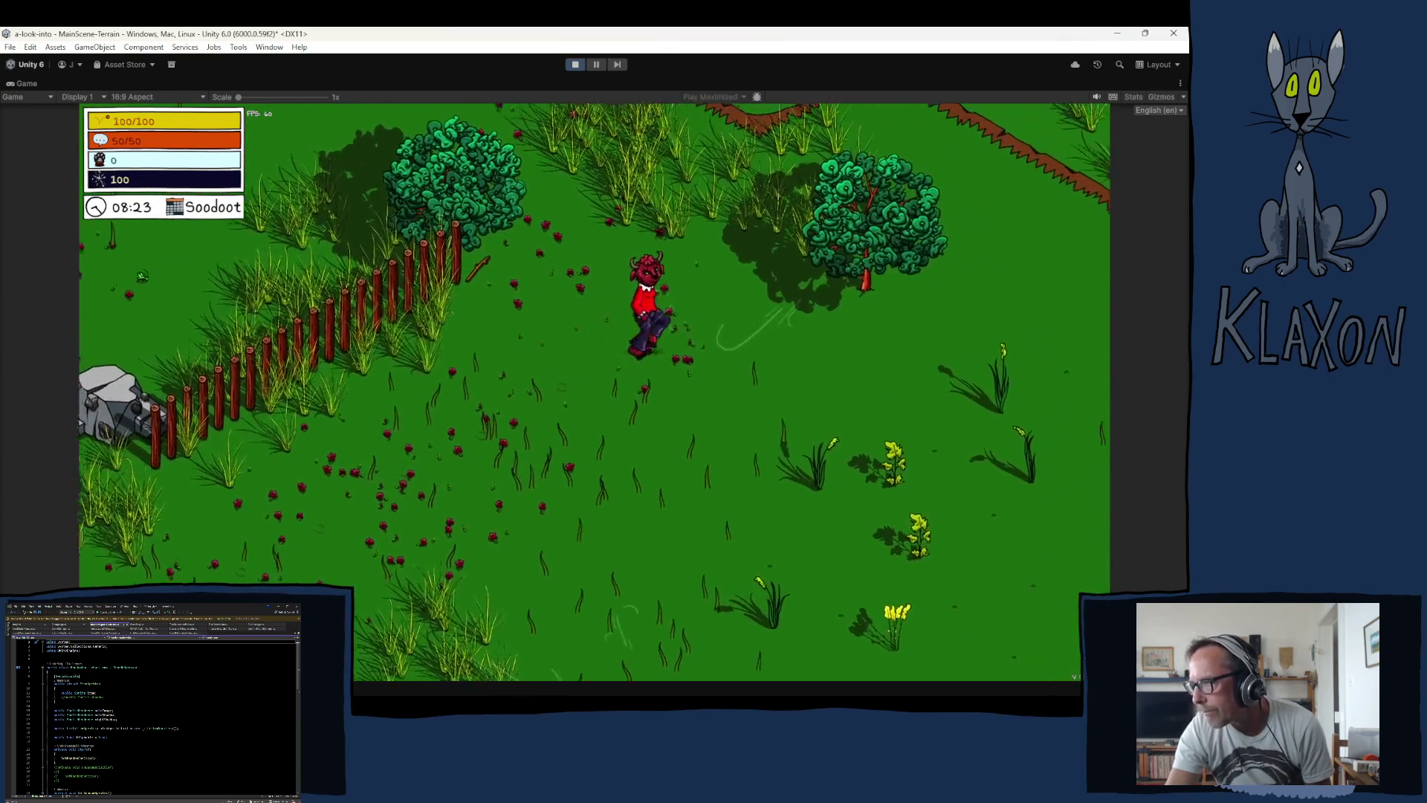
key("a")
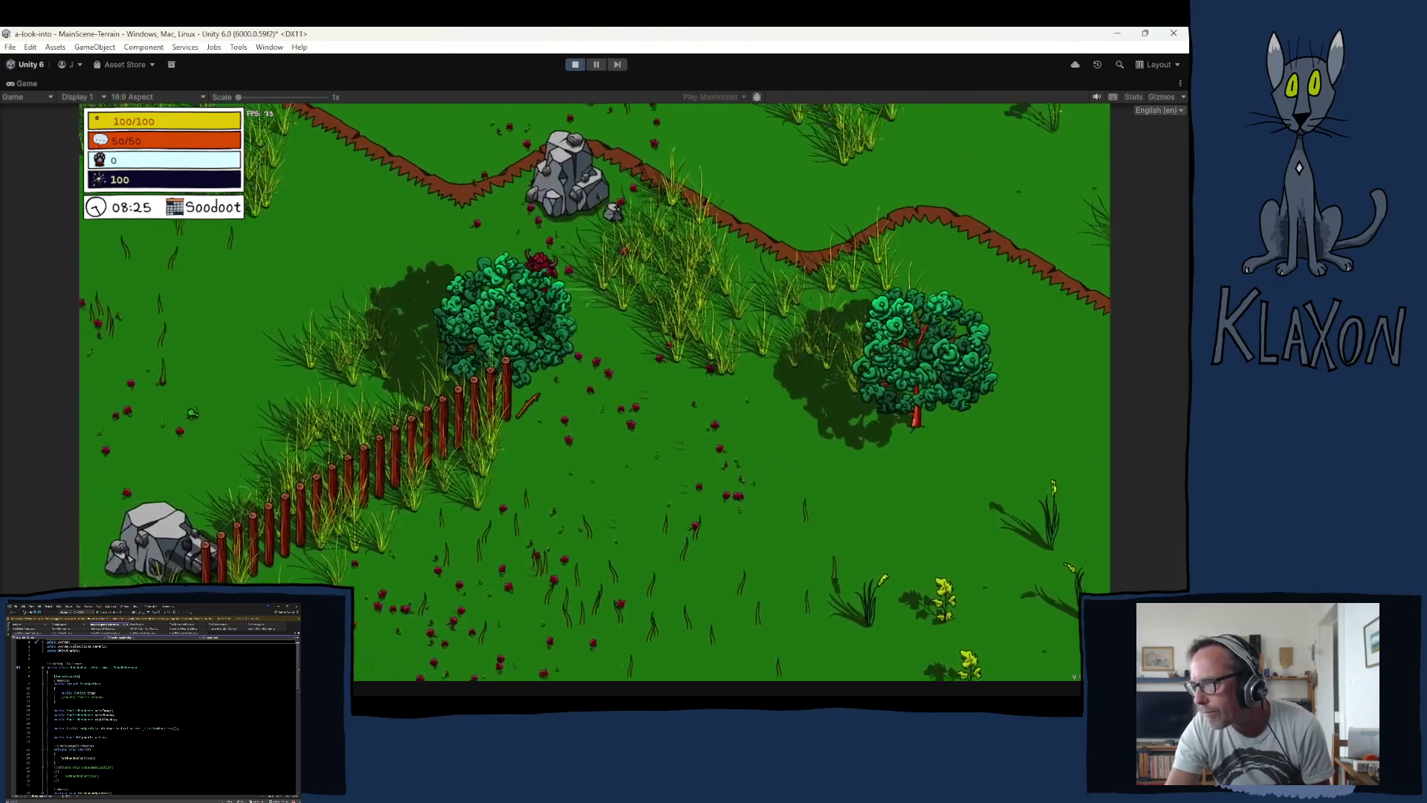
key("a")
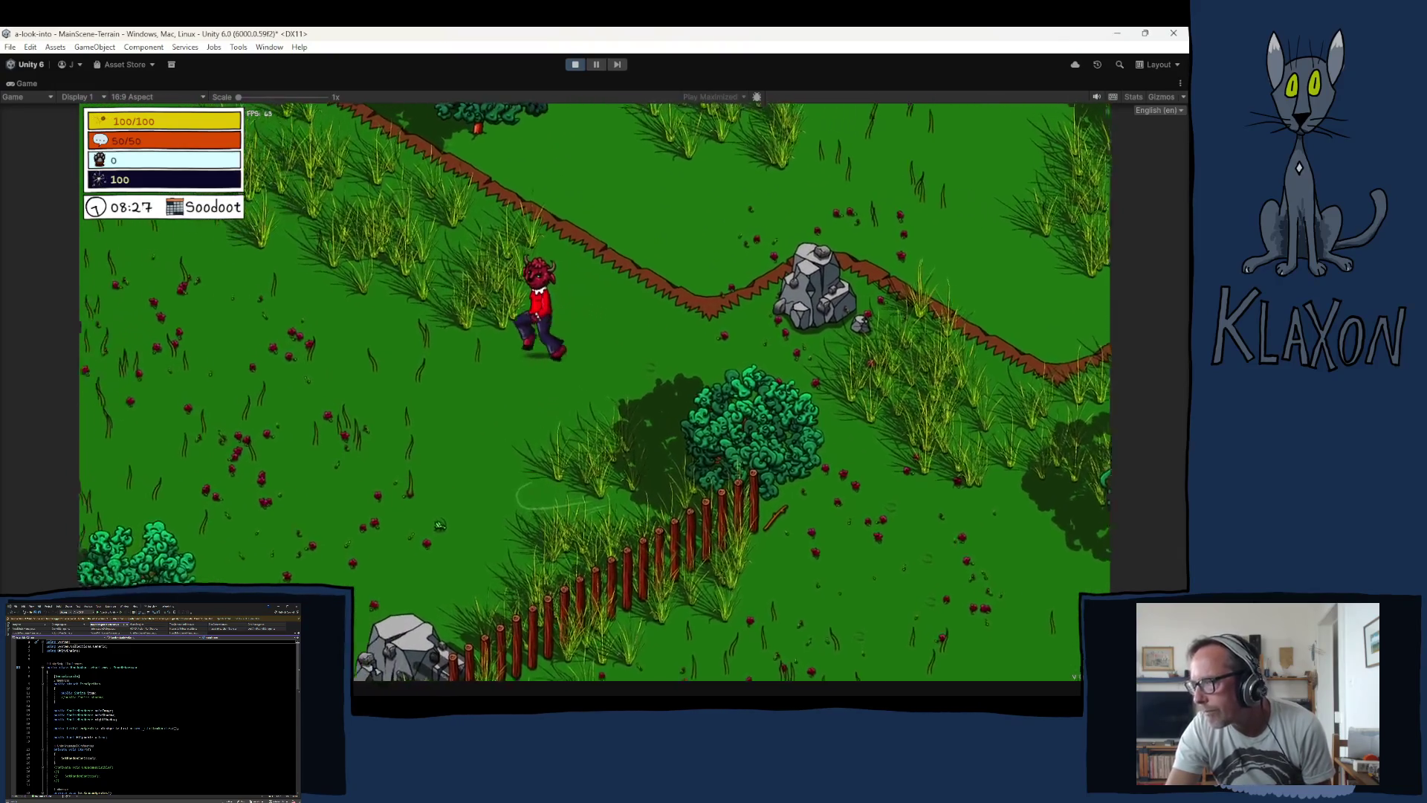
key("a")
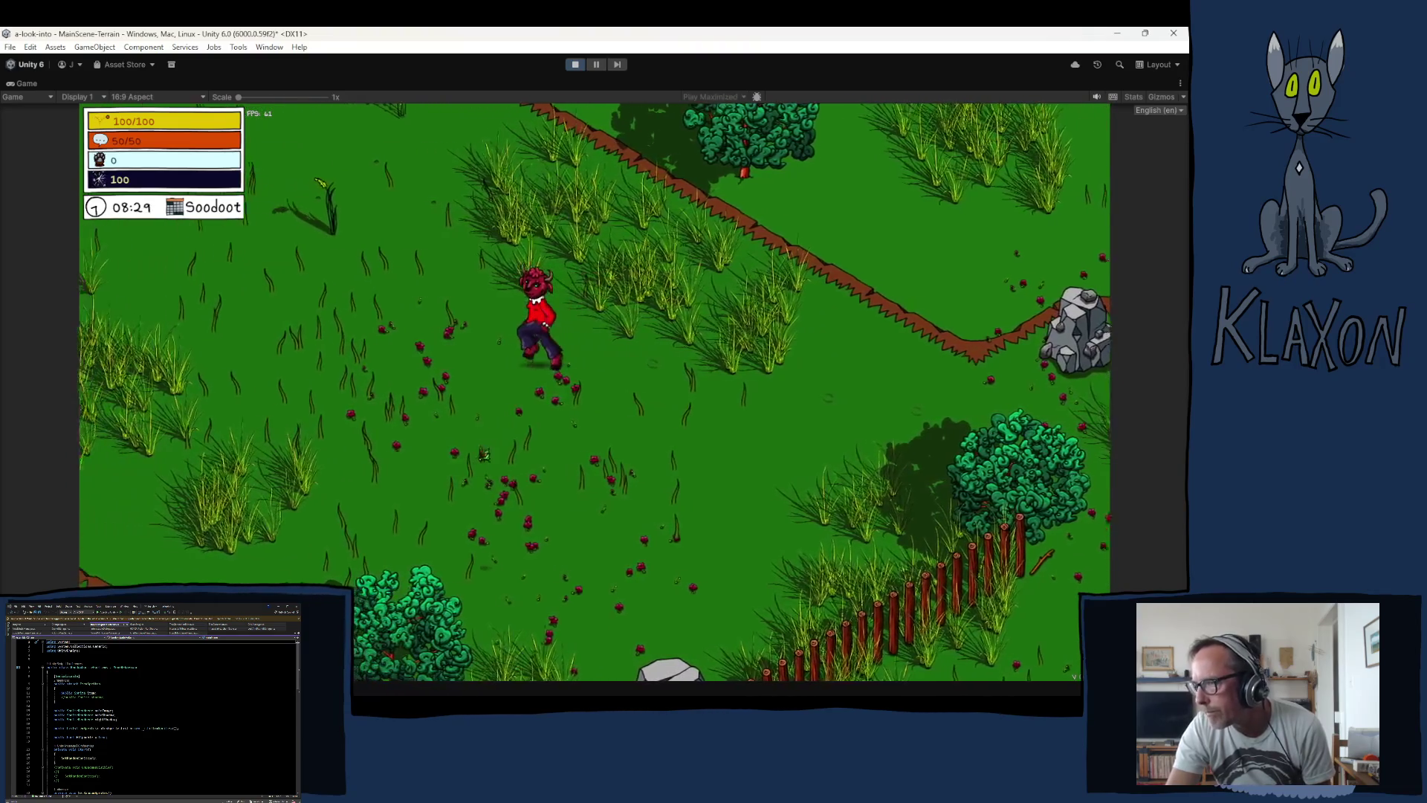
key("a")
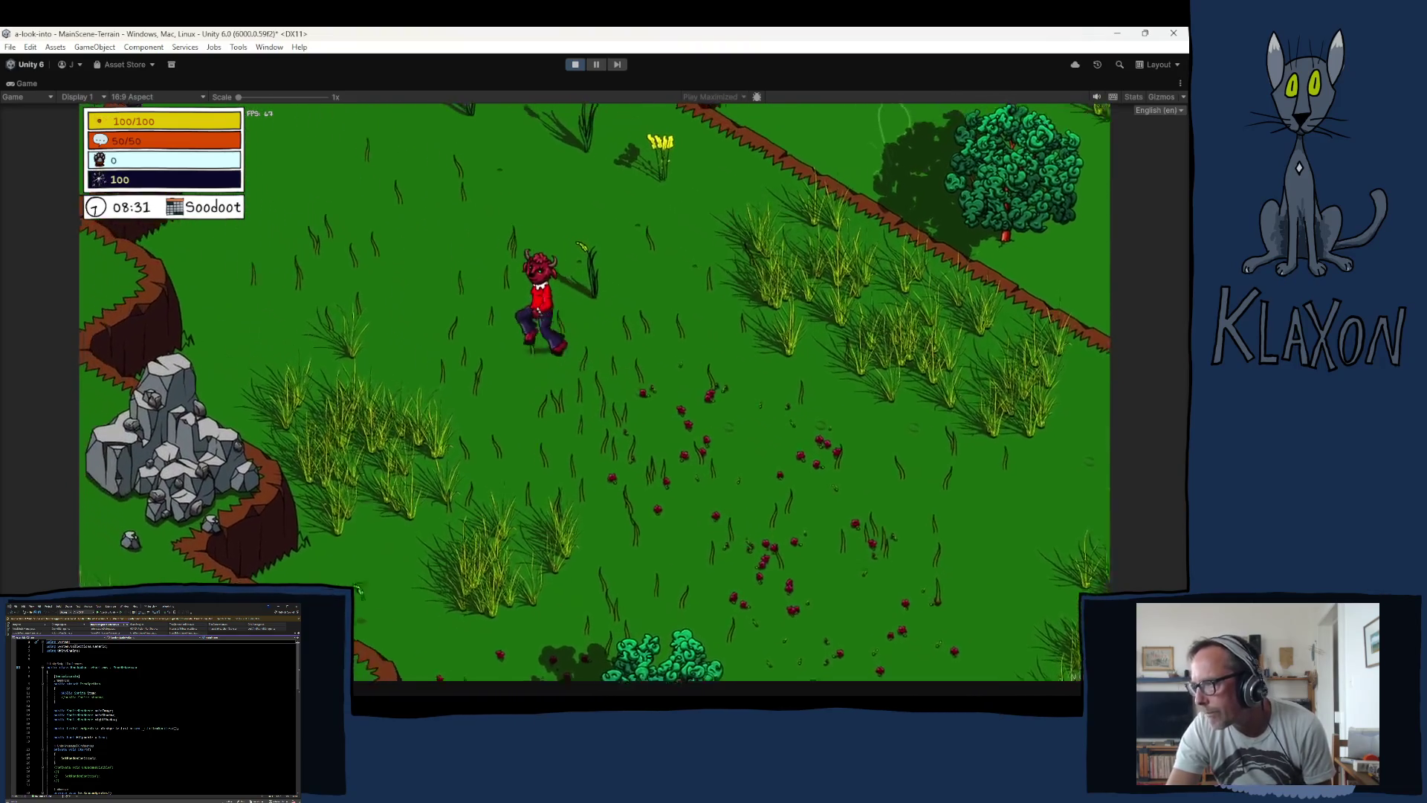
key("a")
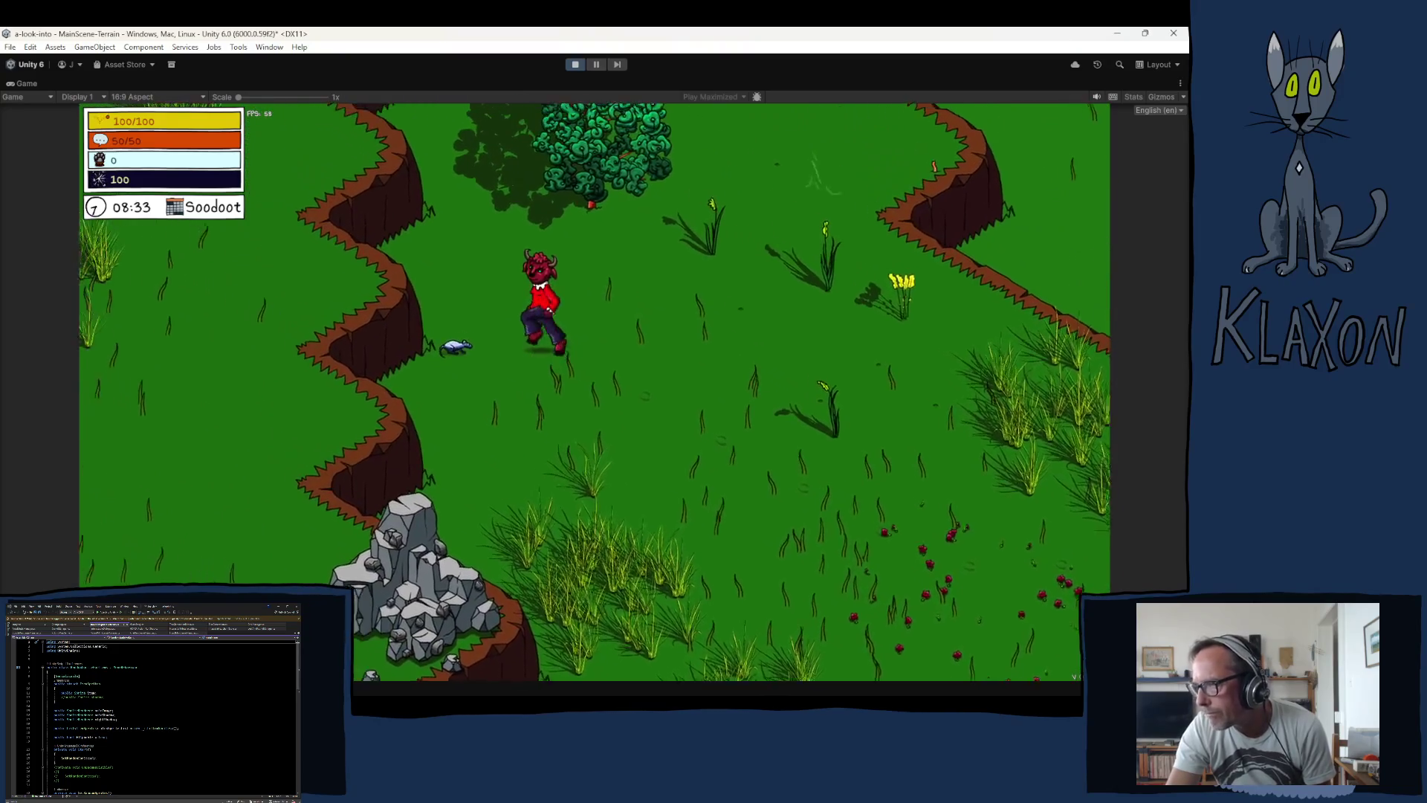
key("w")
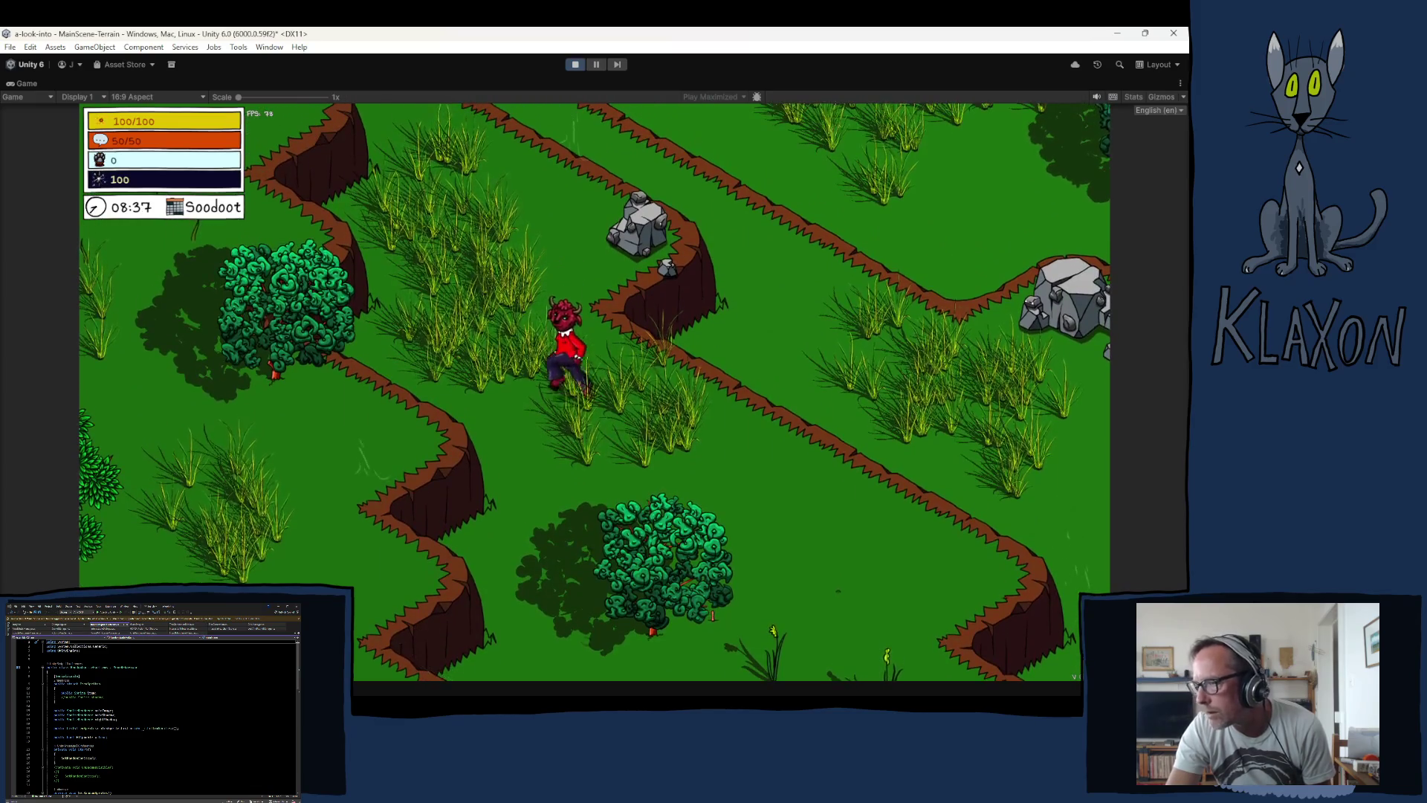
key("d")
key("d")
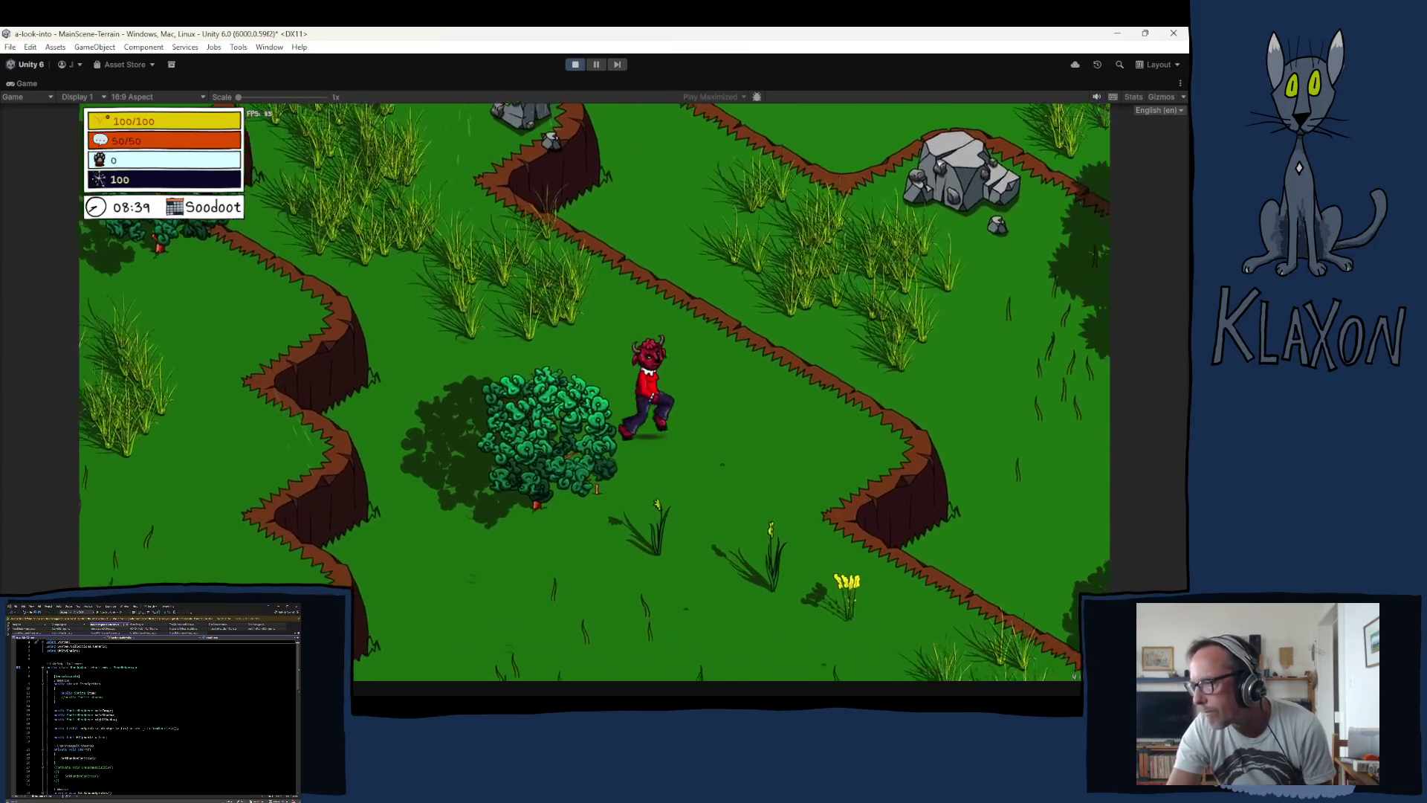
key("s")
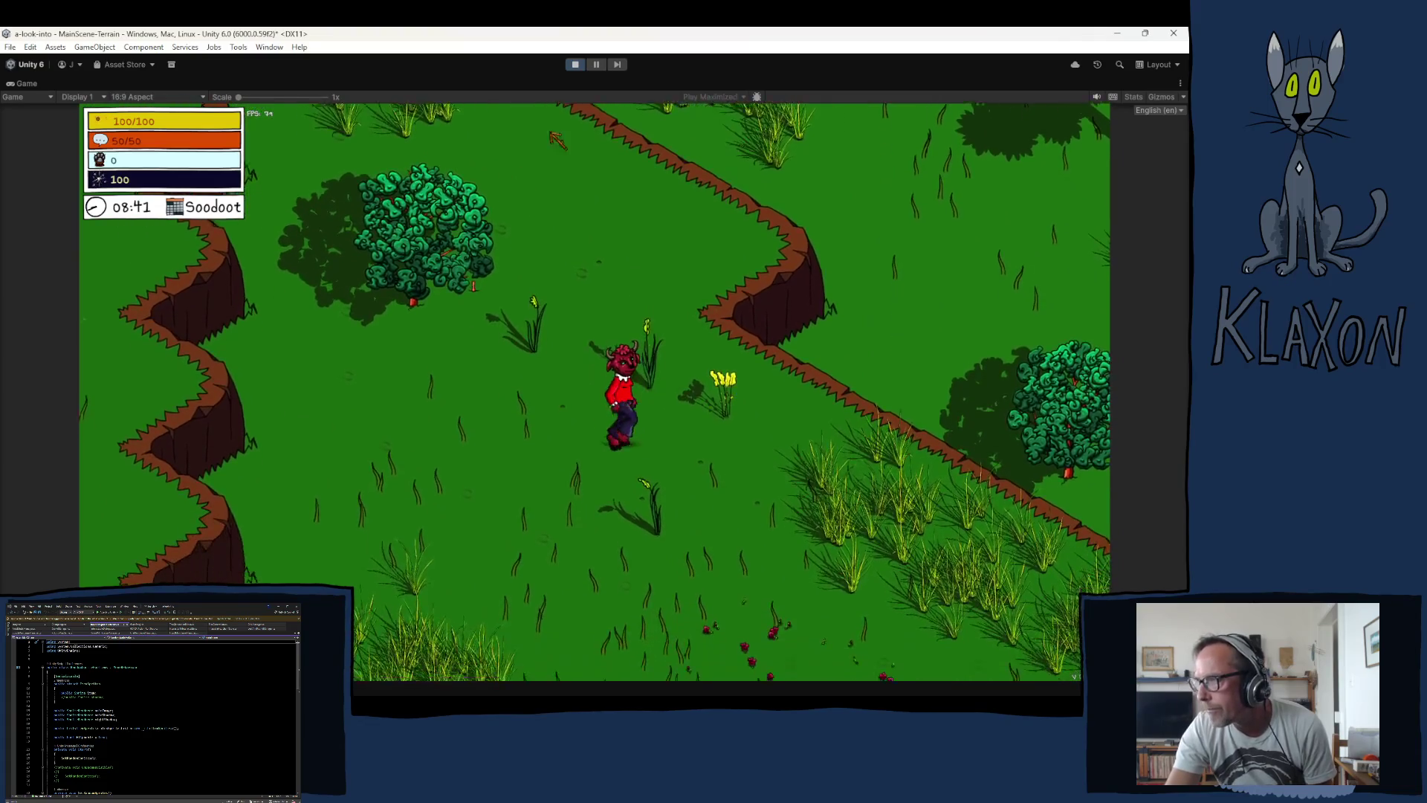
left_click(577, 66)
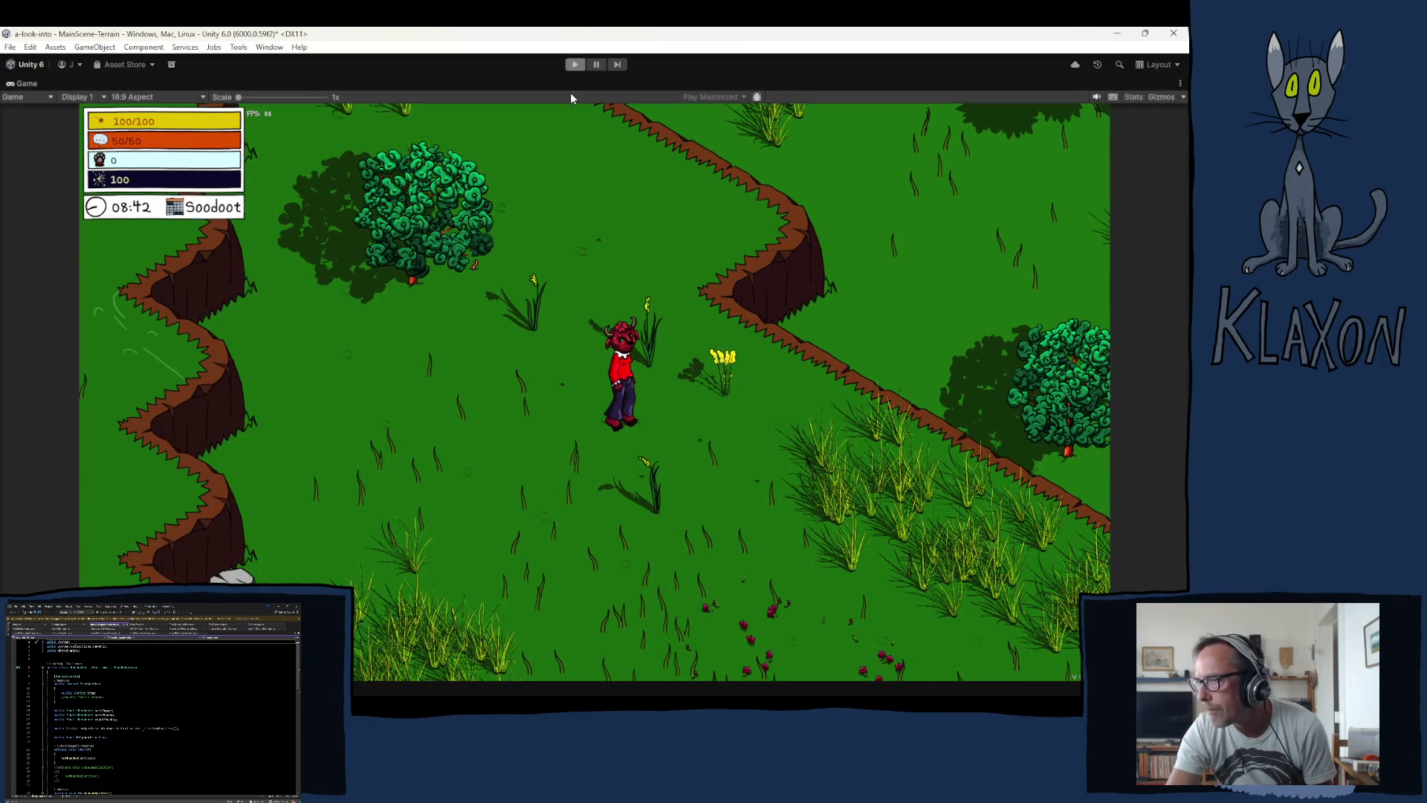
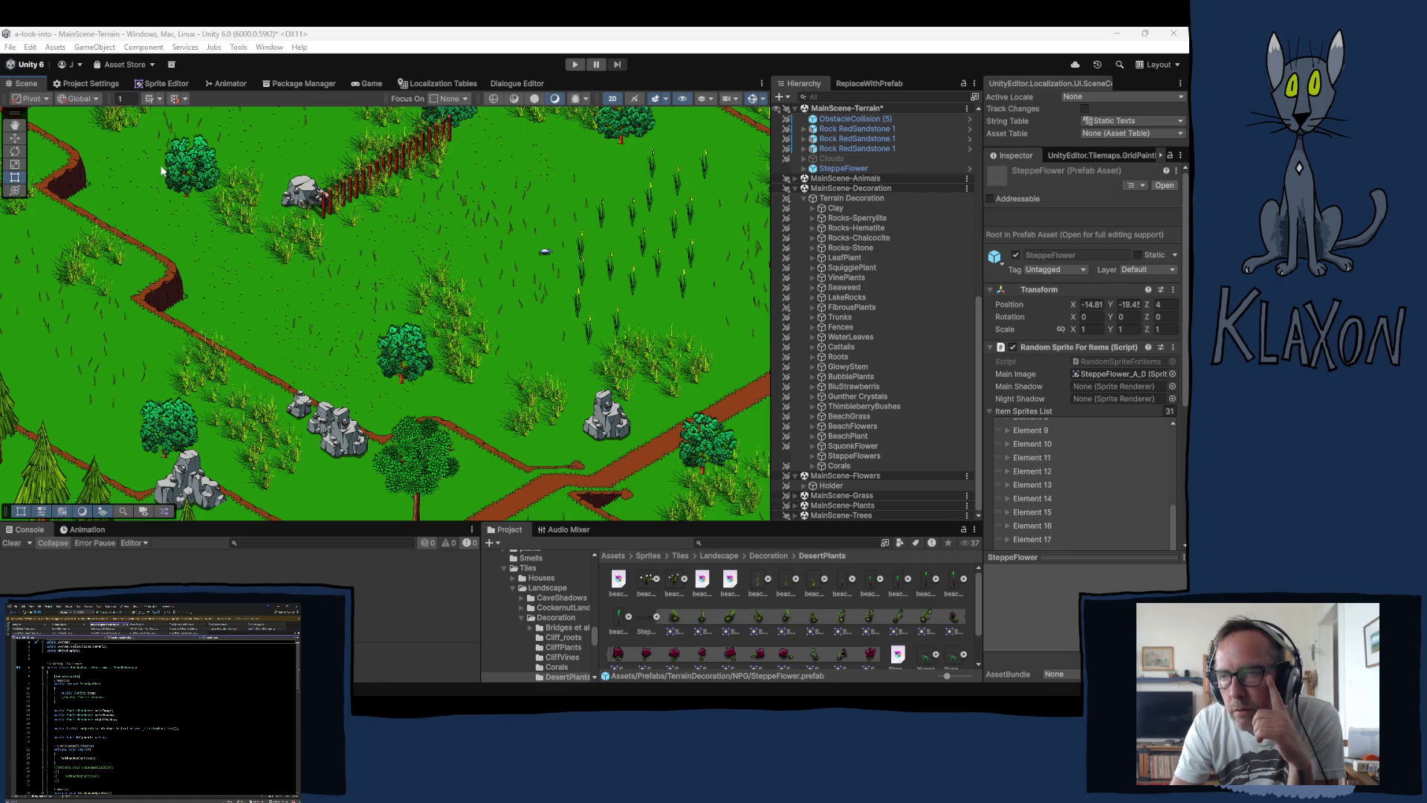
Step: Expand MainScene-Grass, zoom out, and box-select the 118 ItemSpawner Fibrous objects on the map's left
left_click(363, 47)
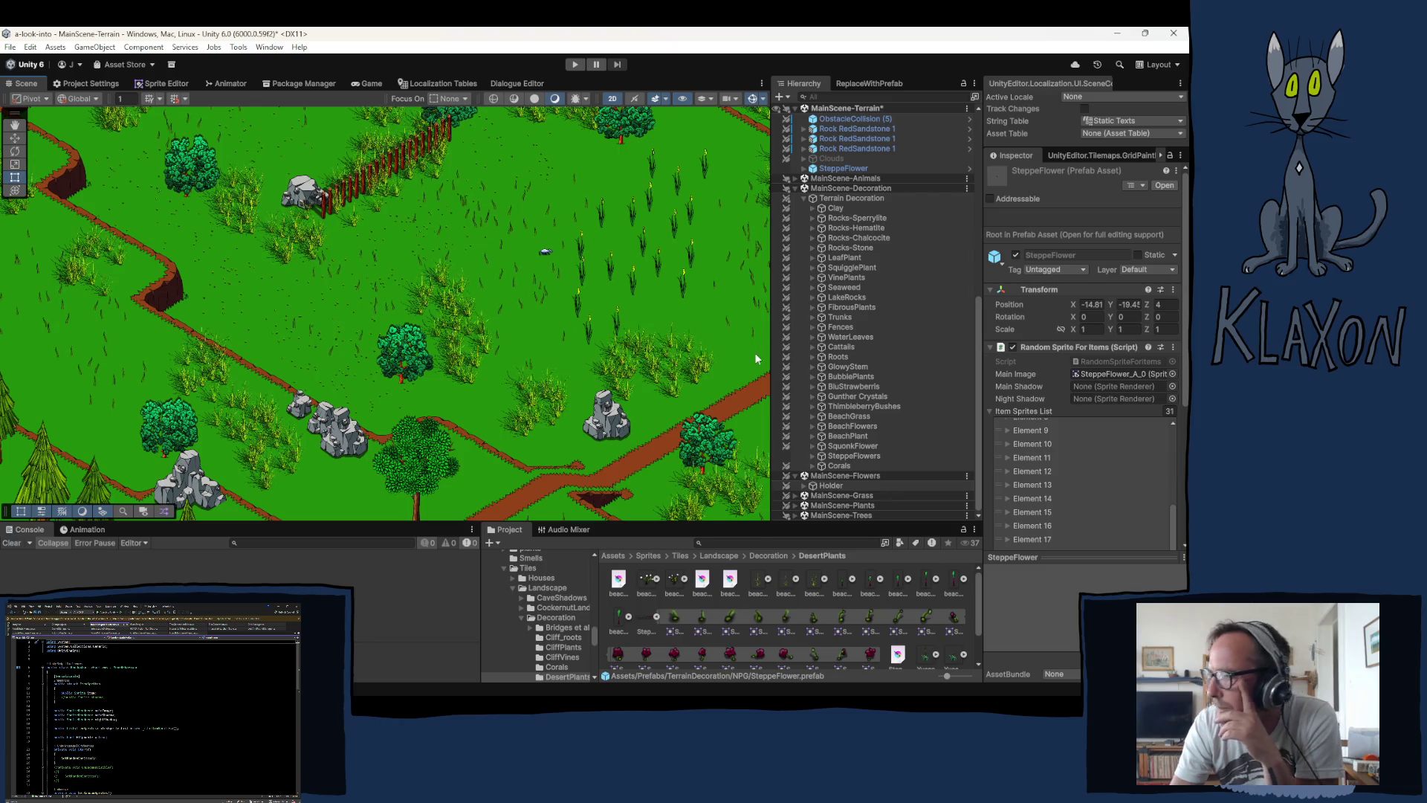
left_click(795, 496)
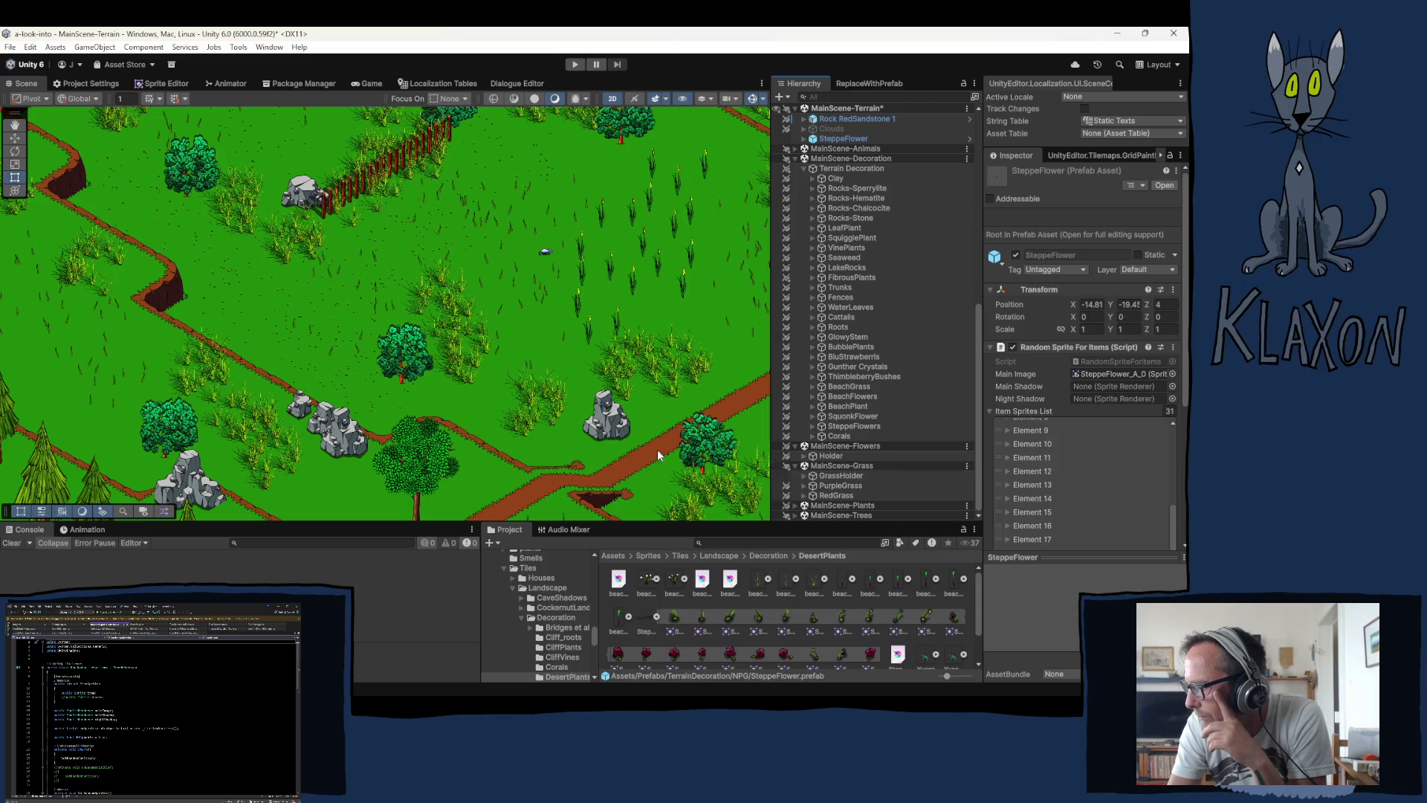
scroll(295, 344, "down", 1)
scroll(293, 338, "down", 5)
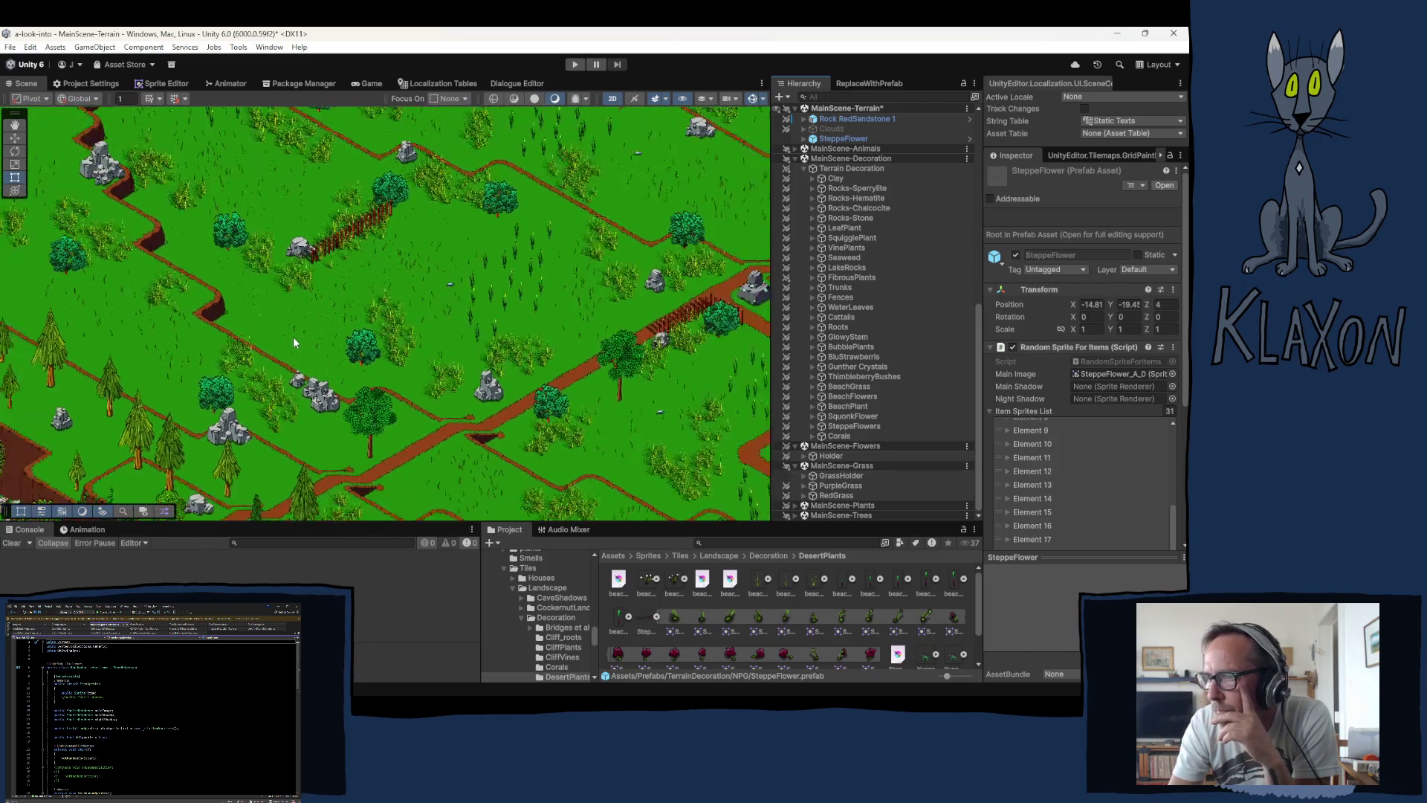
left_click_drag(197, 287, 193, 440)
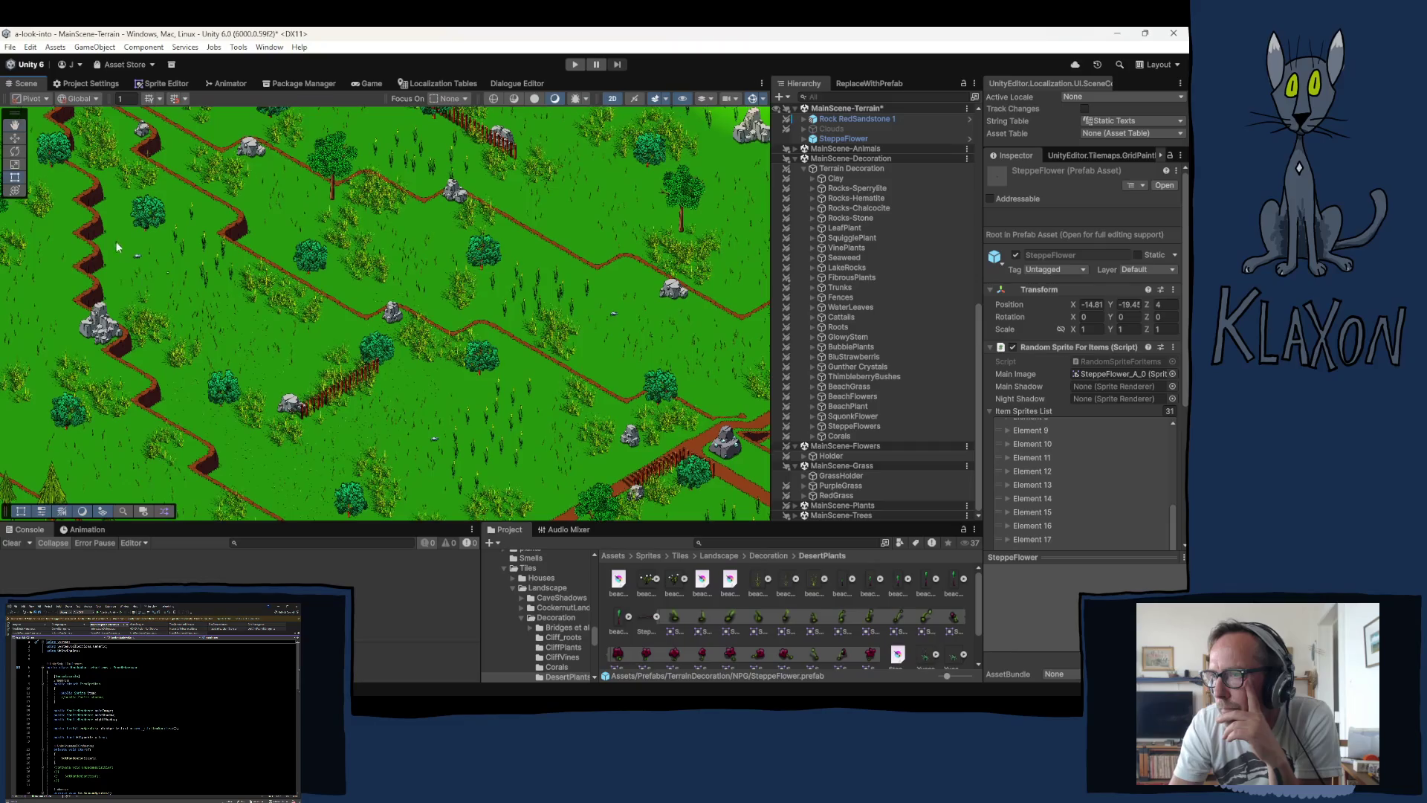
left_click_drag(66, 203, 333, 421)
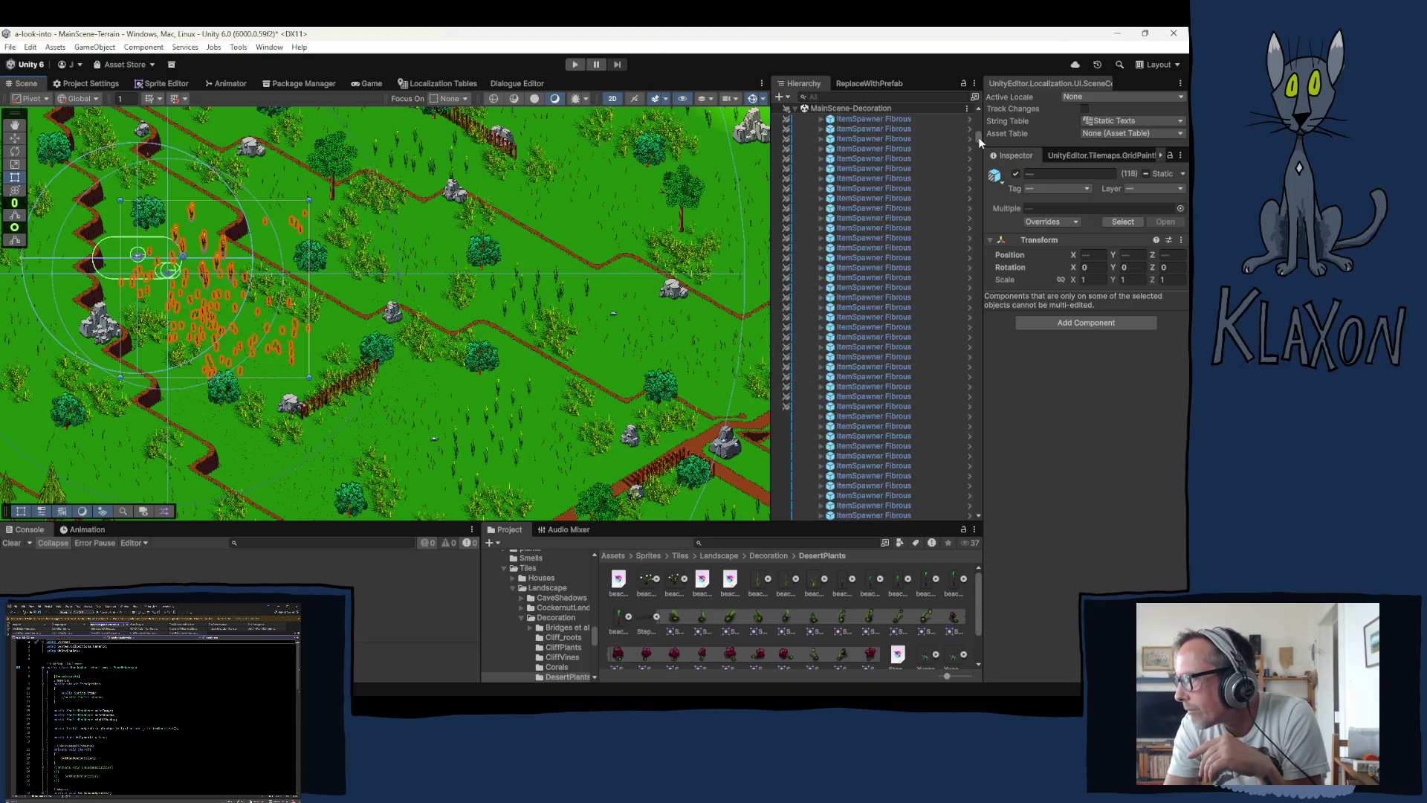
Step: Collapse the Mice group, delete the SteppeFlower object, and collapse the Animals group
left_click_drag(979, 136, 979, 101)
scroll(850, 326, "down", 8)
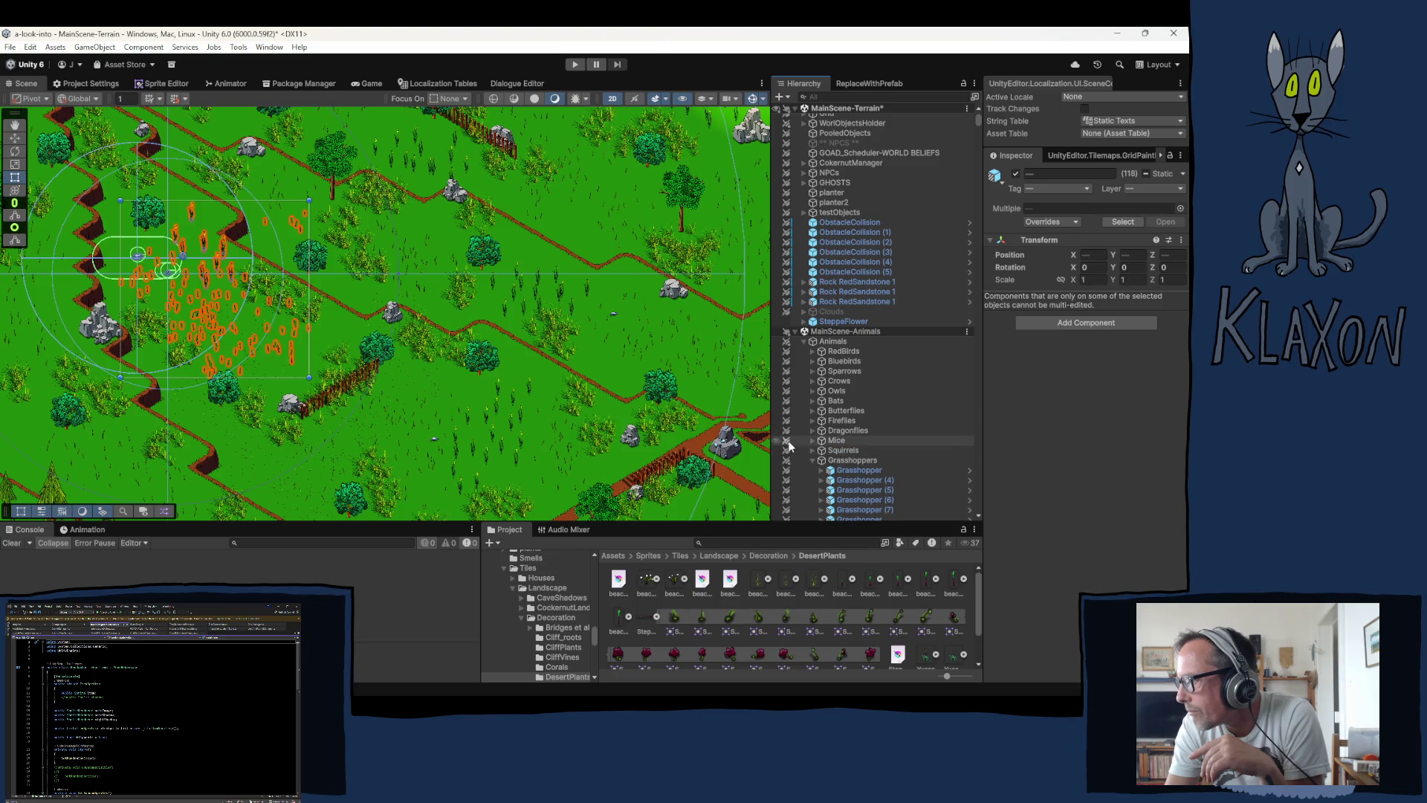
left_click(813, 440)
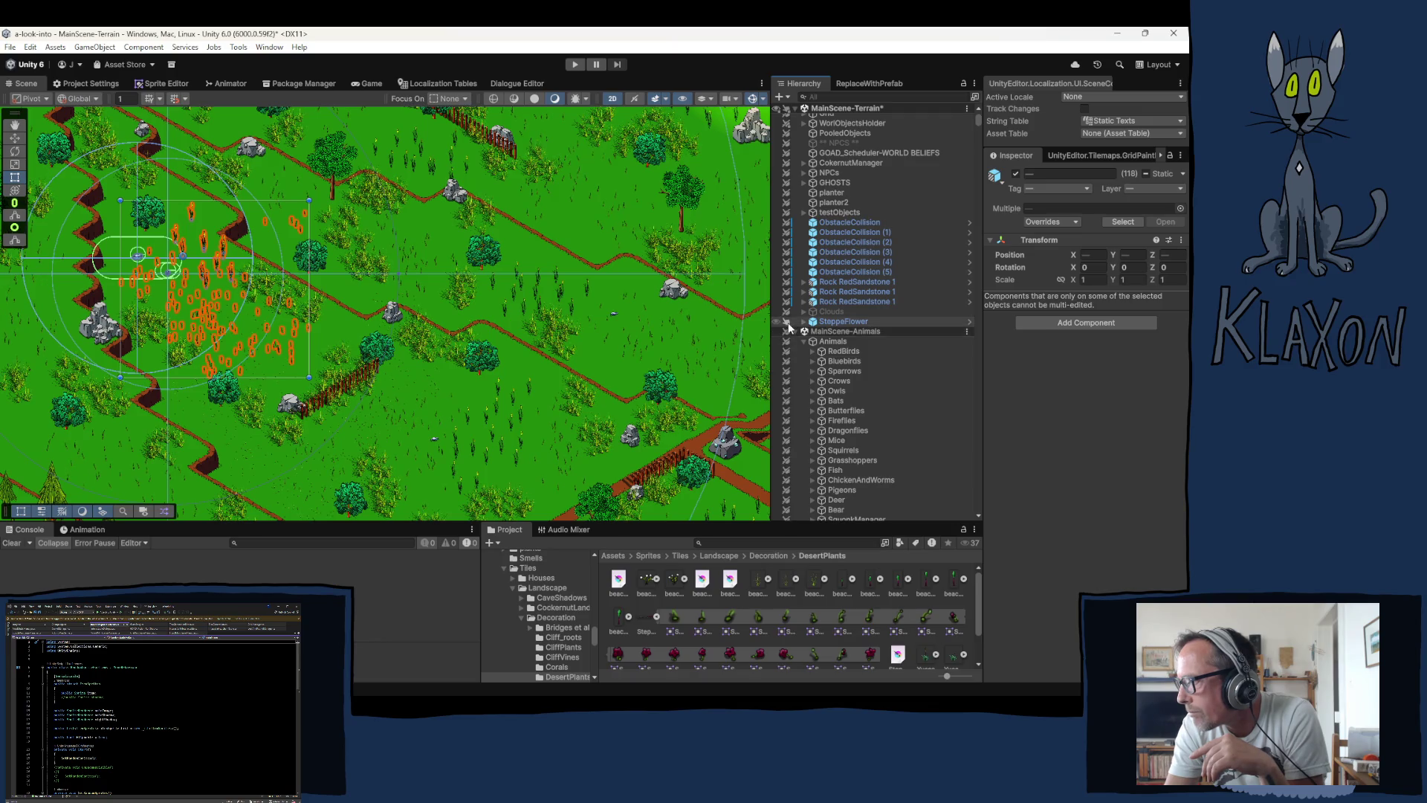
left_click(848, 322)
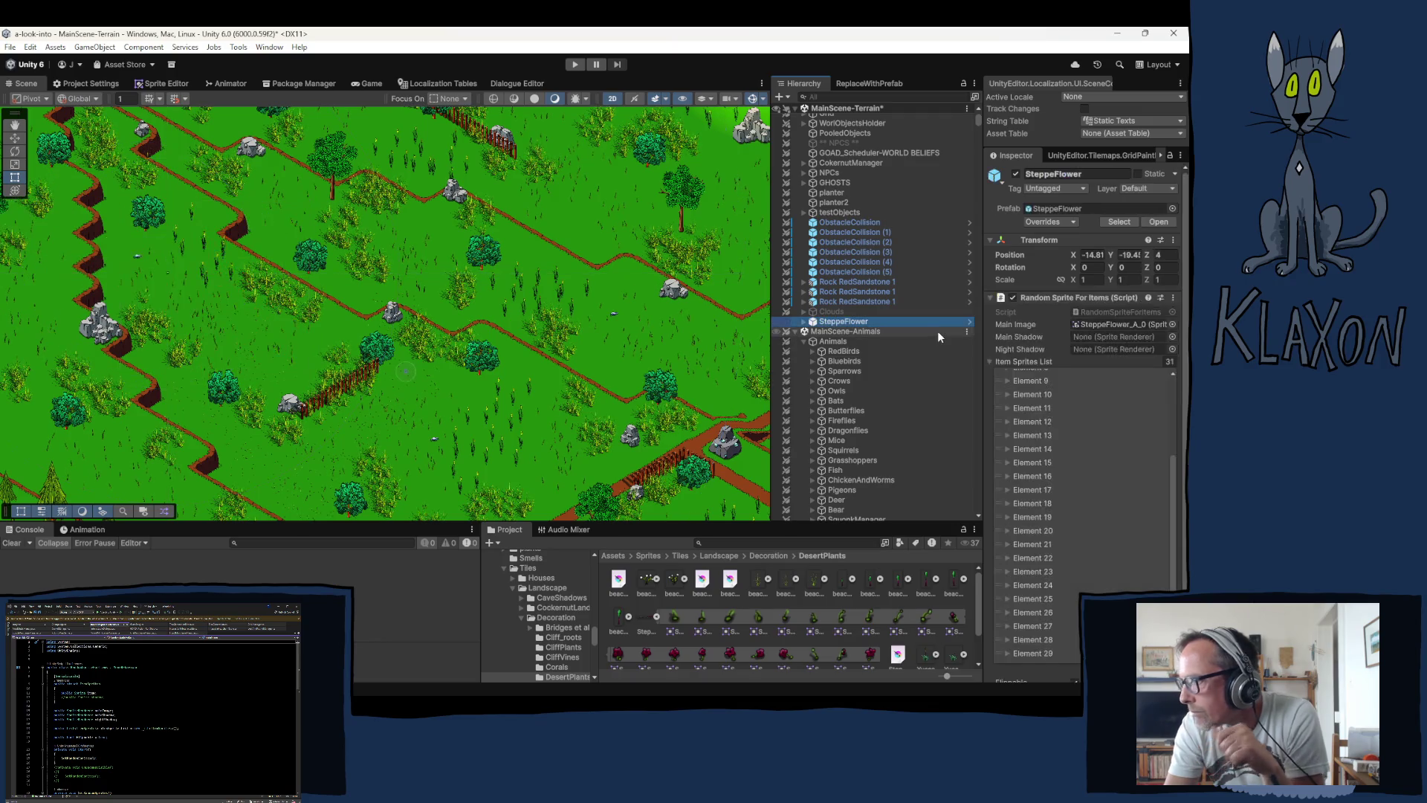
key("Delete")
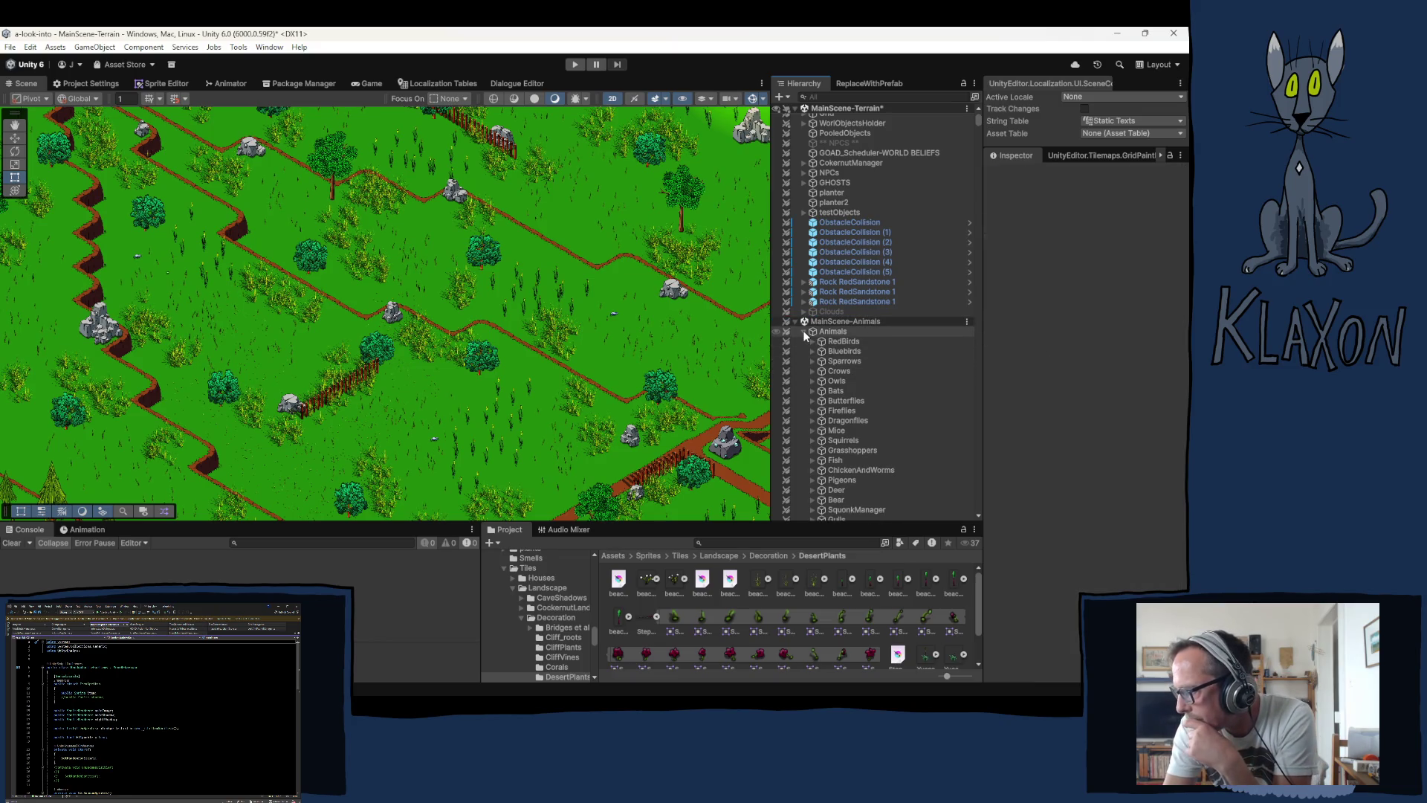
left_click(803, 332)
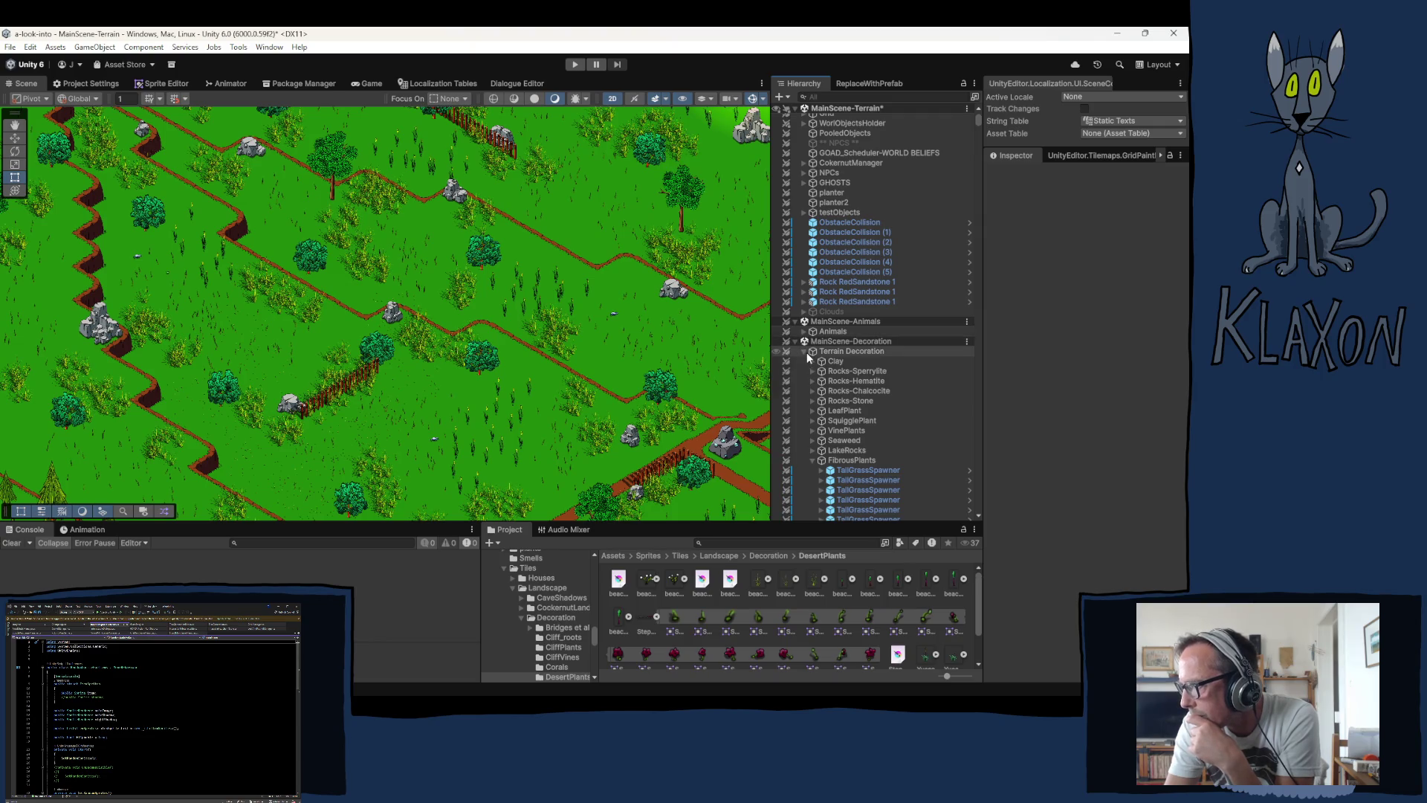
Step: Collapse the Terrain Decoration and GrassHolder groups in the Hierarchy
left_click(805, 351)
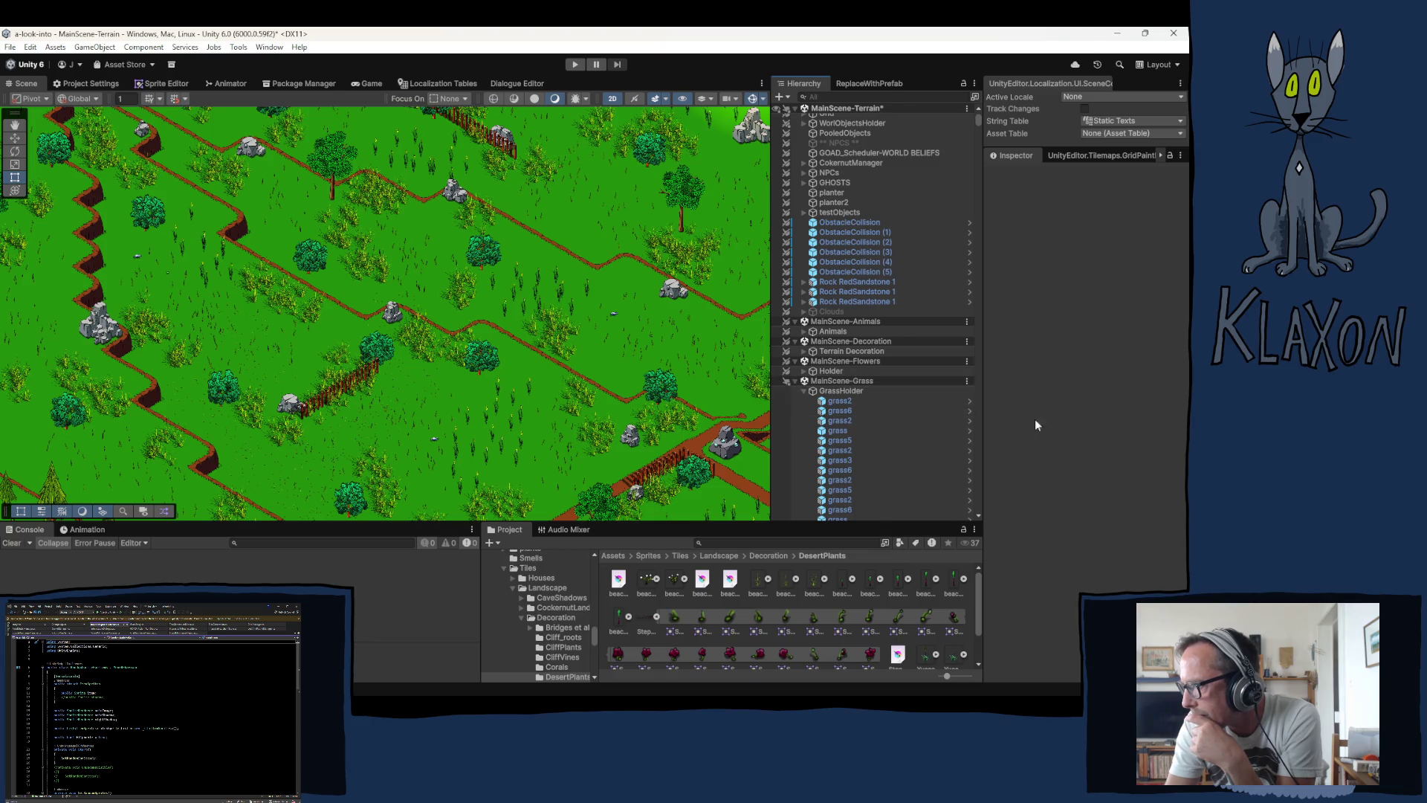
left_click(805, 391)
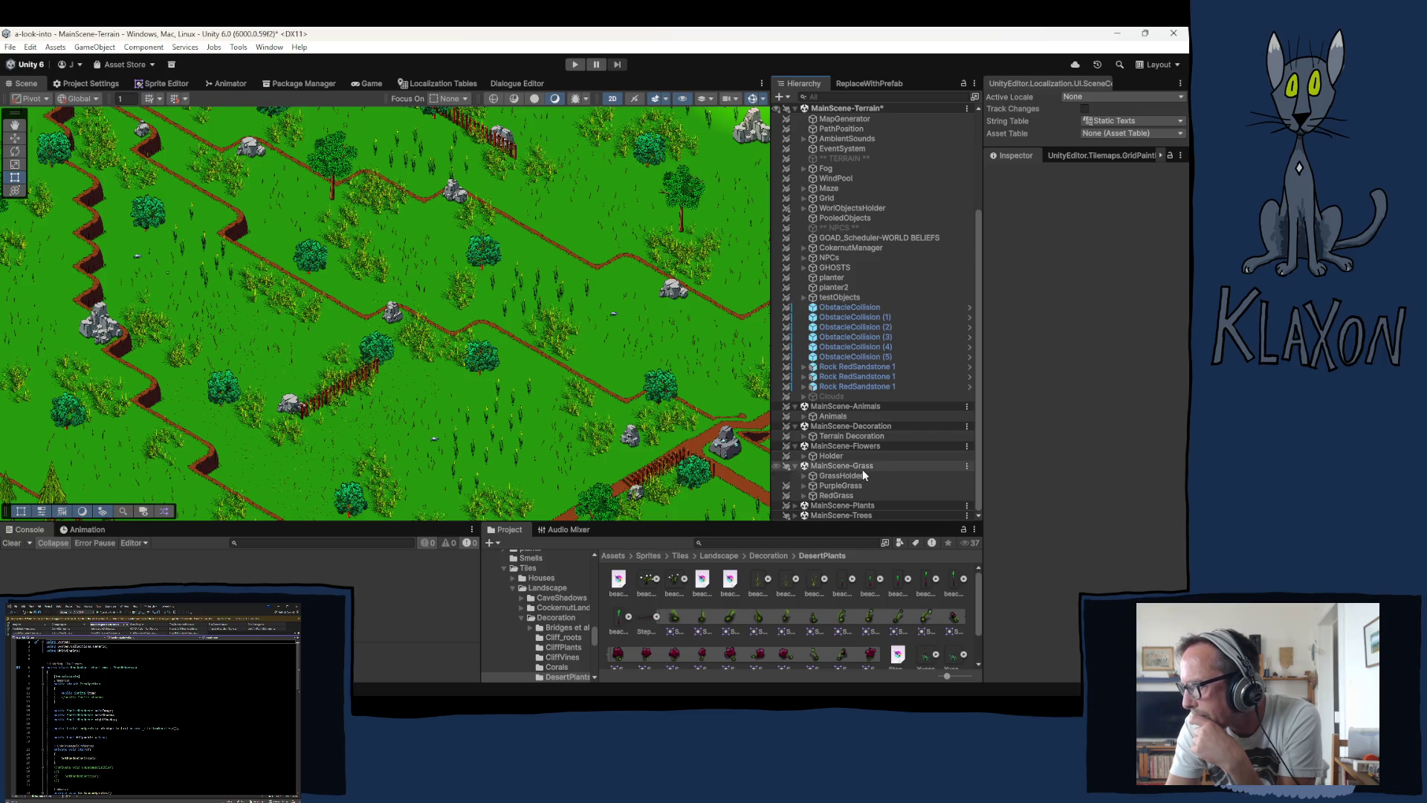
scroll(845, 474, "up", 2)
scroll(845, 480, "down", 2)
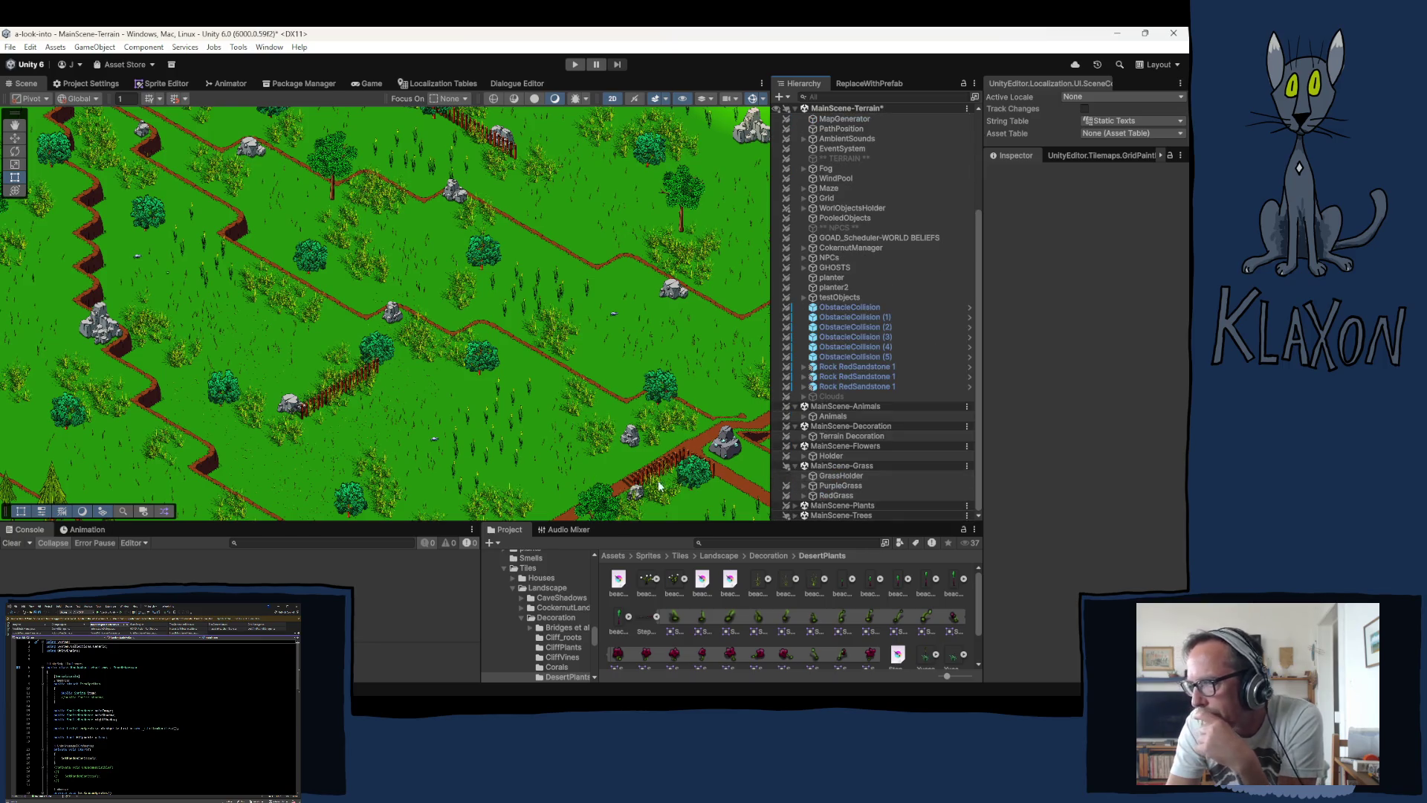
Step: Pan toward the raised plateau and box-select the grass objects across the central grassland
left_click_drag(225, 347, 363, 459)
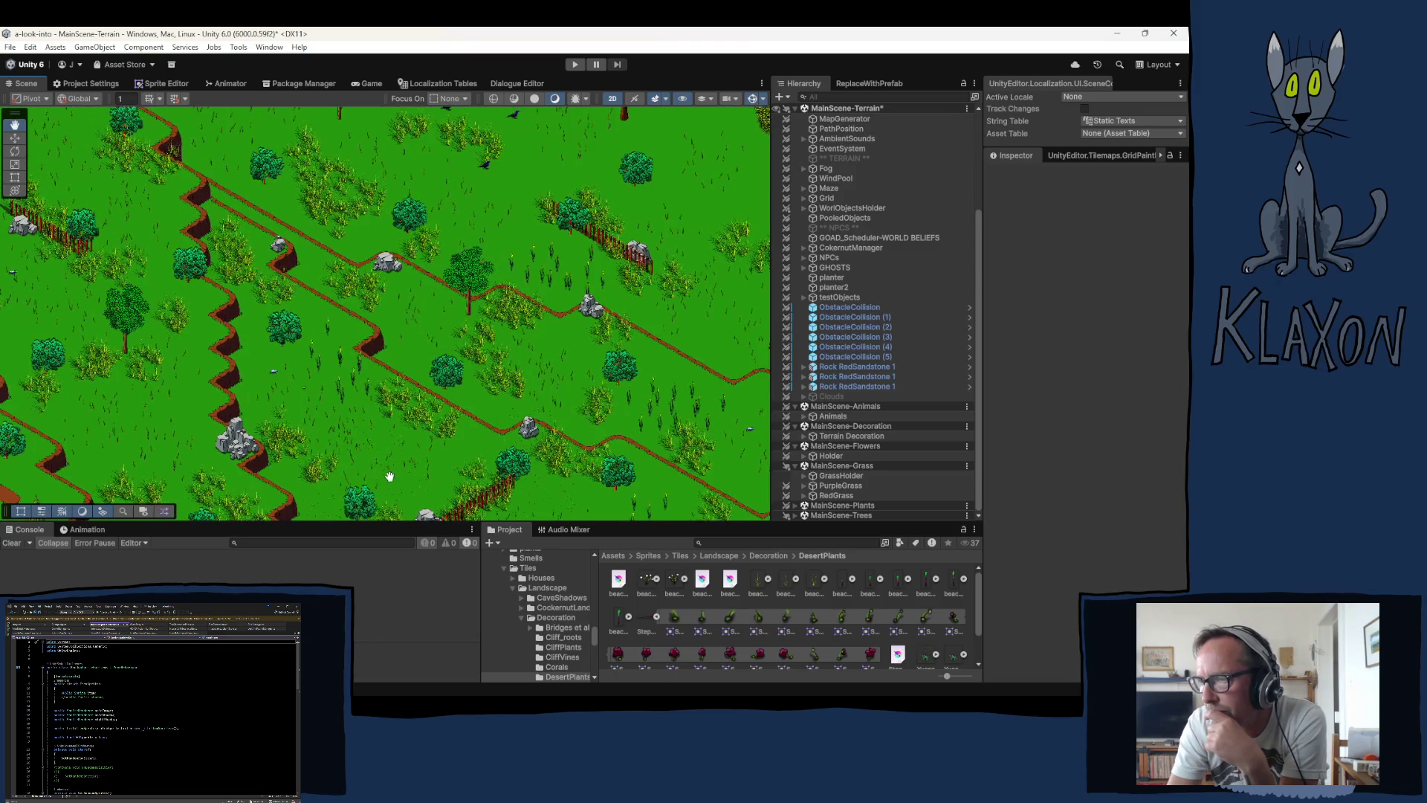
mouse_move(223, 350)
left_mouse_down()
mouse_move(338, 409)
mouse_move(362, 396)
left_mouse_up()
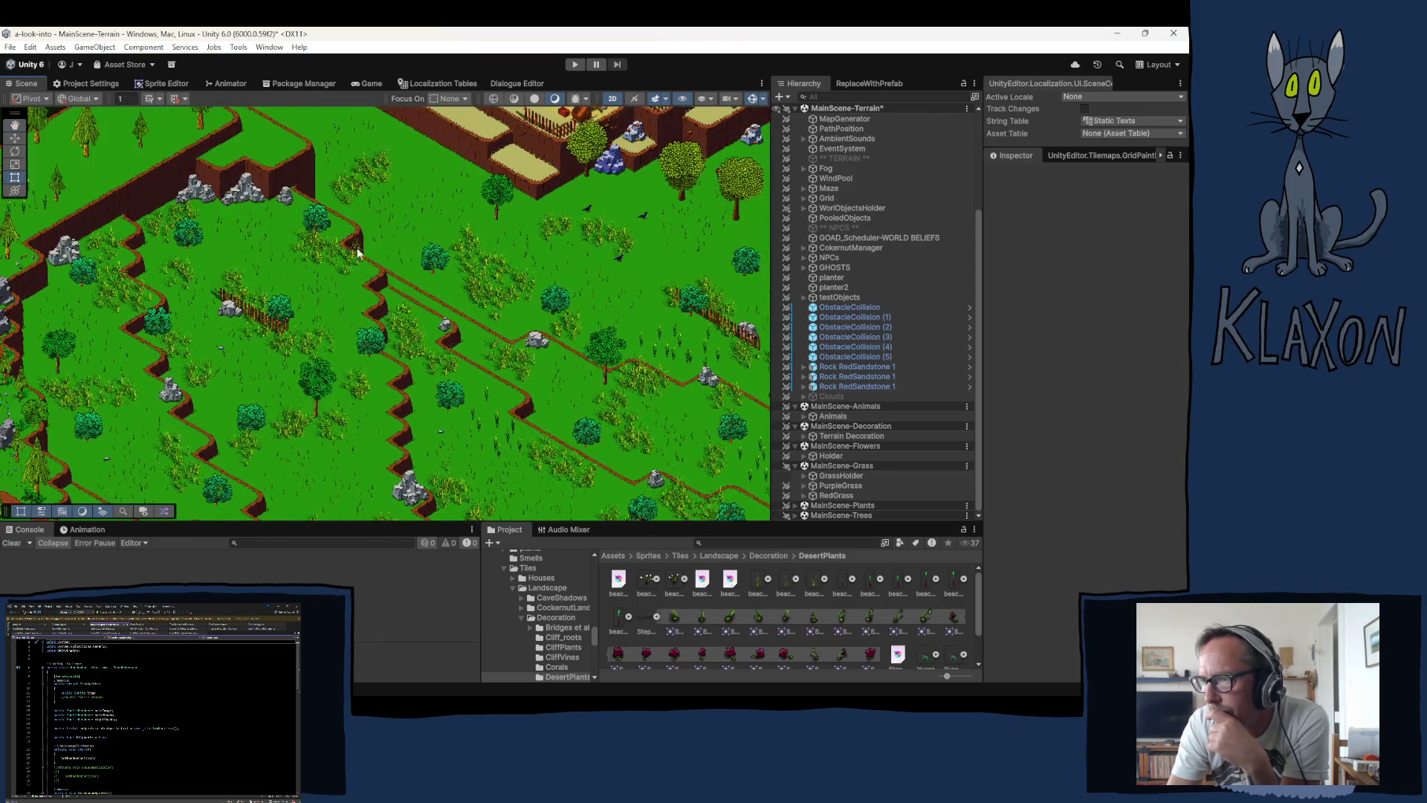
left_click_drag(474, 325, 486, 379)
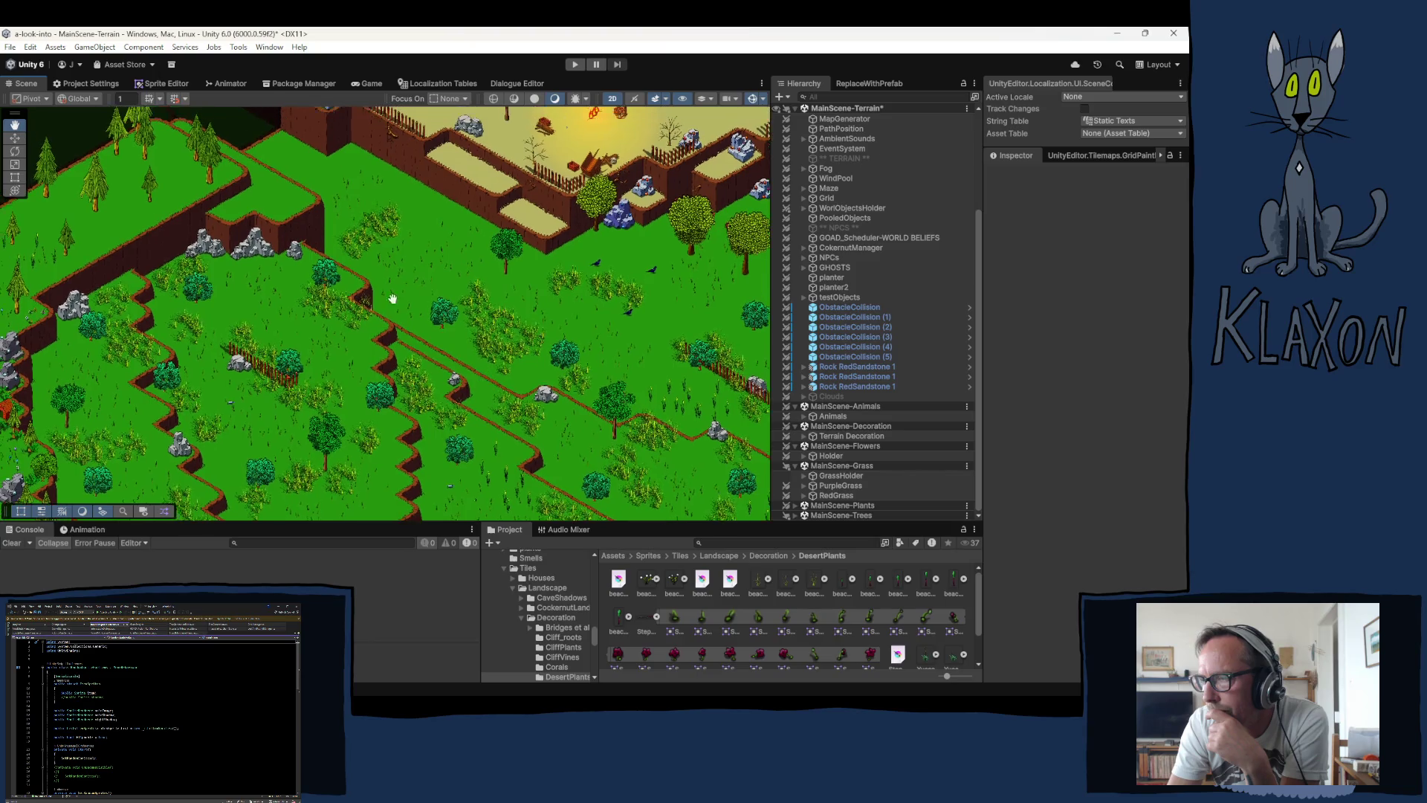
key("t")
left_click_drag(267, 148, 658, 515)
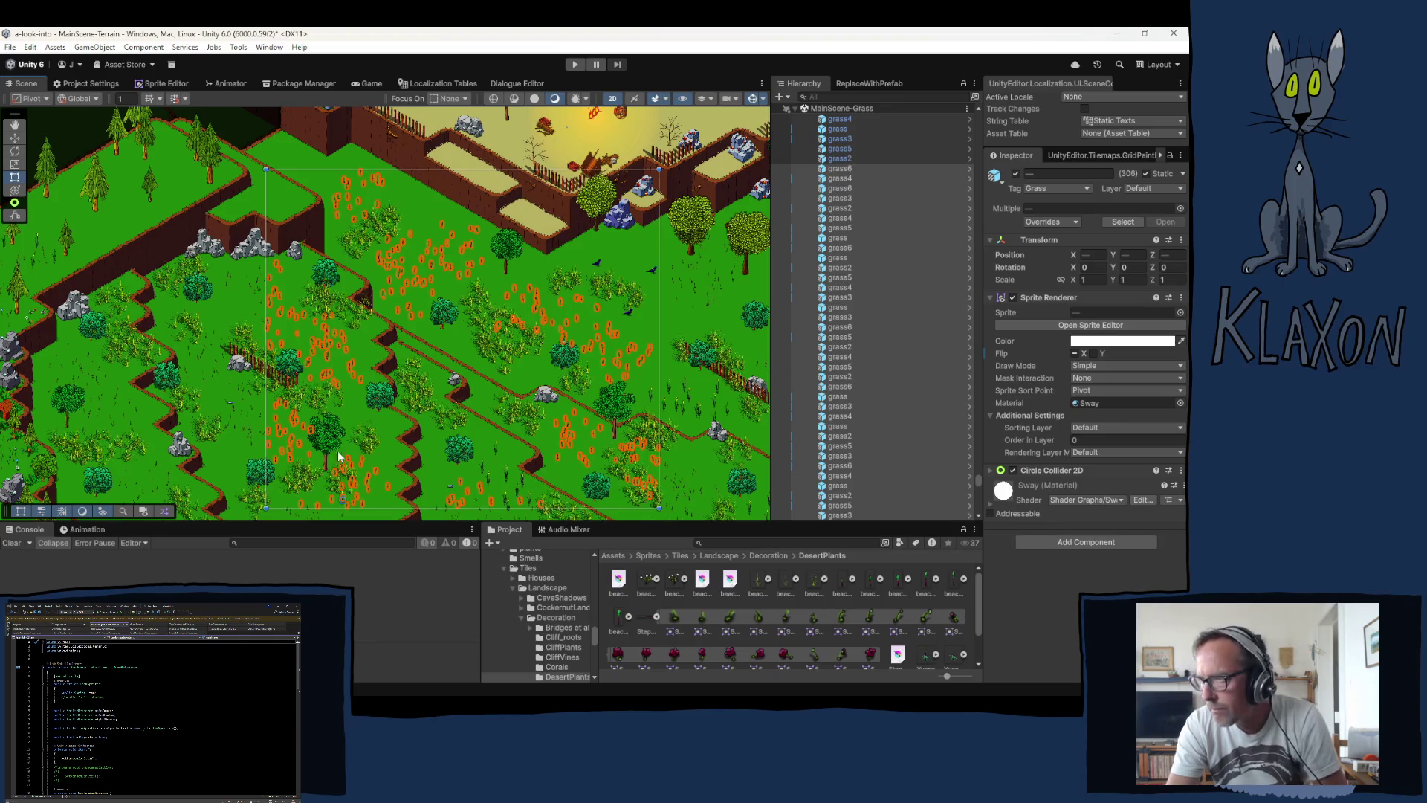
Step: Delete the selected central grass, then the grass objects on the left slope
key("Delete")
mouse_move(150, 547)
left_mouse_down()
mouse_move(79, 539)
mouse_move(98, 534)
left_mouse_up()
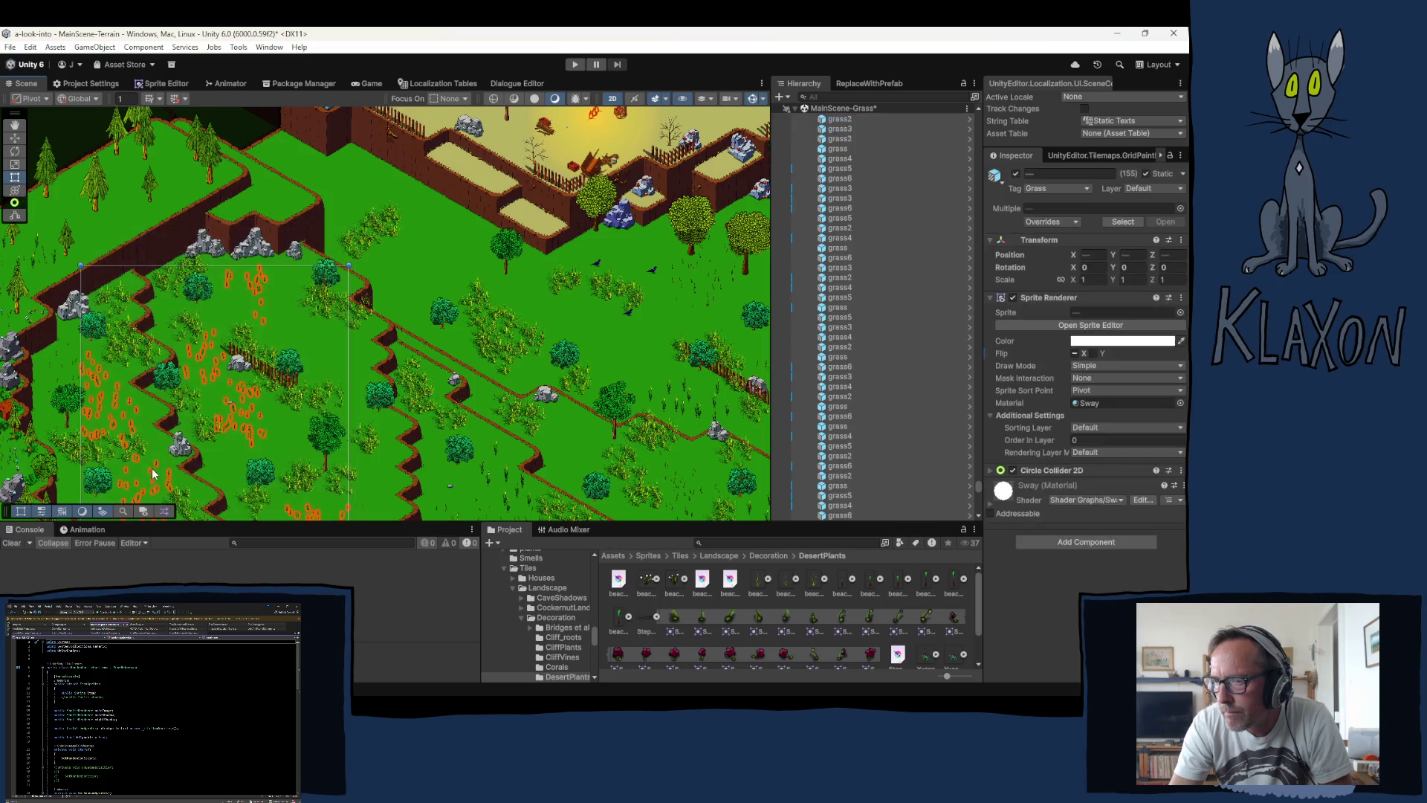
key("Delete")
Step: Box-select grass patches around the central slope and delete them
left_click_drag(279, 380, 450, 244)
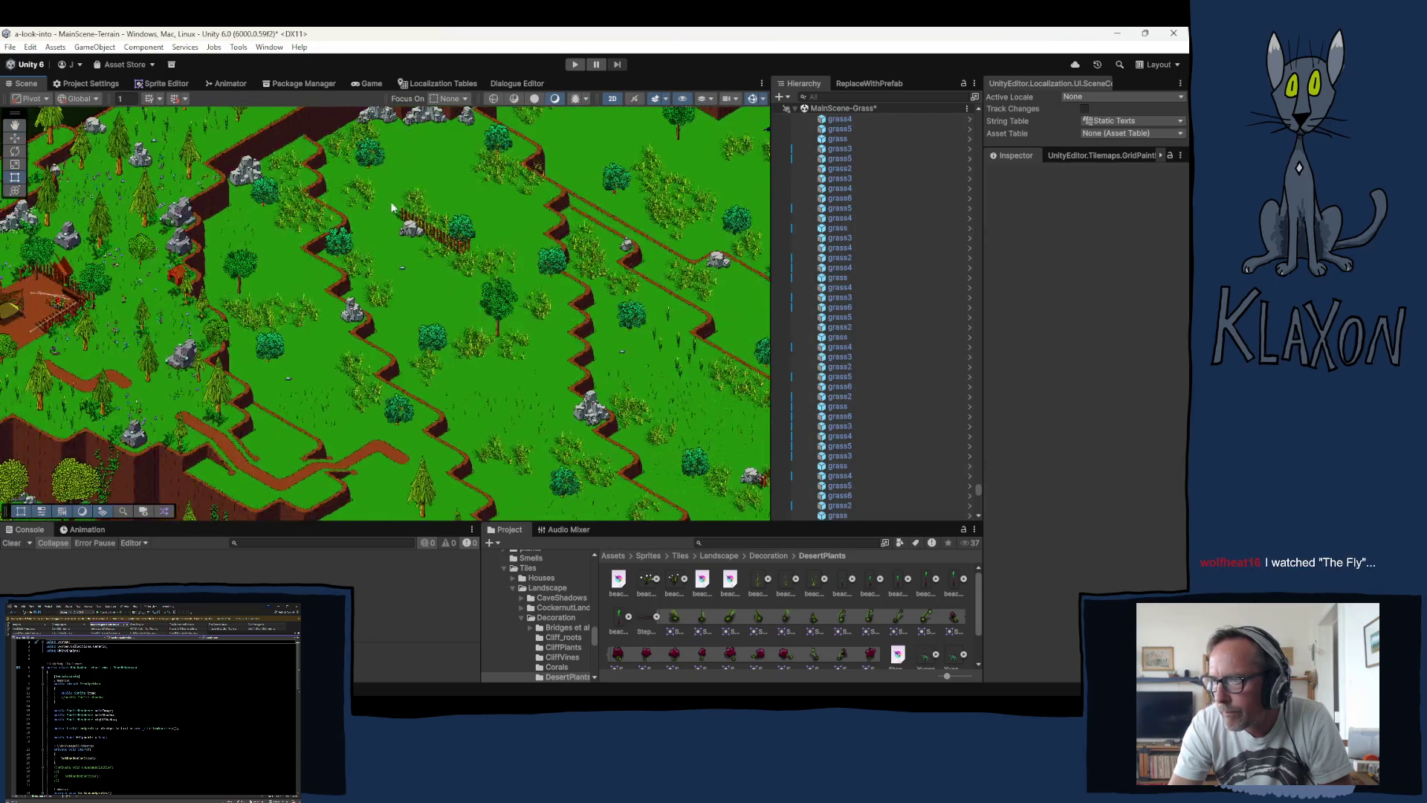
mouse_move(393, 183)
left_mouse_down()
mouse_move(292, 261)
mouse_move(209, 392)
mouse_move(223, 388)
left_mouse_up()
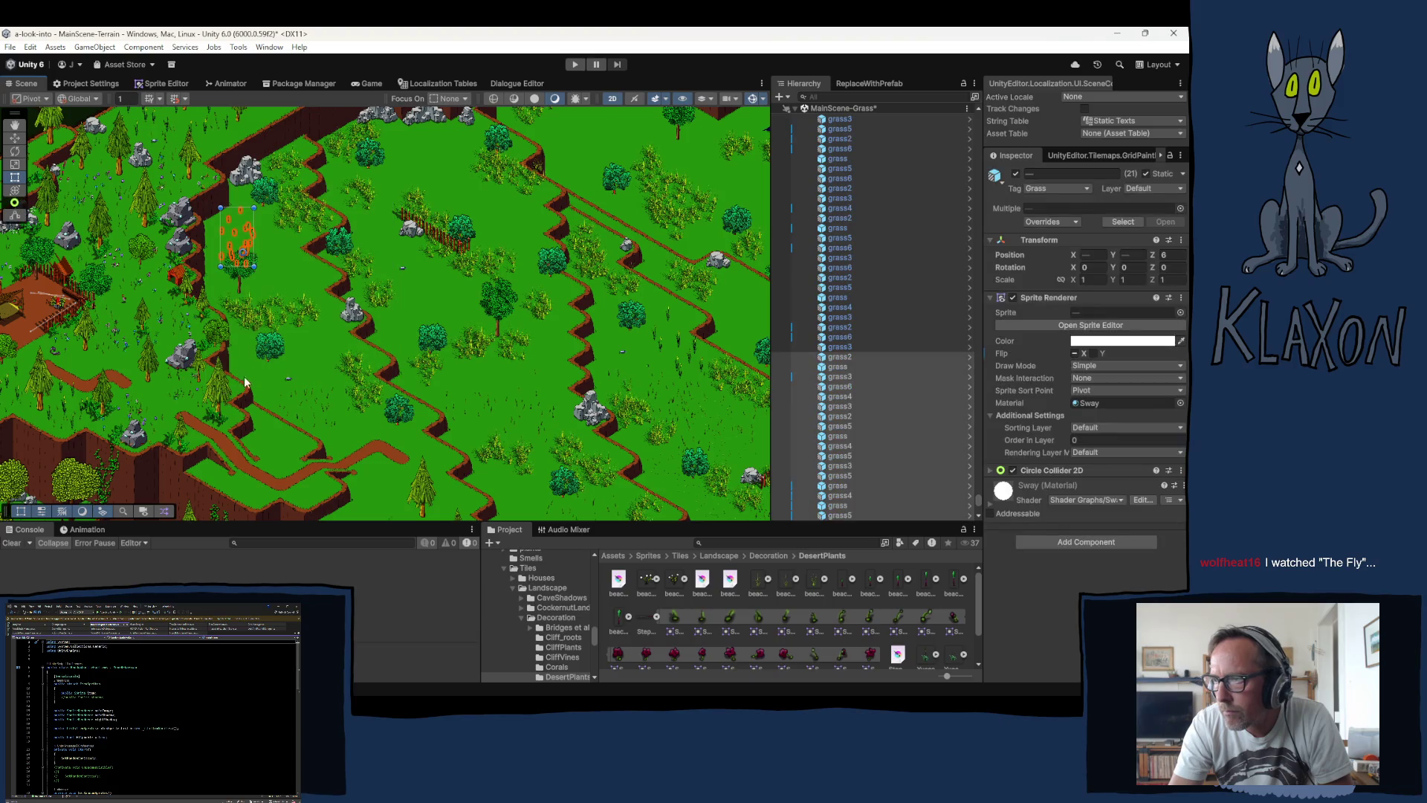
left_click_drag(247, 330, 429, 475)
left_click_drag(349, 229, 456, 377)
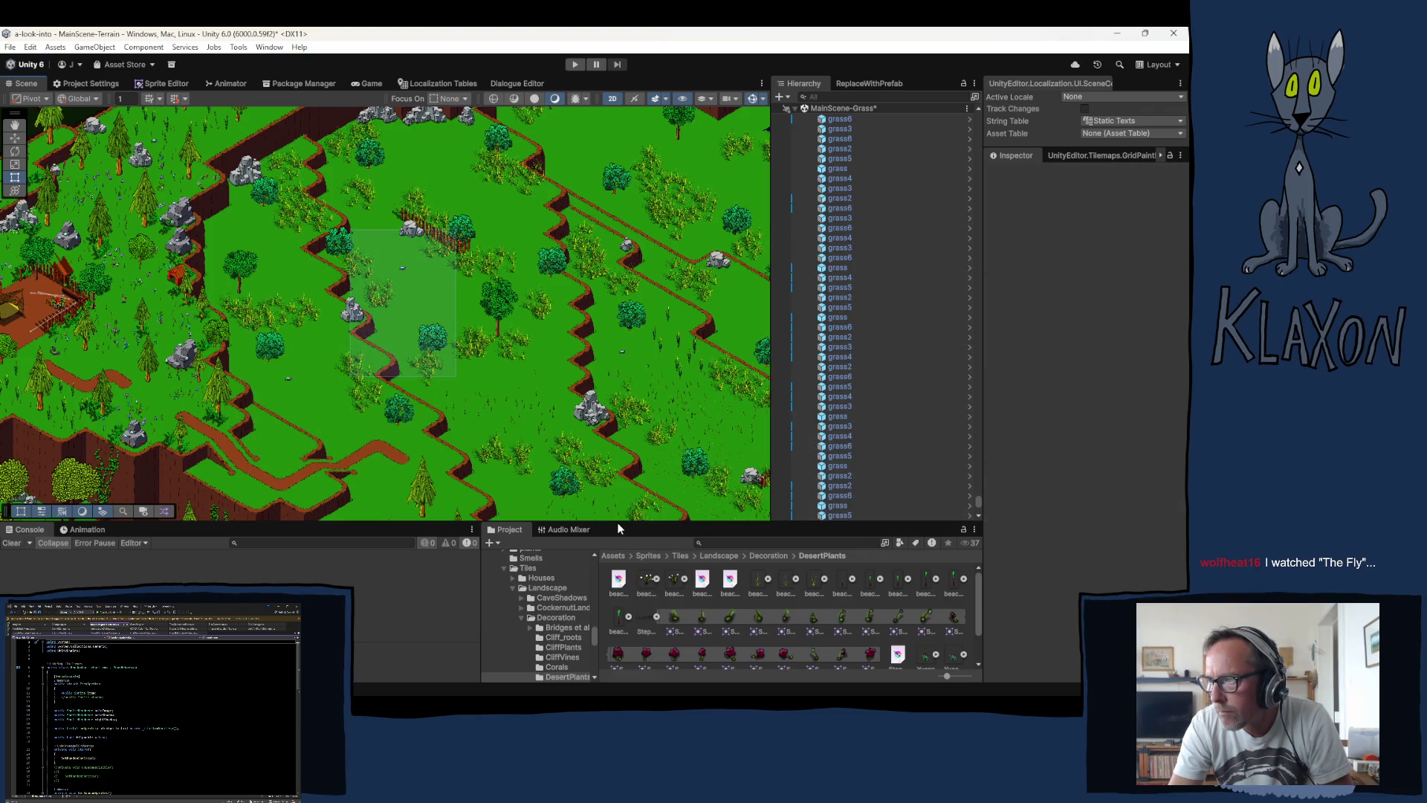
mouse_move(618, 524)
left_mouse_down()
mouse_move(562, 385)
mouse_move(513, 333)
left_mouse_up()
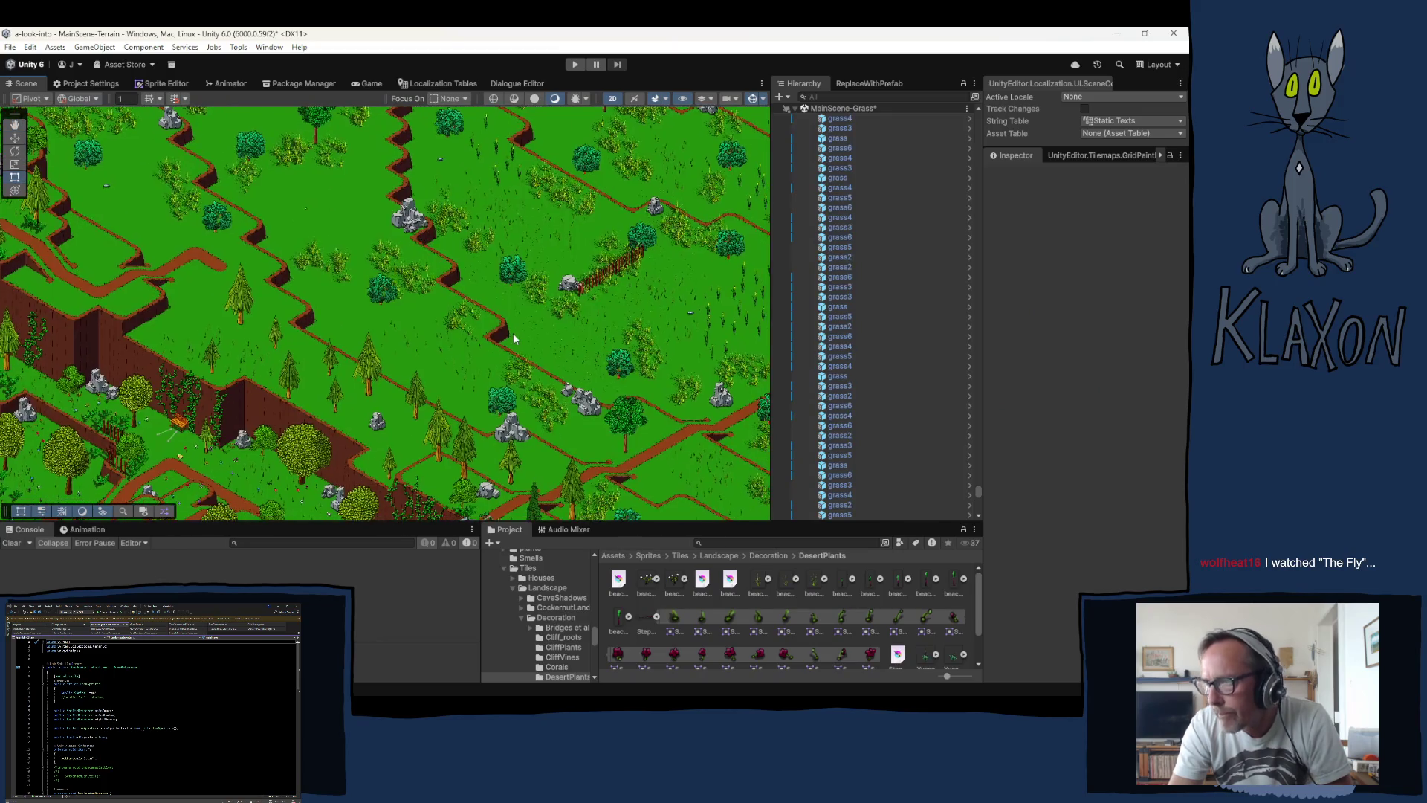
mouse_move(289, 236)
left_mouse_down()
mouse_move(605, 461)
mouse_move(601, 434)
left_mouse_up()
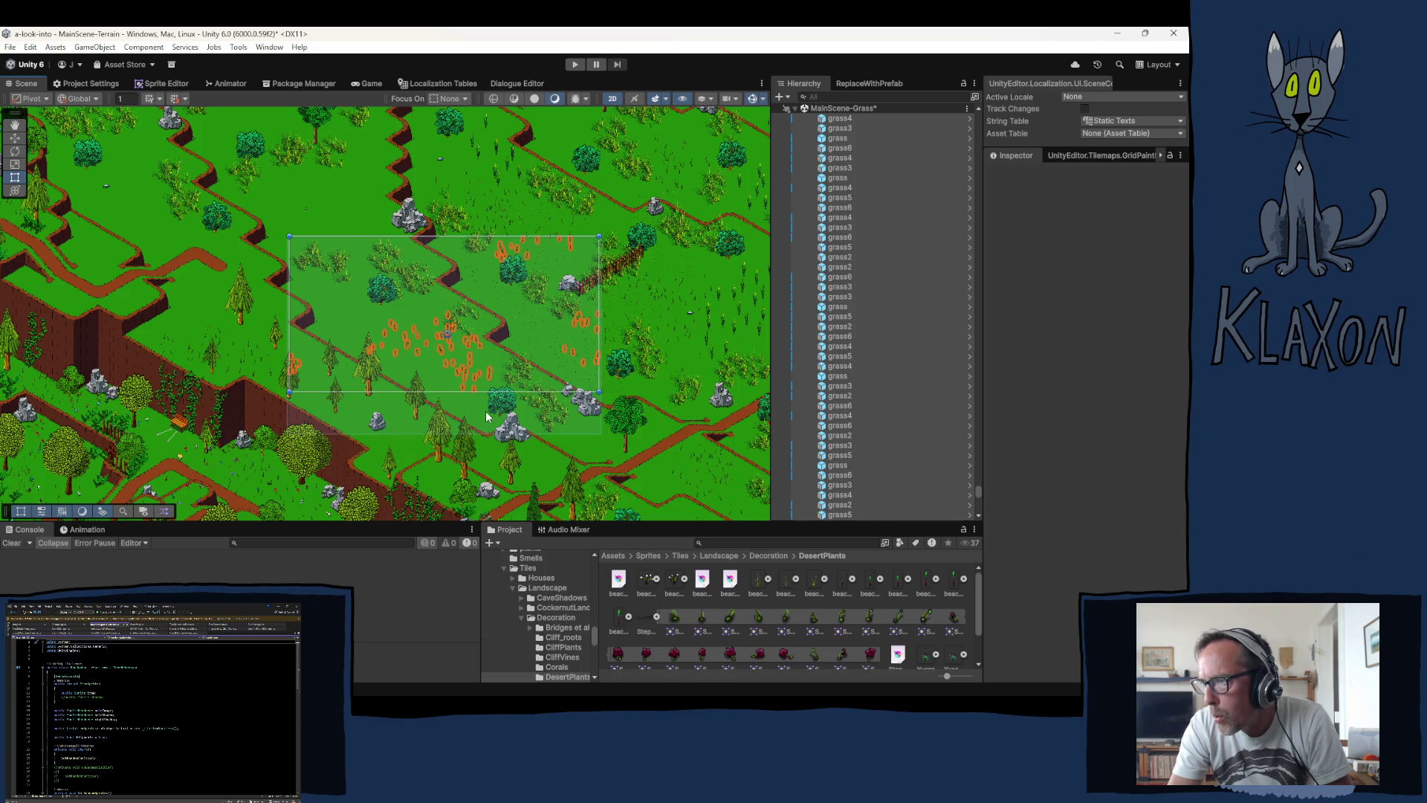
mouse_move(485, 412)
left_mouse_down()
mouse_move(494, 398)
mouse_move(464, 374)
left_mouse_up()
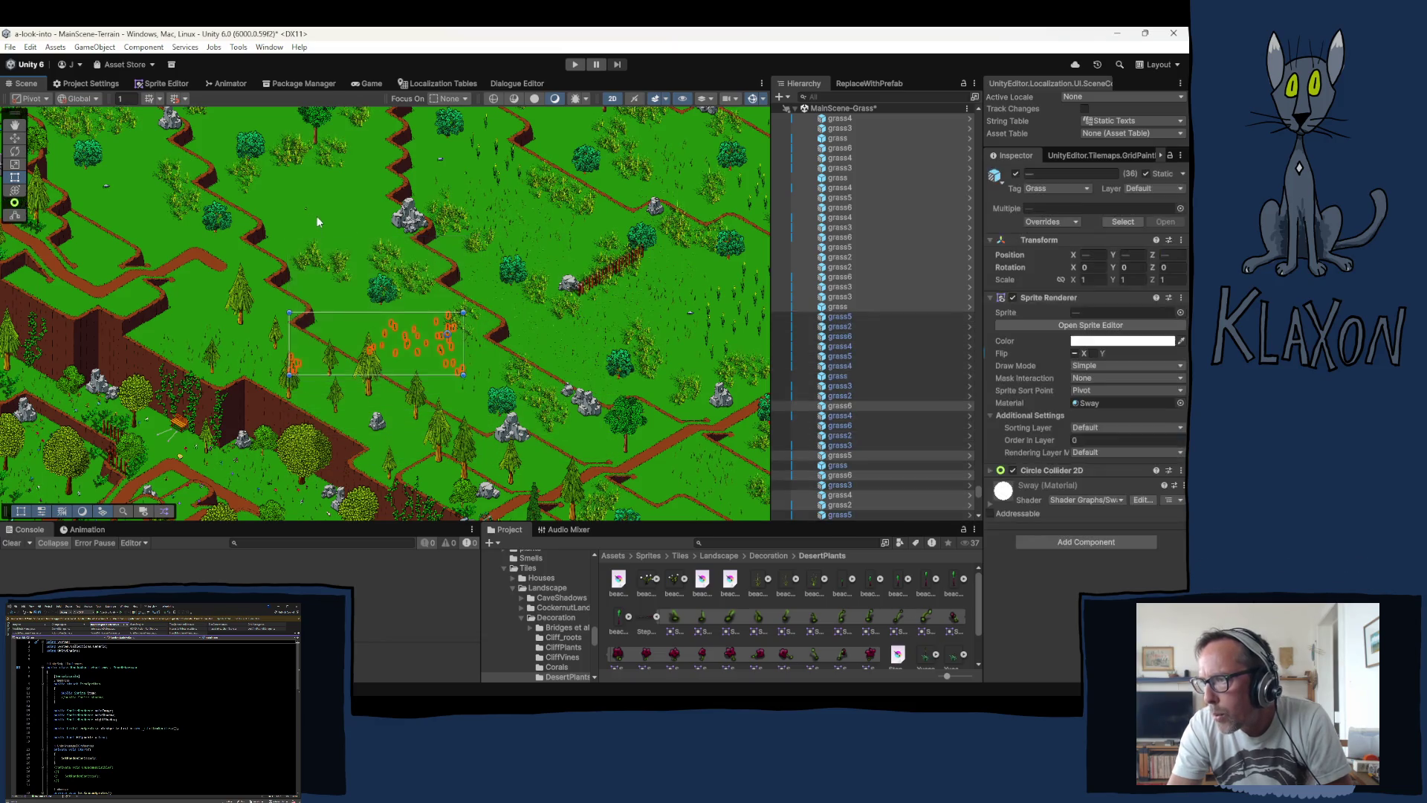
mouse_move(333, 216)
left_mouse_down()
mouse_move(388, 290)
mouse_move(565, 429)
left_mouse_up()
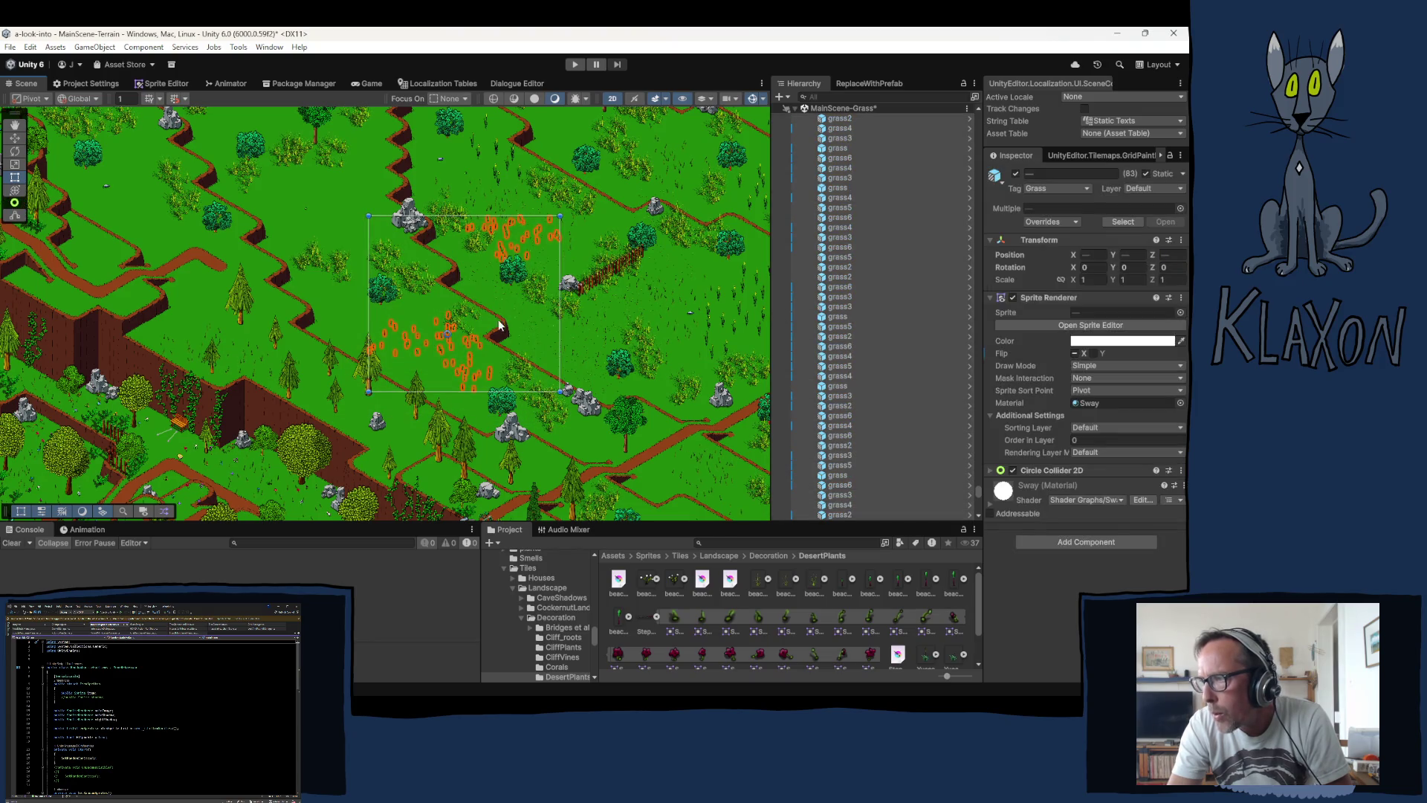
key("Delete")
Step: Select grass in the central area, clear the selection, and undo the last plant fill
left_click_drag(433, 327, 348, 408)
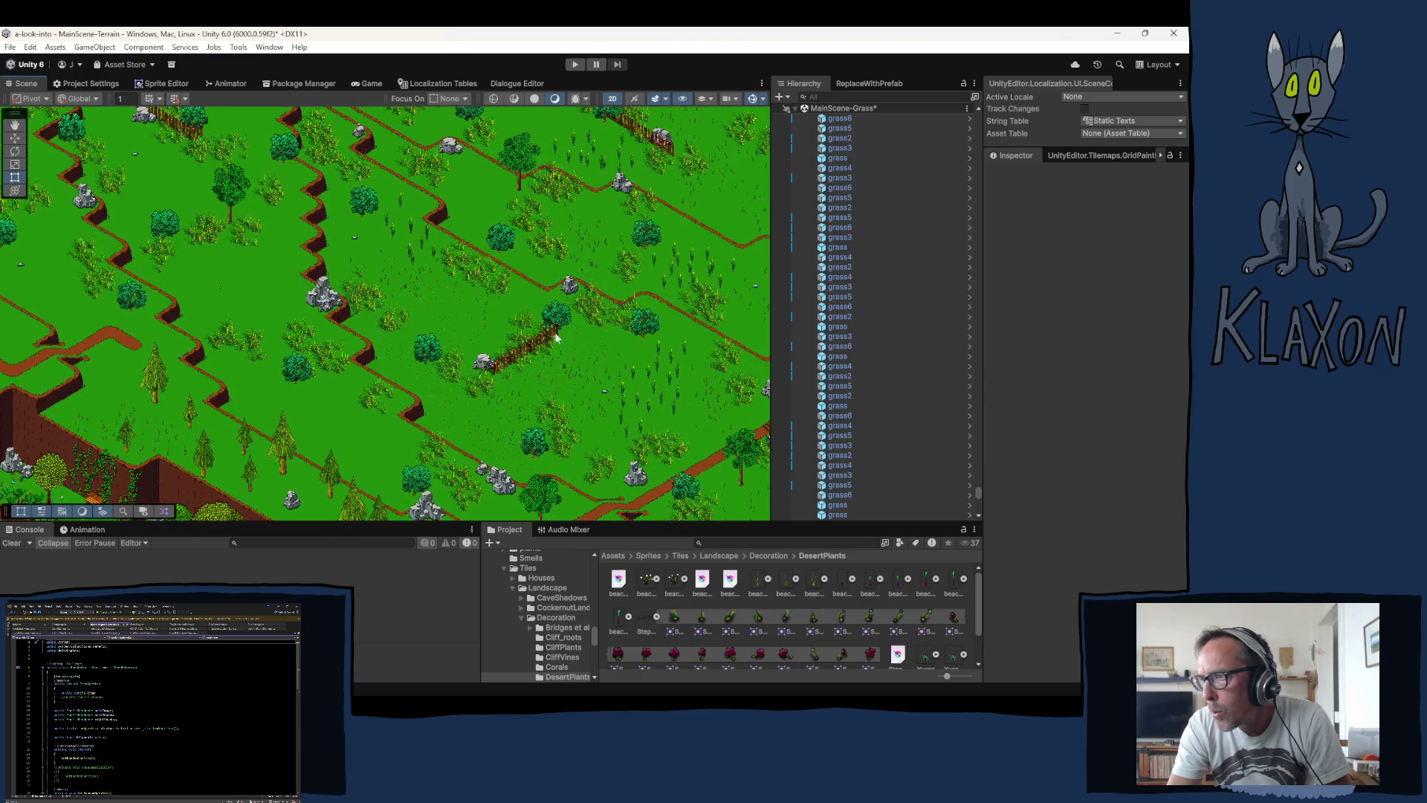
mouse_move(272, 163)
left_mouse_down()
mouse_move(591, 369)
mouse_move(616, 516)
mouse_move(648, 511)
left_mouse_up()
left_click(537, 446)
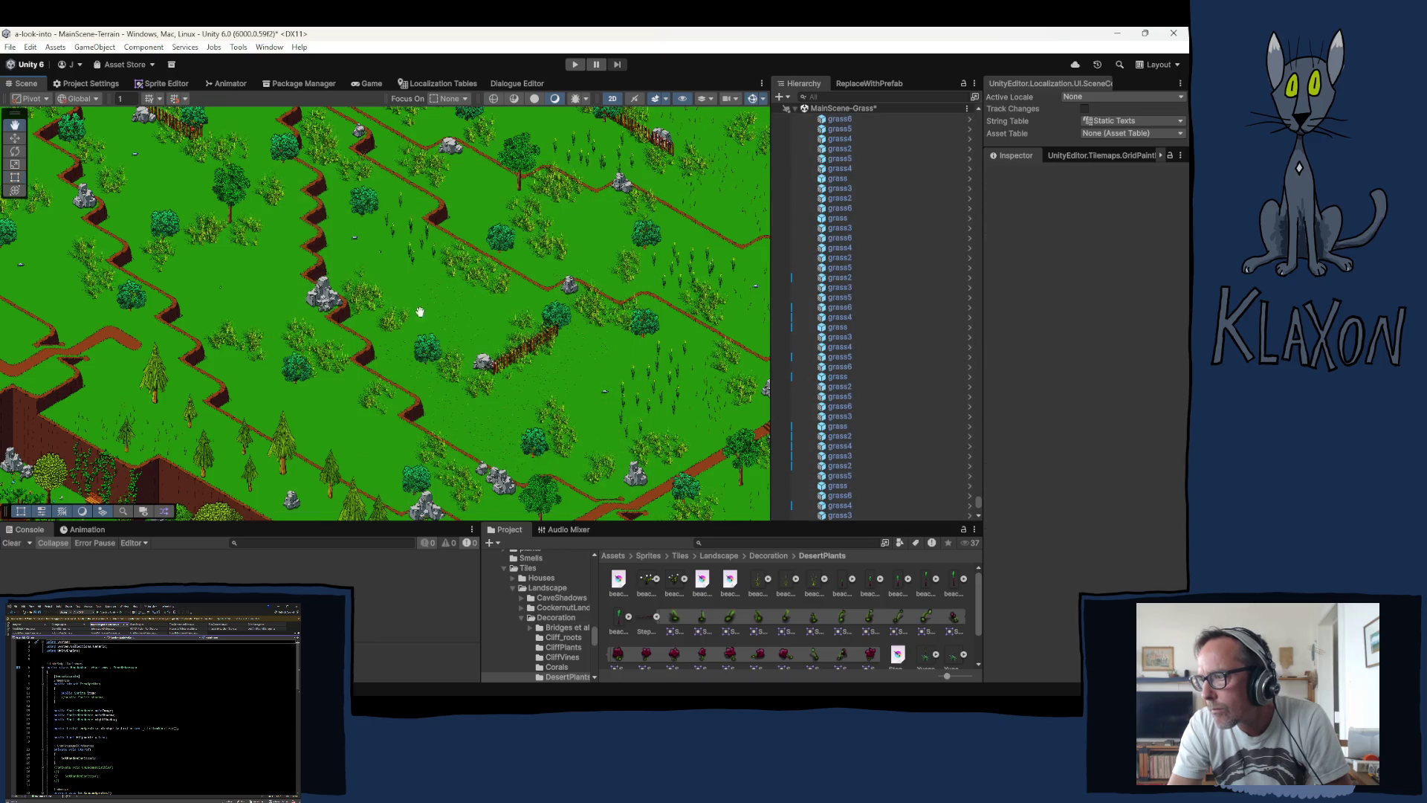
mouse_move(462, 306)
left_mouse_down()
mouse_move(280, 192)
mouse_move(658, 425)
mouse_move(707, 471)
mouse_move(700, 446)
left_mouse_up()
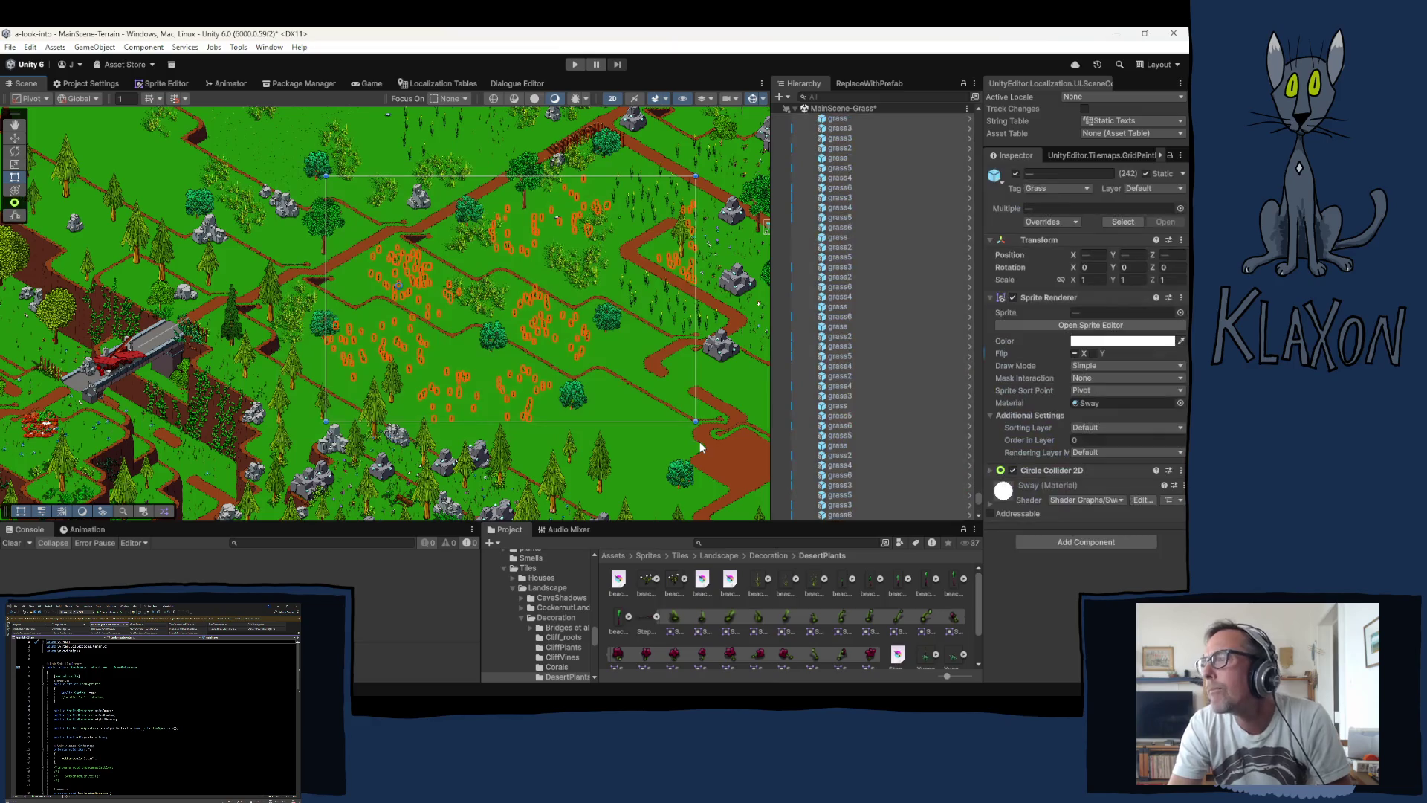
key("ctrl+z")
Step: Place a rectangular block of plants and stretch it over a larger area
left_click_drag(514, 288, 500, 414)
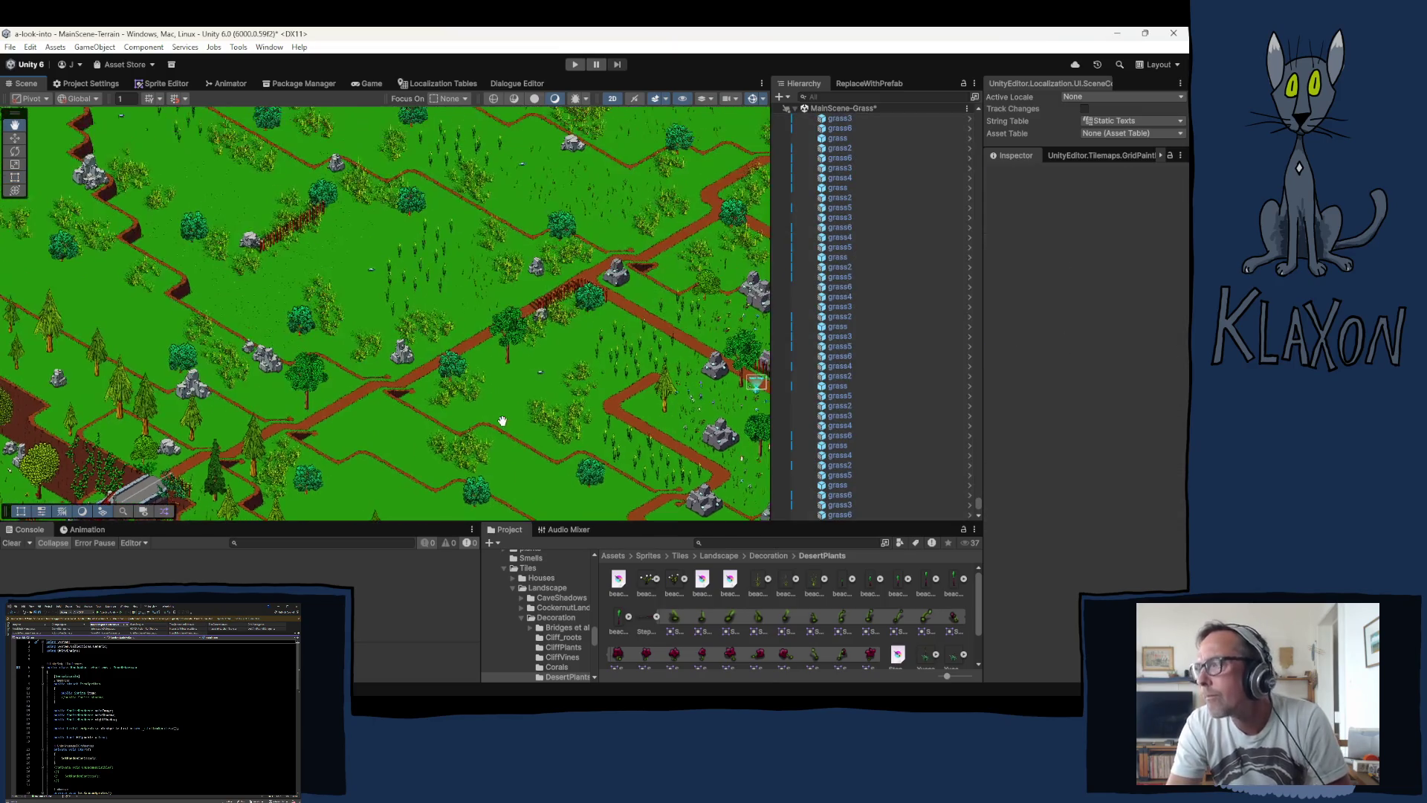
left_click_drag(659, 375, 607, 404)
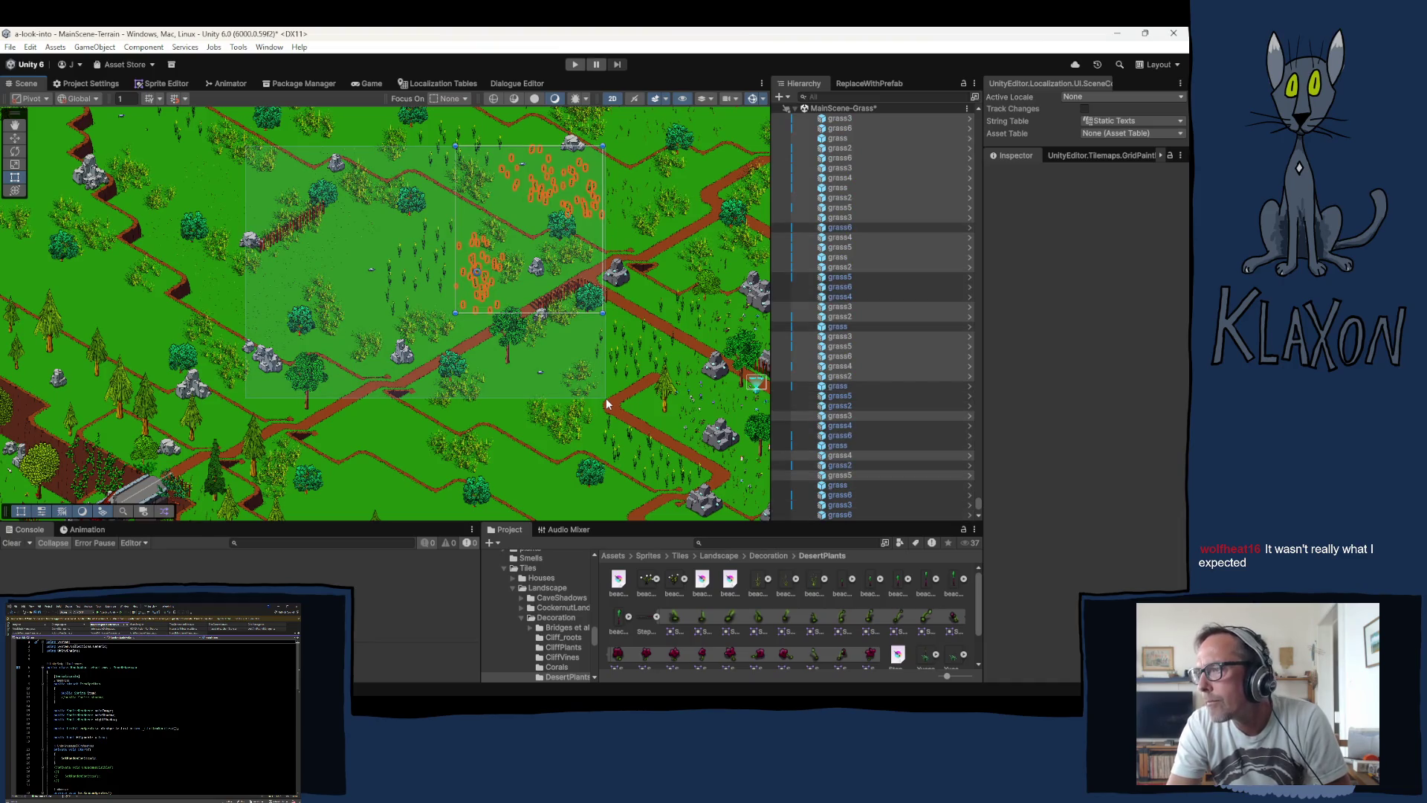
left_click_drag(606, 402, 594, 407)
left_click(514, 266)
left_click_drag(514, 265, 385, 458)
key("t")
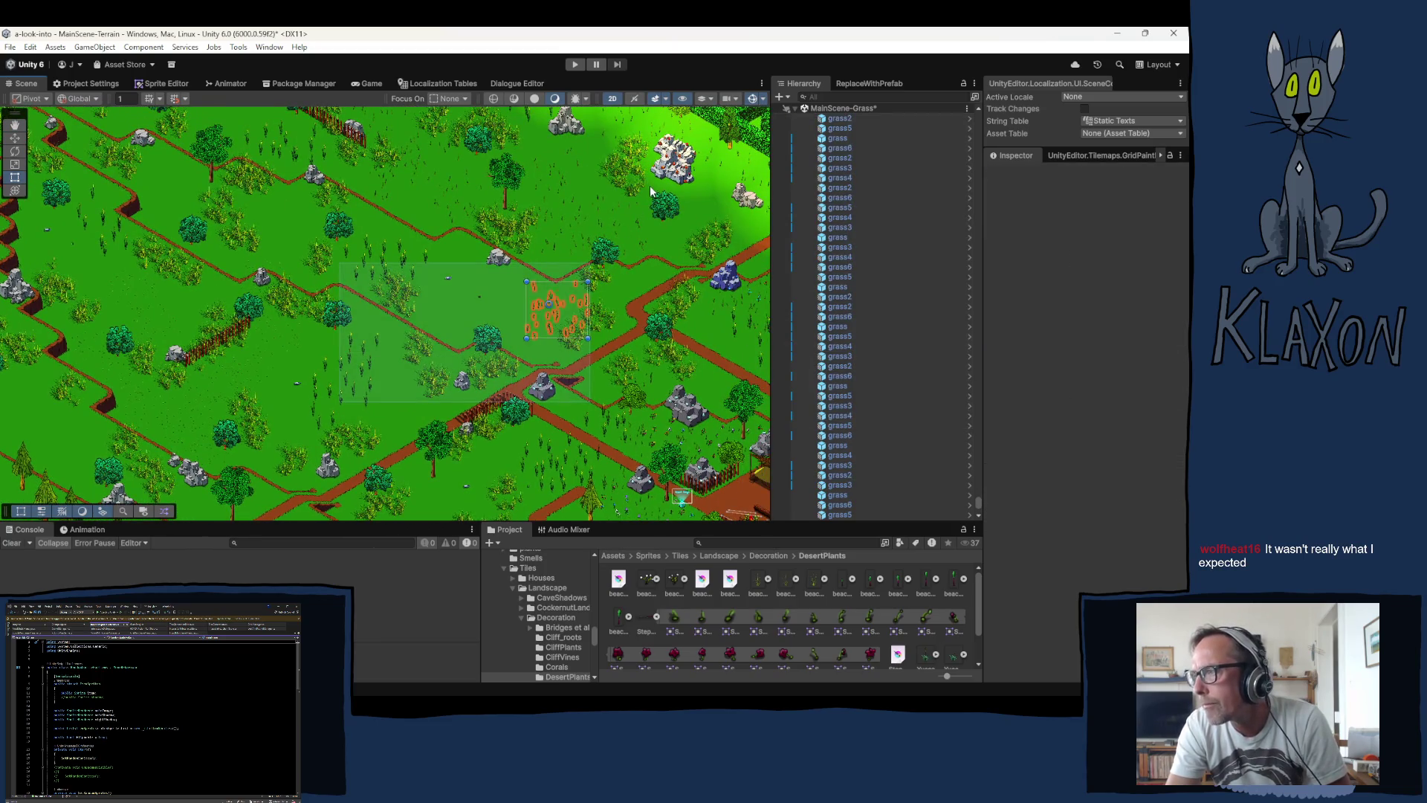
left_click_drag(650, 192, 646, 162)
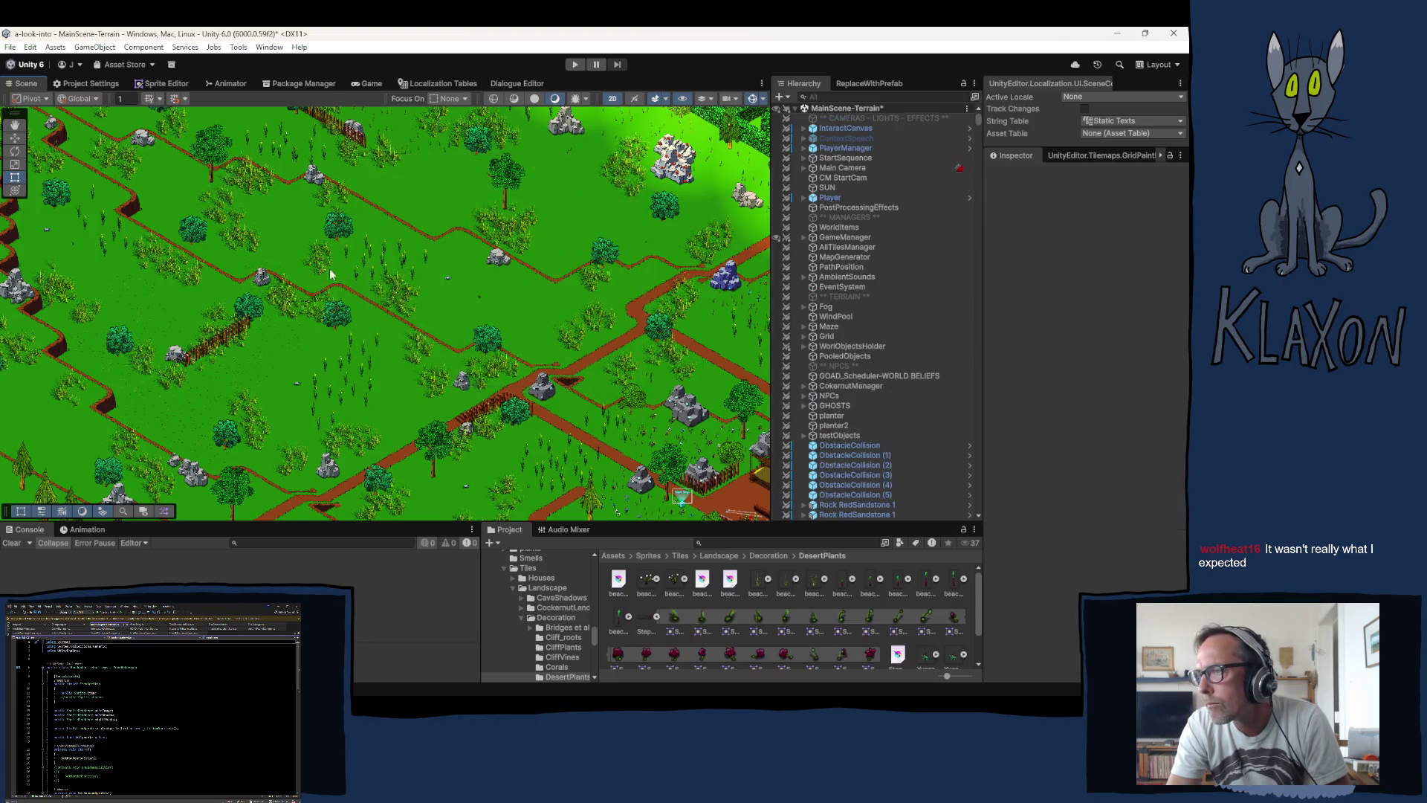
Step: Pan across the grassland to bring a different stretch of terrain into view
left_click_drag(328, 270, 484, 476)
mouse_move(290, 441)
left_mouse_down()
mouse_move(549, 294)
mouse_move(587, 212)
left_mouse_up()
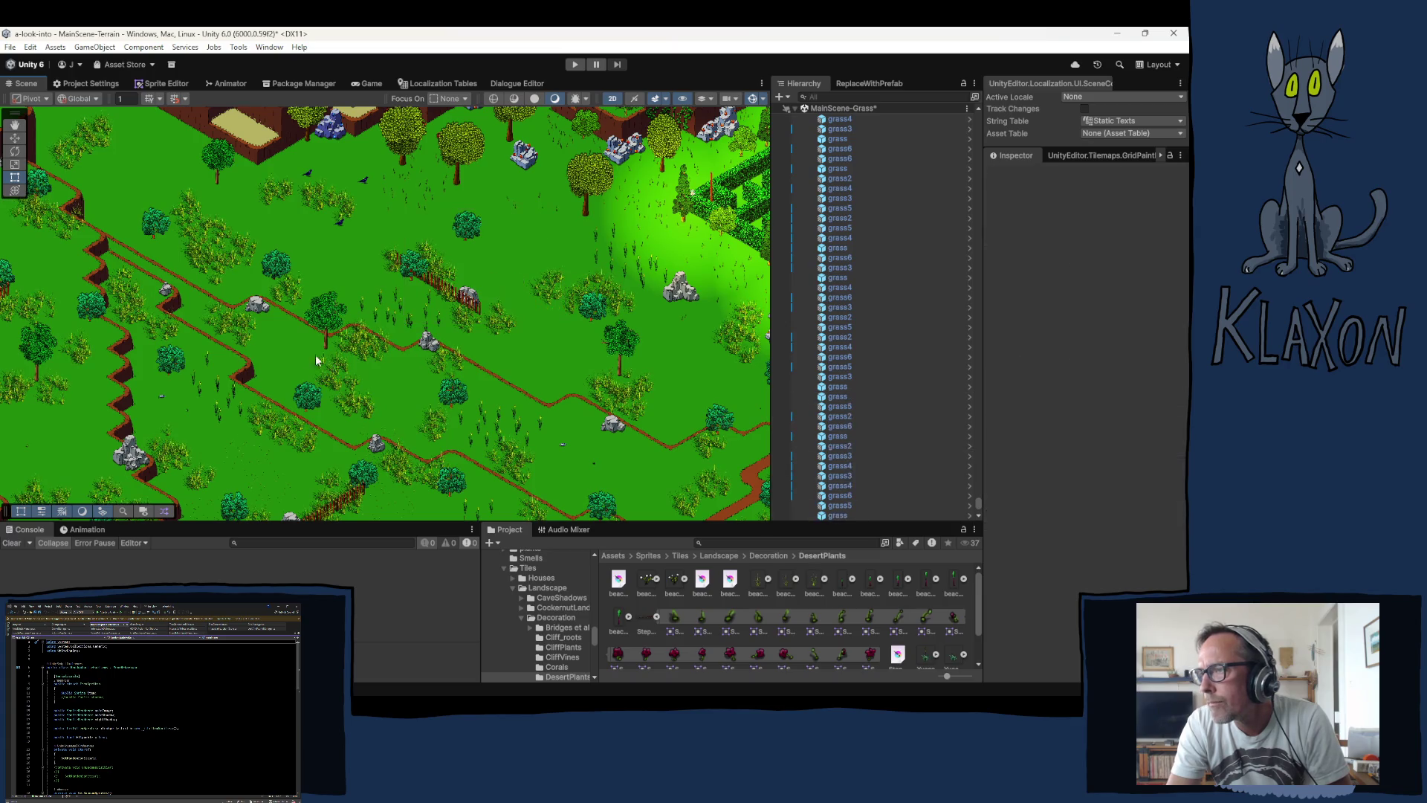
left_click_drag(186, 336, 529, 347)
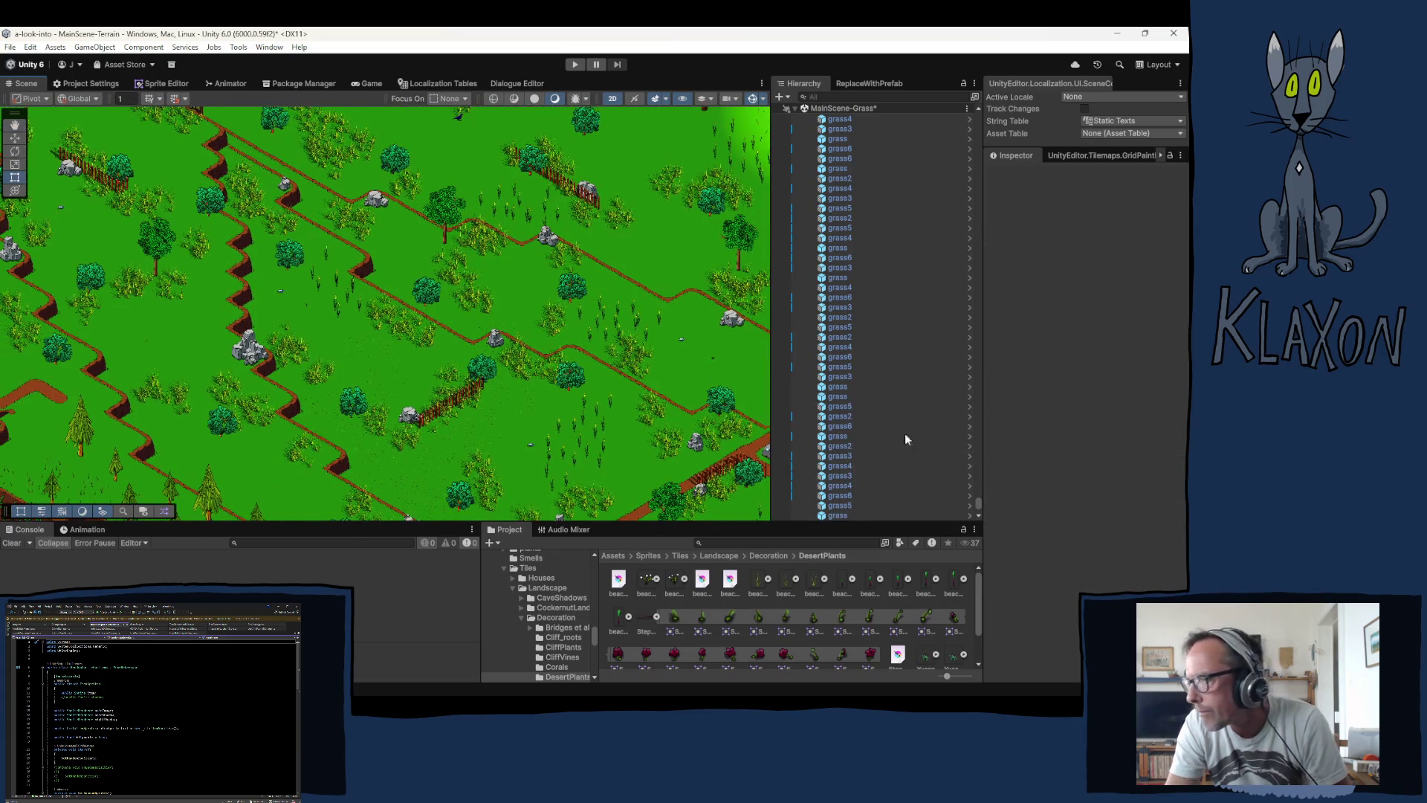
Step: Collapse GrassHolder and MainScene-Grass, expand Terrain Decoration, collapse FibrousPlants, and select SteppeFlowers
left_click_drag(978, 506, 975, 104)
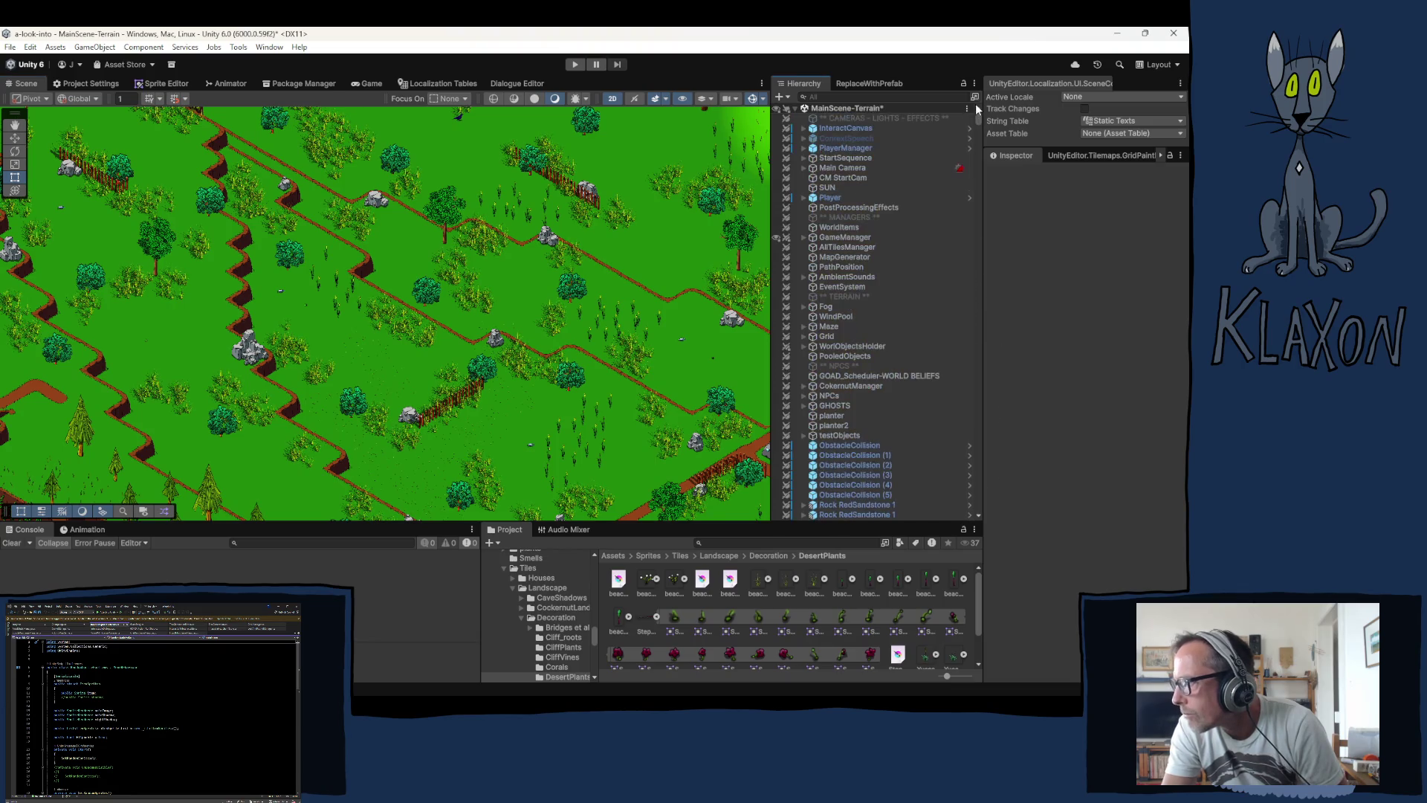
scroll(854, 513, "down", 5)
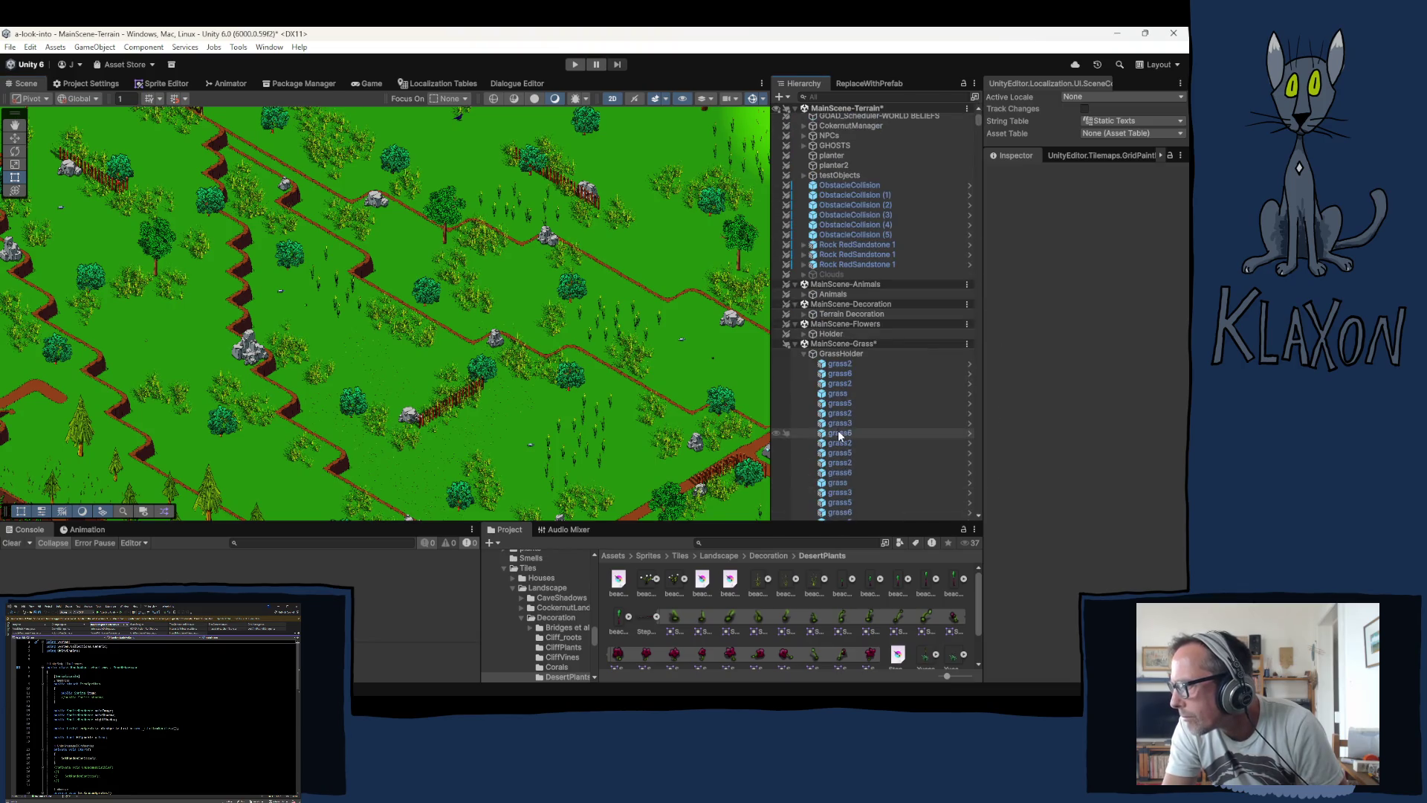
left_click(803, 354)
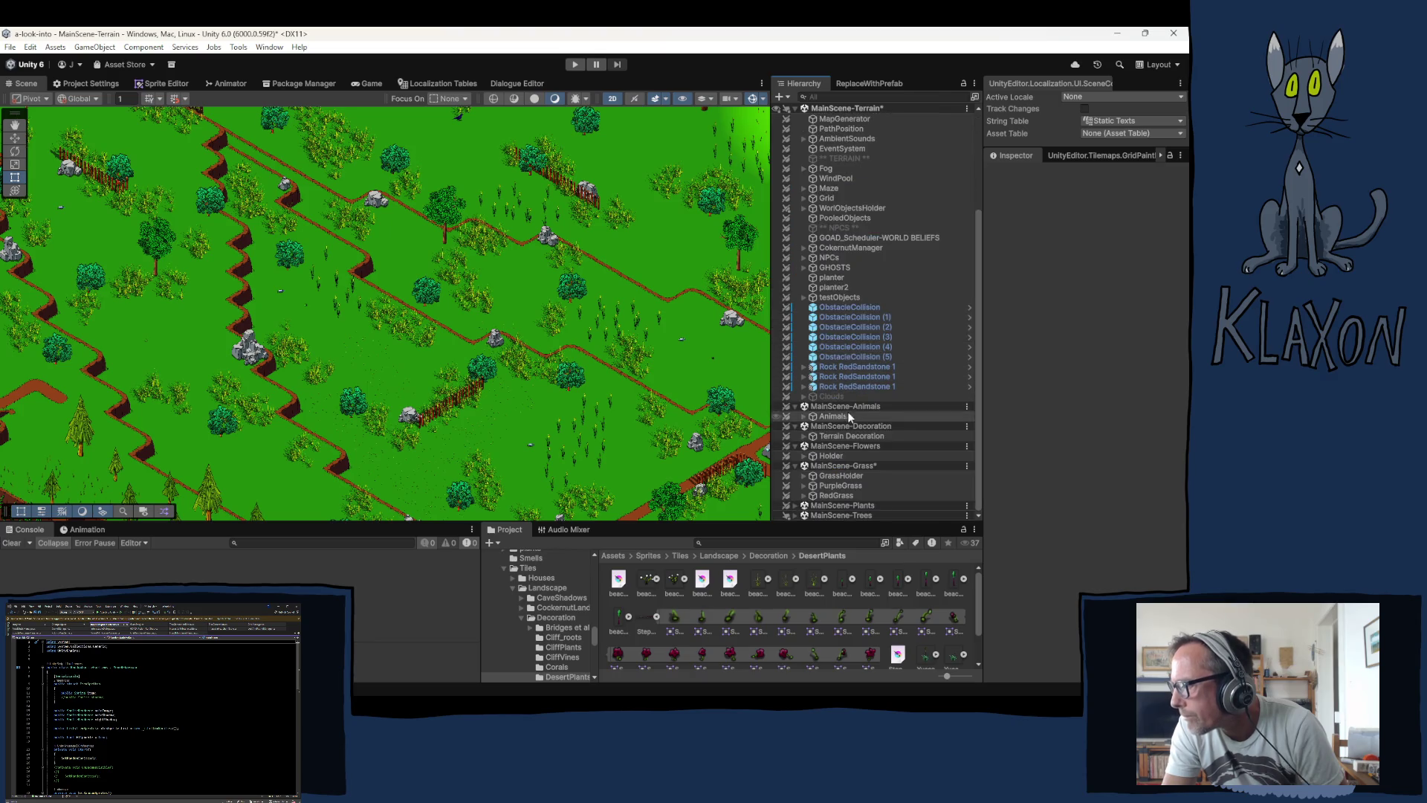
left_click(795, 466)
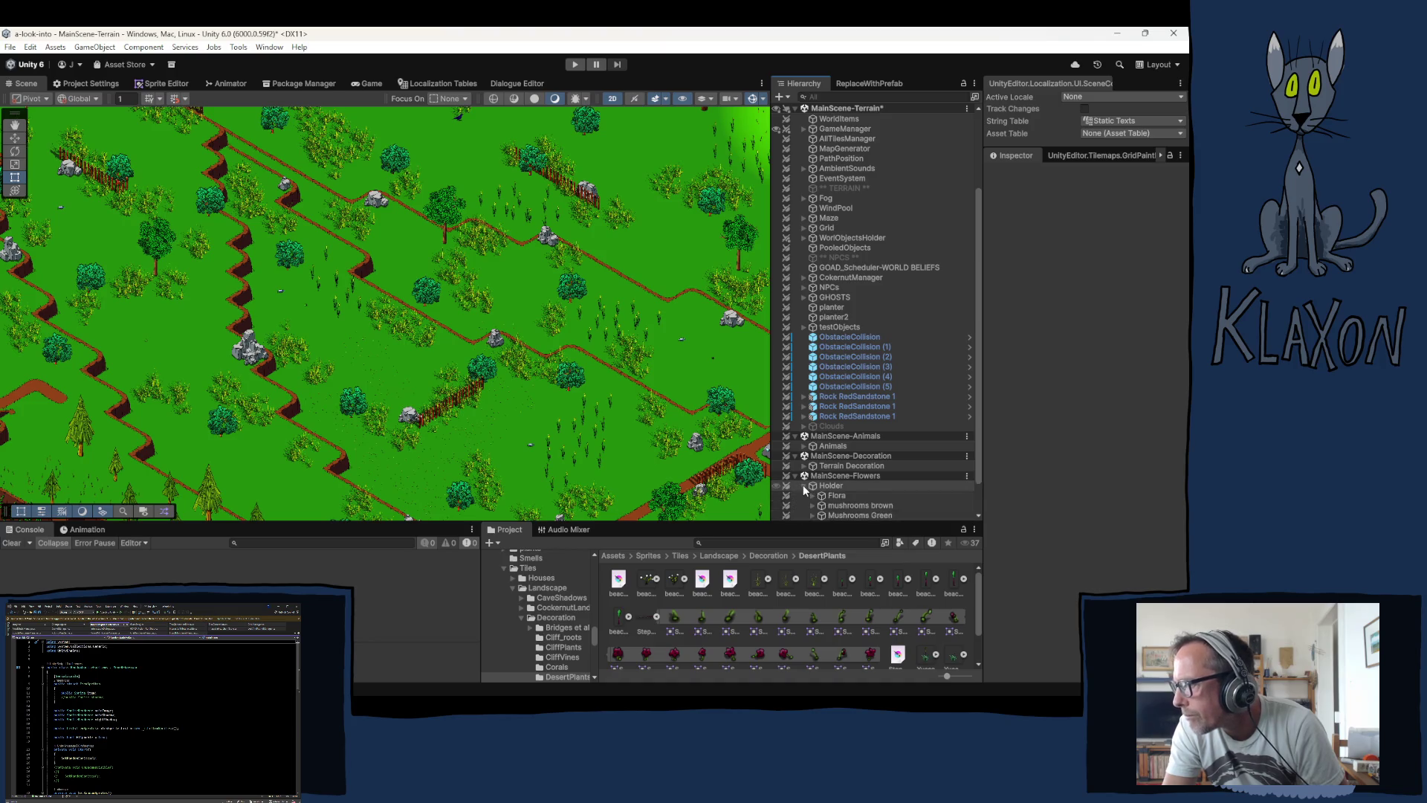
left_click(804, 464)
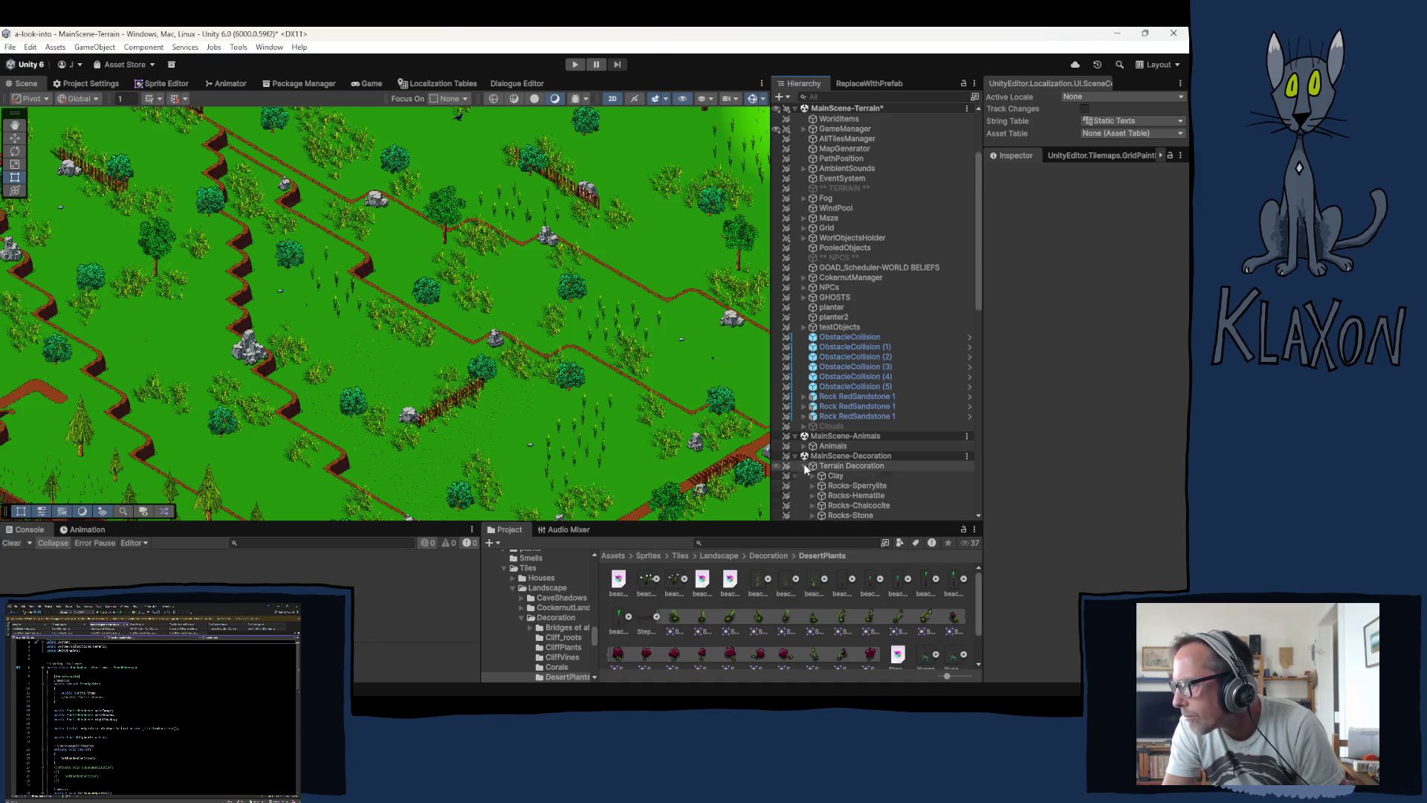
scroll(806, 464, "down", 5)
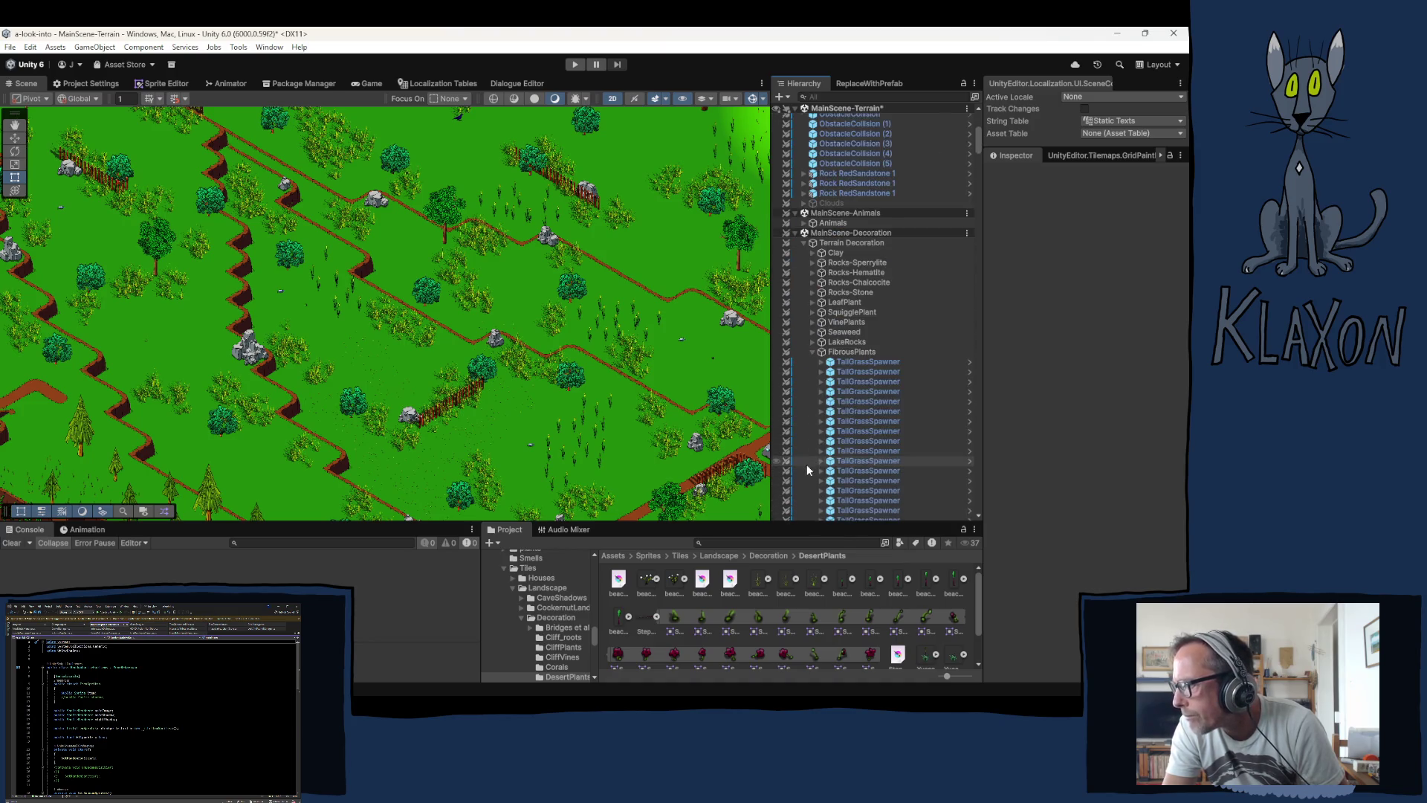
left_click(811, 351)
scroll(867, 385, "down", 2)
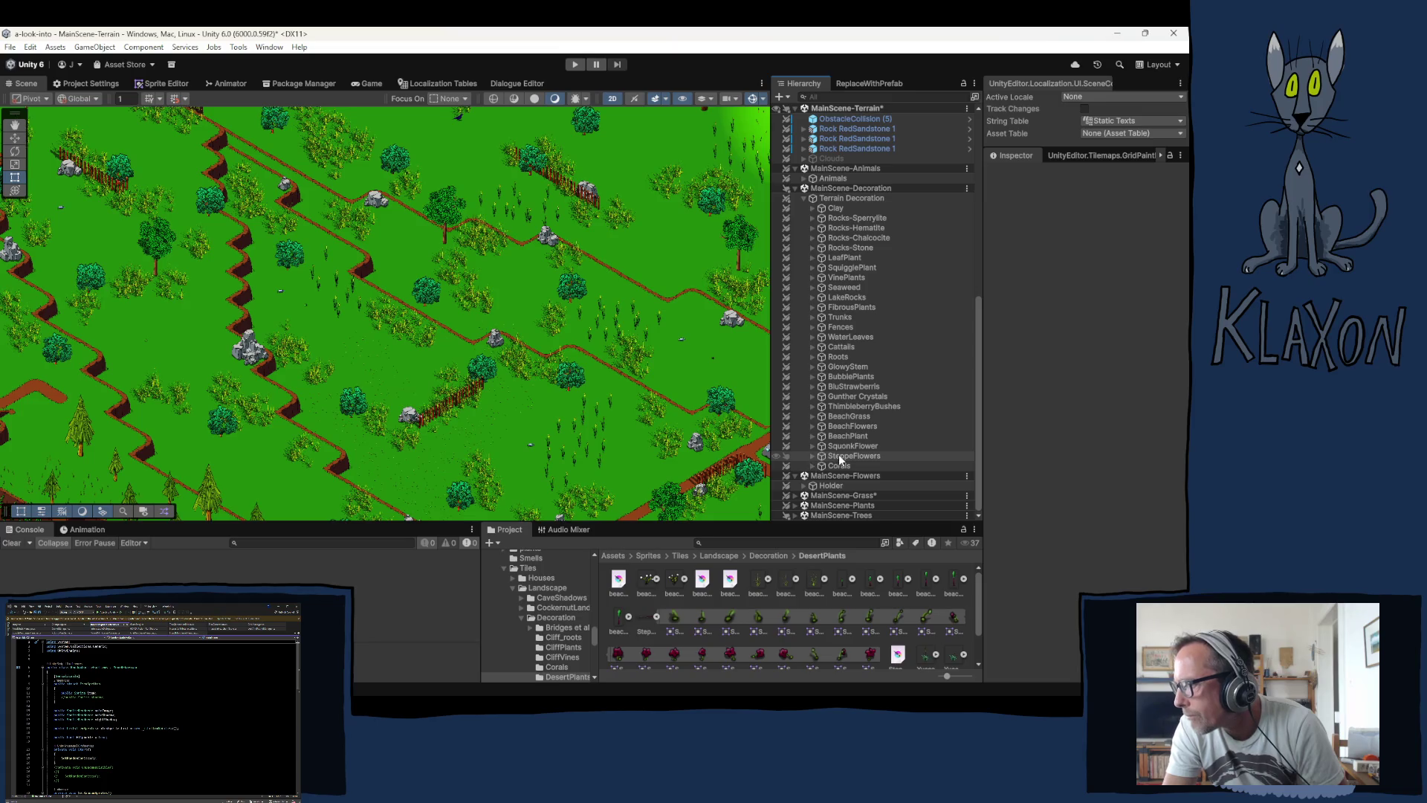
left_click(813, 456)
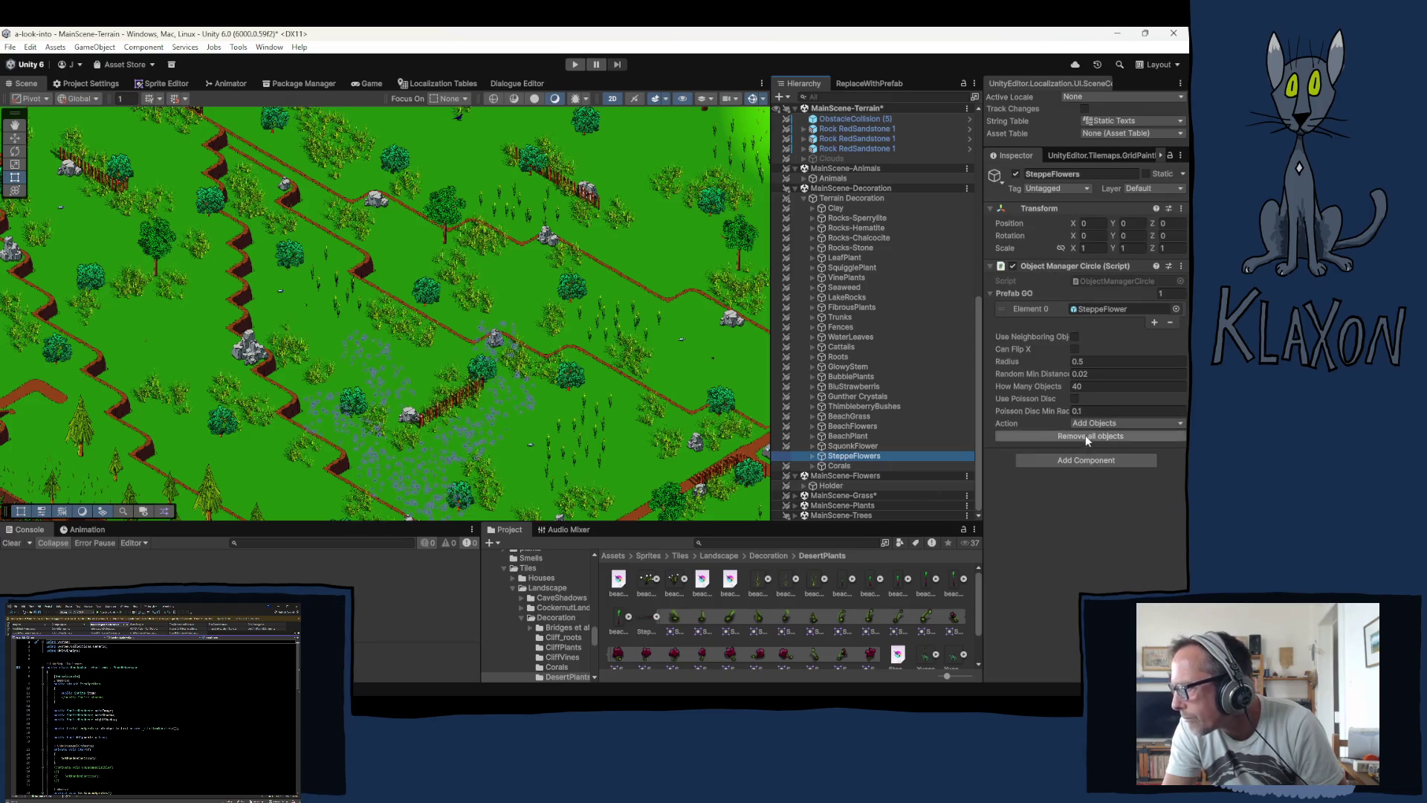
Step: Remove all placed steppe flowers, confirm the safety check, and set How Many Objects to 50
left_click(1084, 435)
left_click(602, 391)
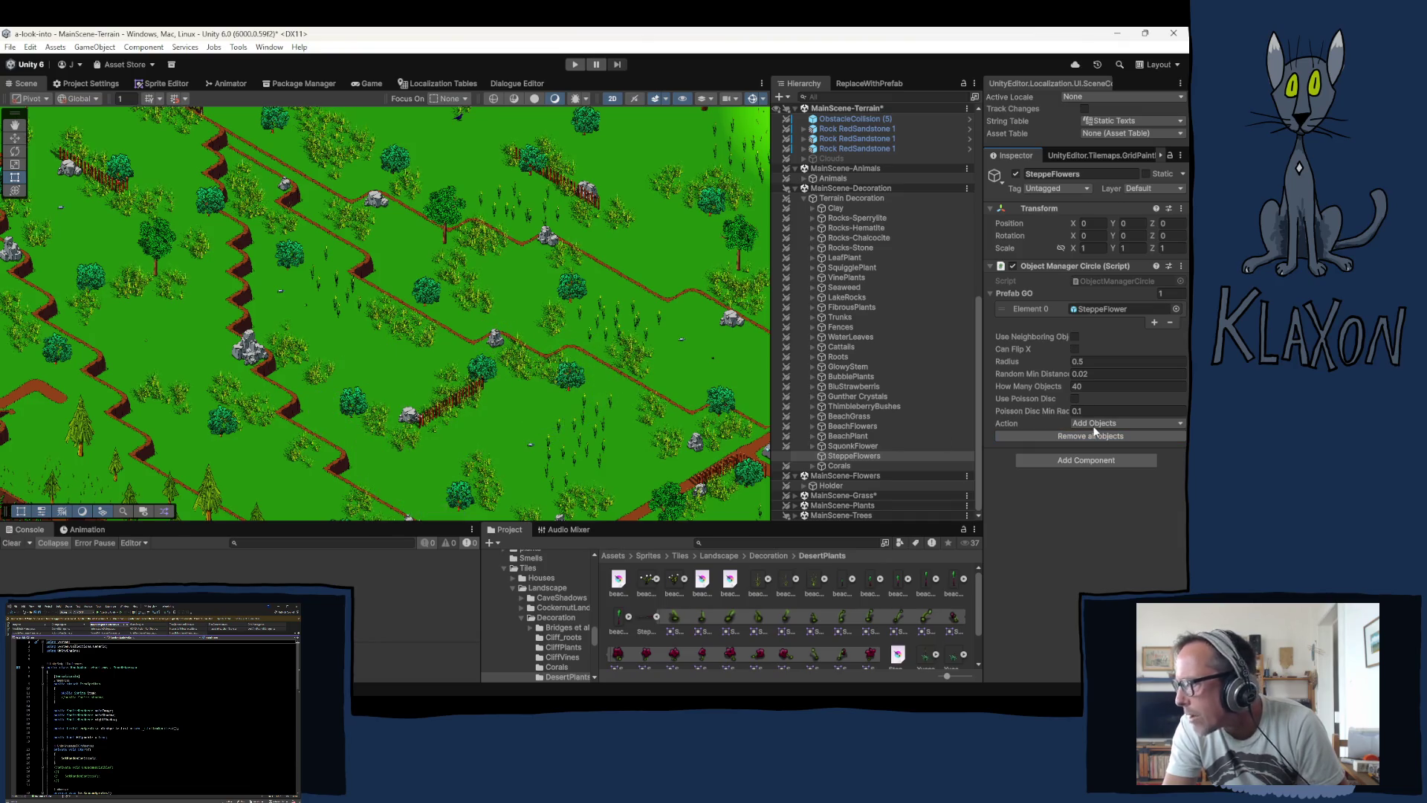
left_click(1104, 390)
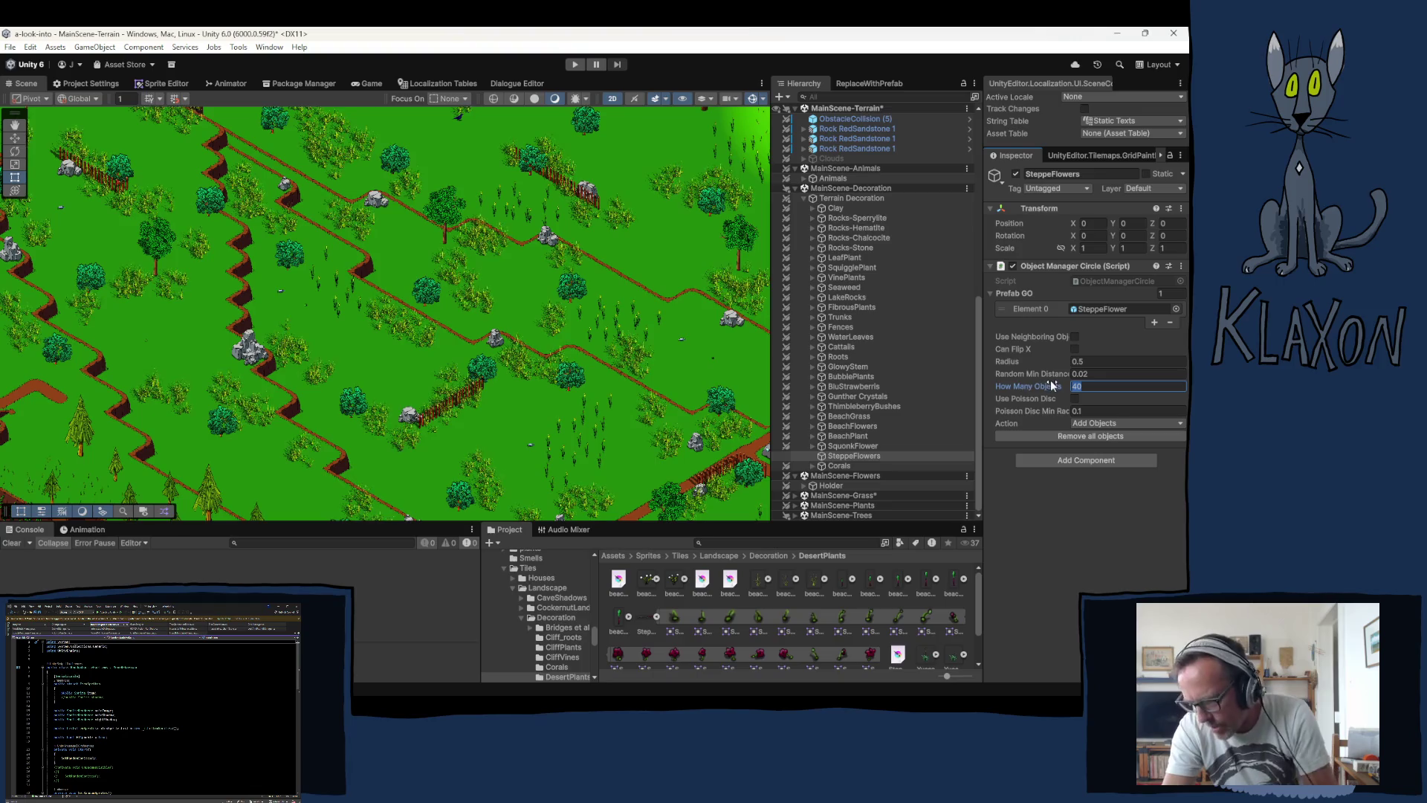
type("10")
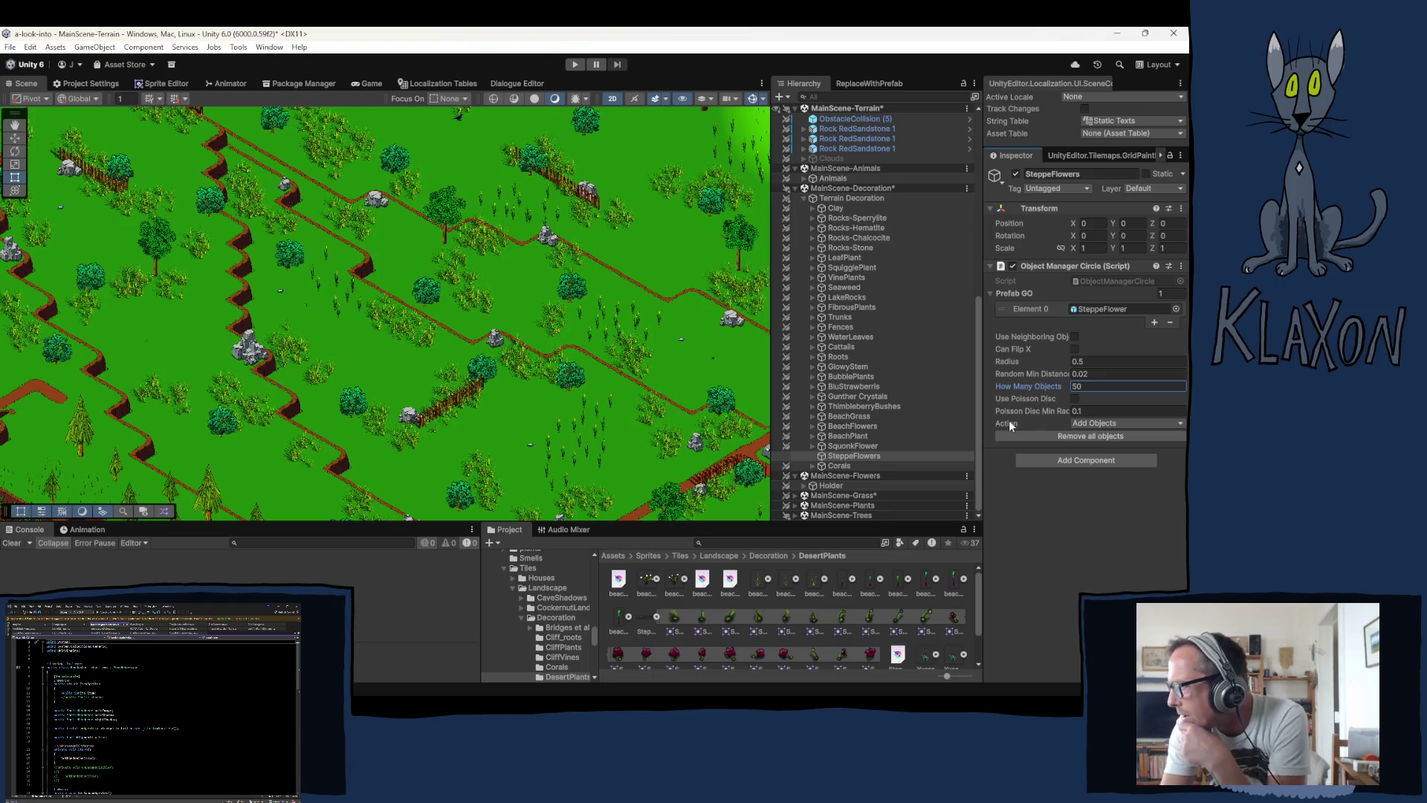
mouse_move(207, 238)
left_mouse_down()
mouse_move(309, 344)
mouse_move(336, 437)
left_mouse_up()
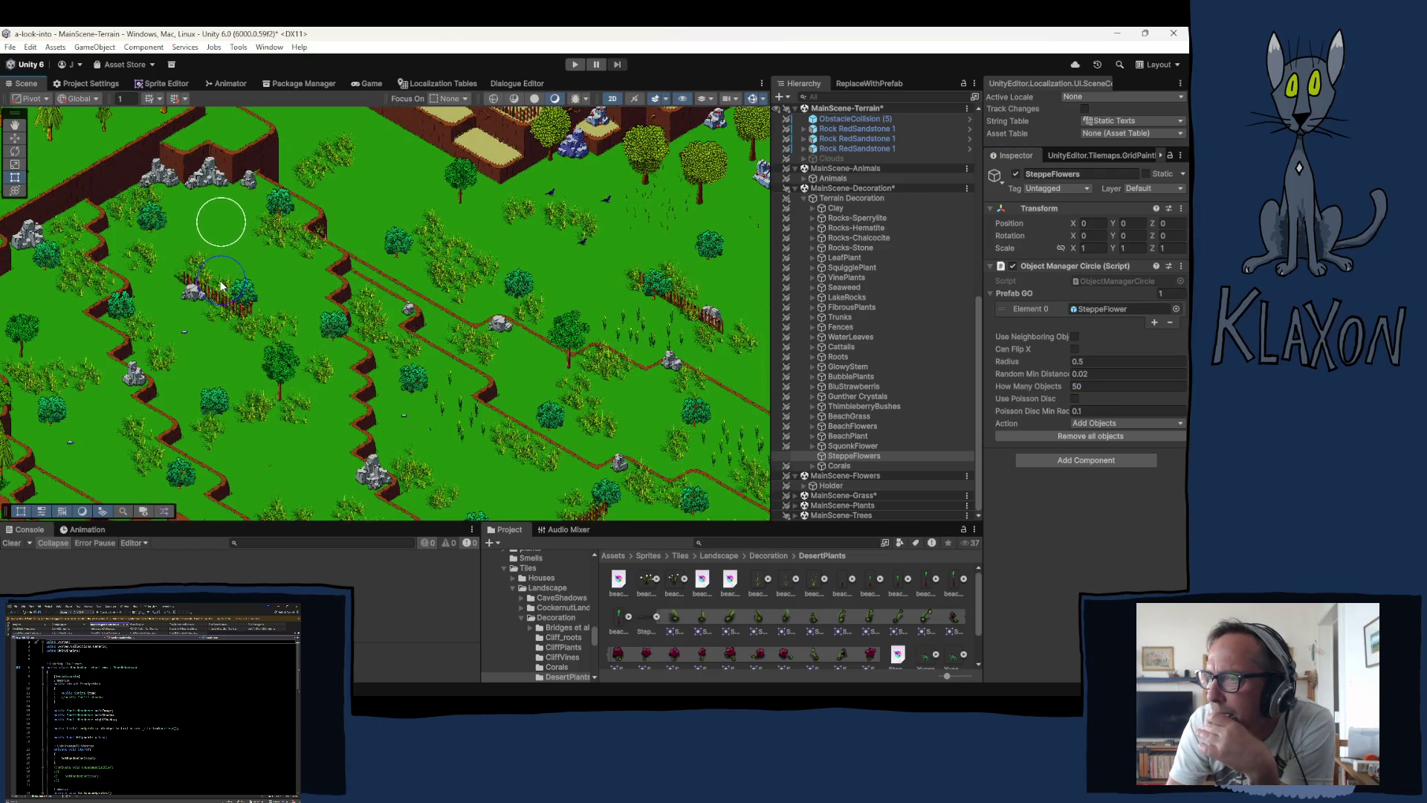
Step: Zoom and pan the Scene view across the grassland to find open grass
scroll(212, 299, "up", 2)
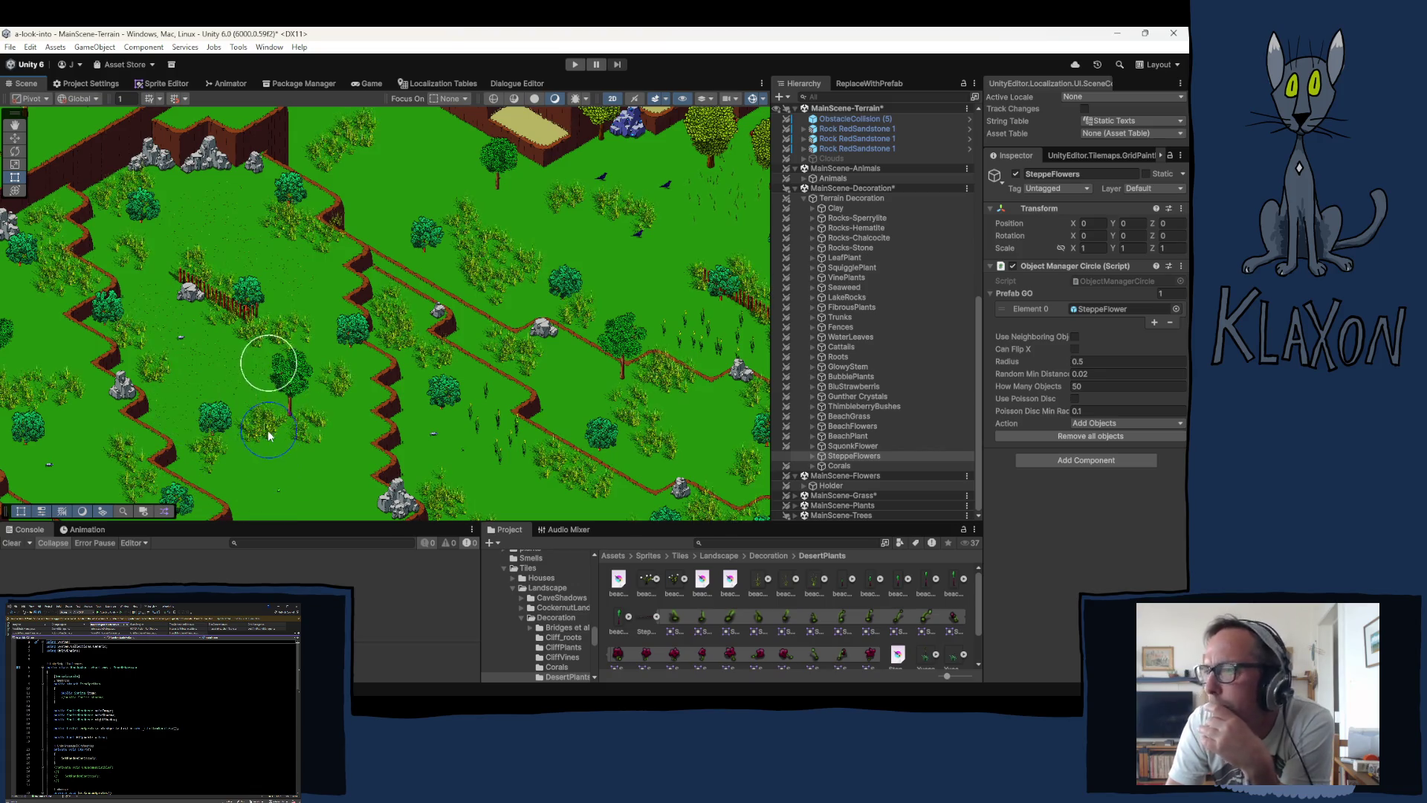
mouse_move(270, 380)
left_mouse_down()
mouse_move(242, 237)
mouse_move(233, 250)
left_mouse_up()
mouse_move(261, 319)
left_mouse_down()
mouse_move(249, 249)
mouse_move(226, 248)
left_mouse_up()
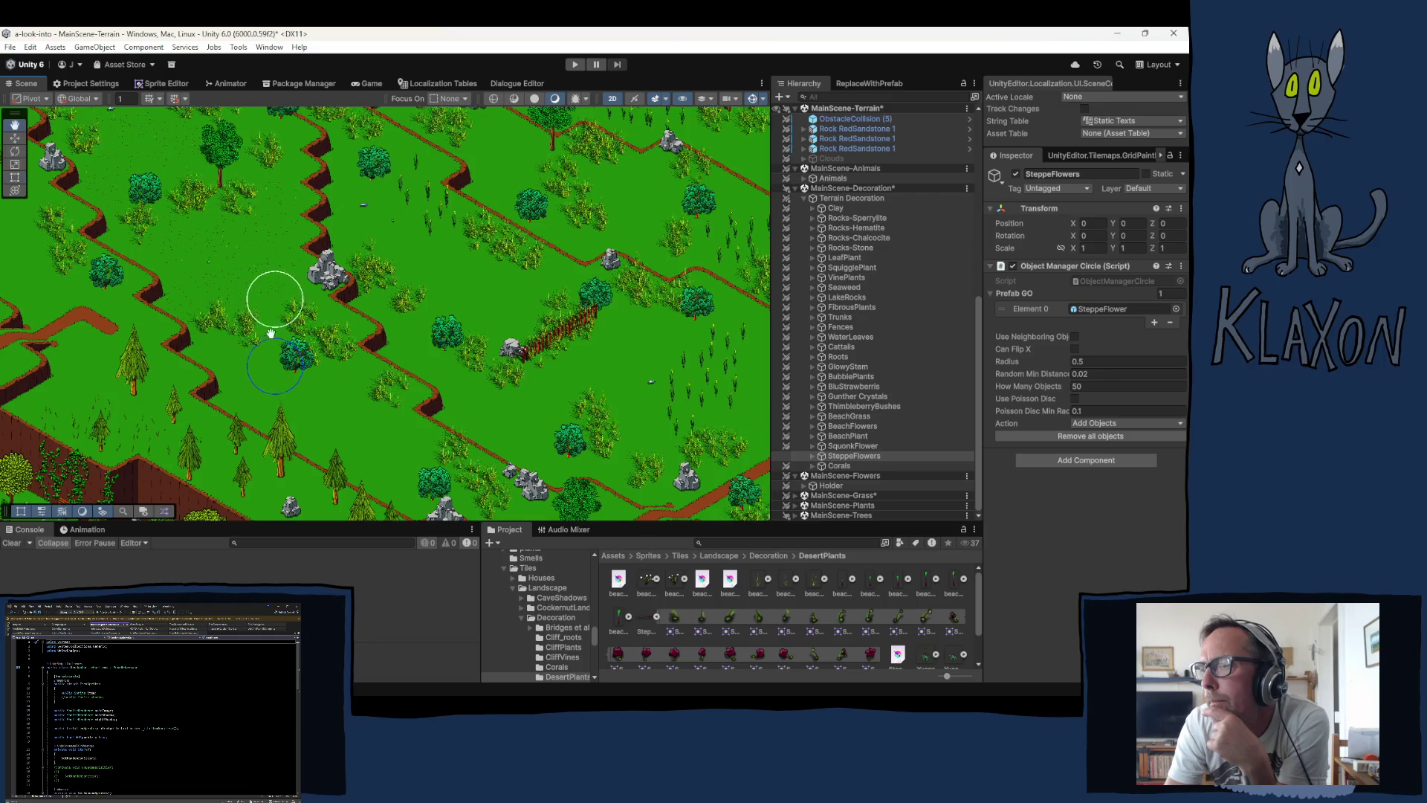
key("Down")
left_click_drag(216, 296, 186, 279)
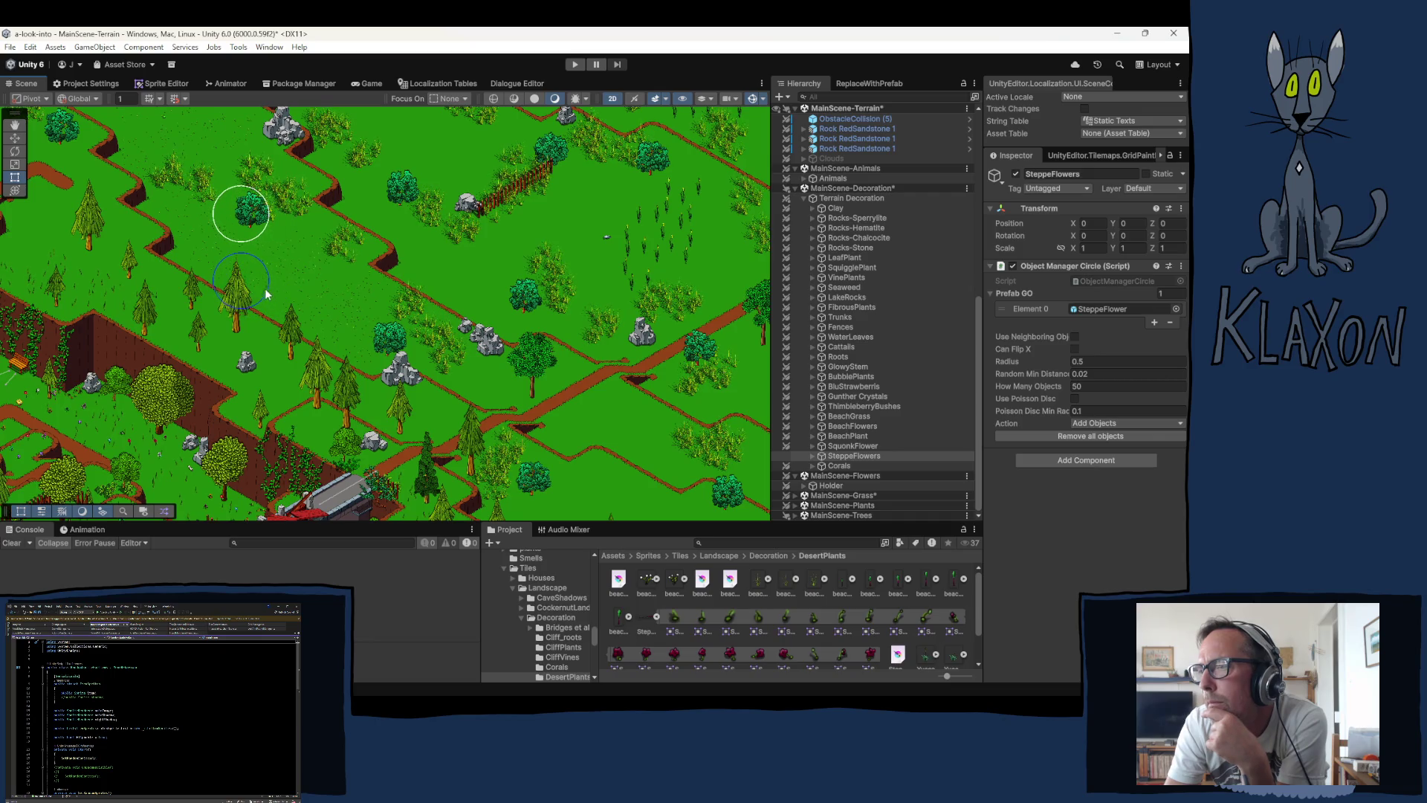
Step: Pan to a fresh area and paint a cluster of steppe flowers onto the open grass
key("q")
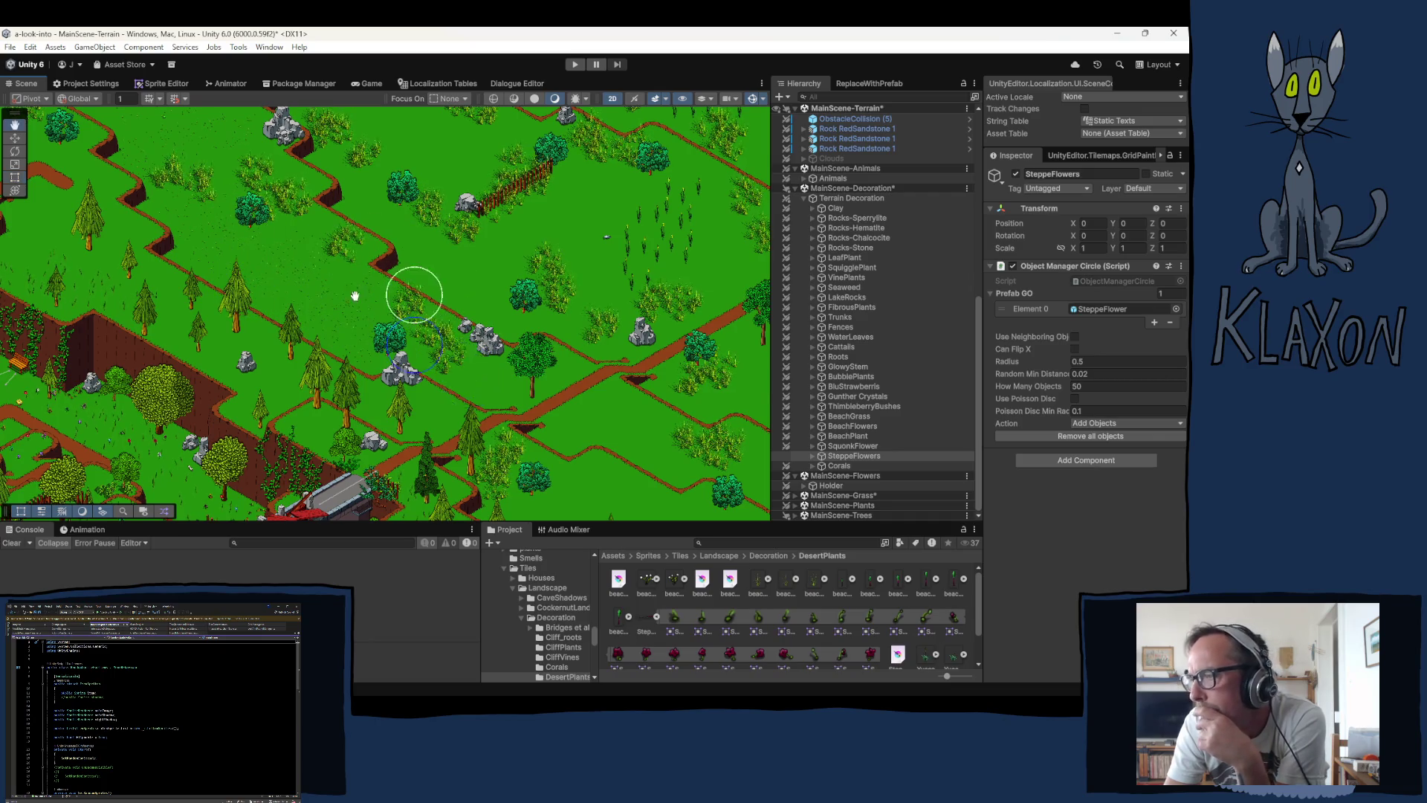
left_click_drag(355, 296, 246, 184)
key("t")
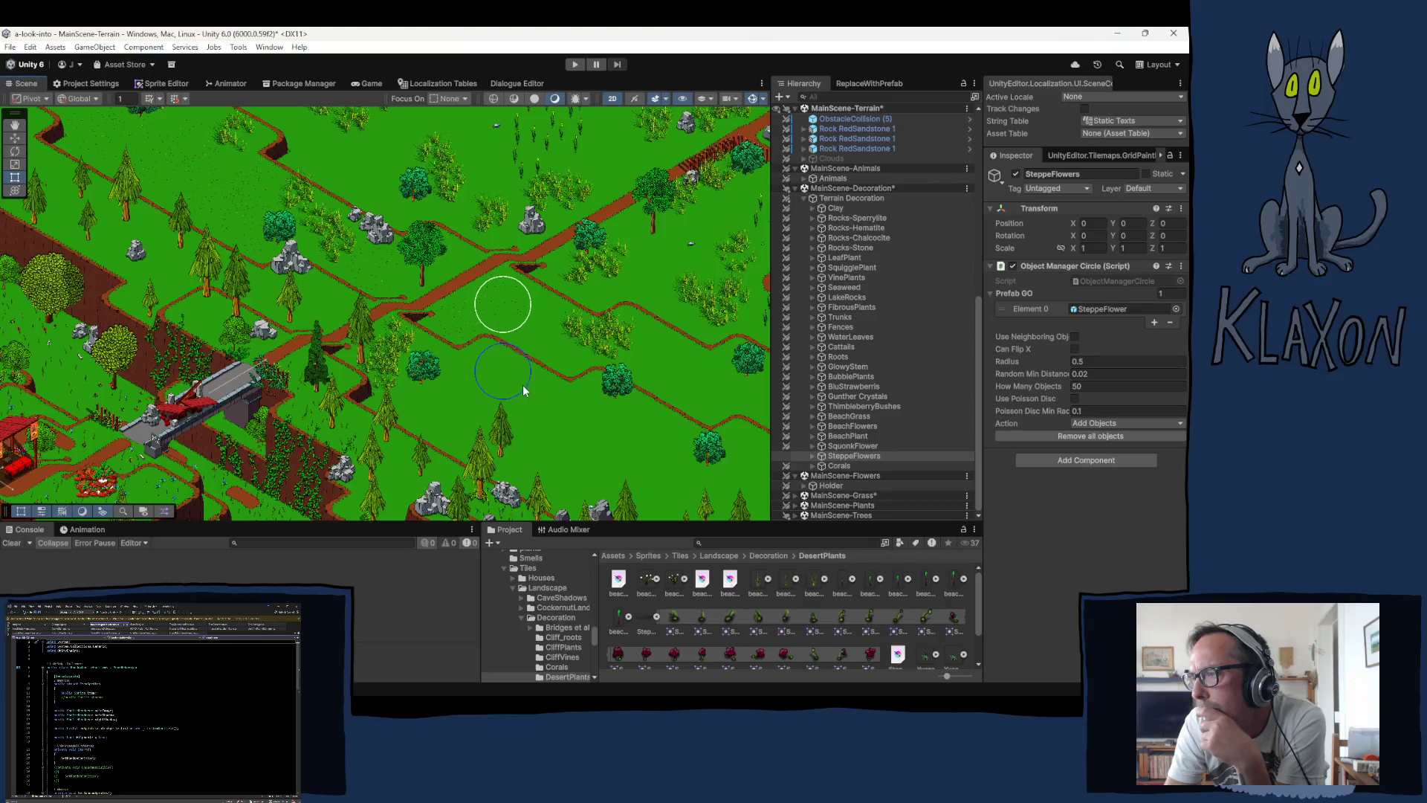
left_click_drag(523, 386, 567, 425)
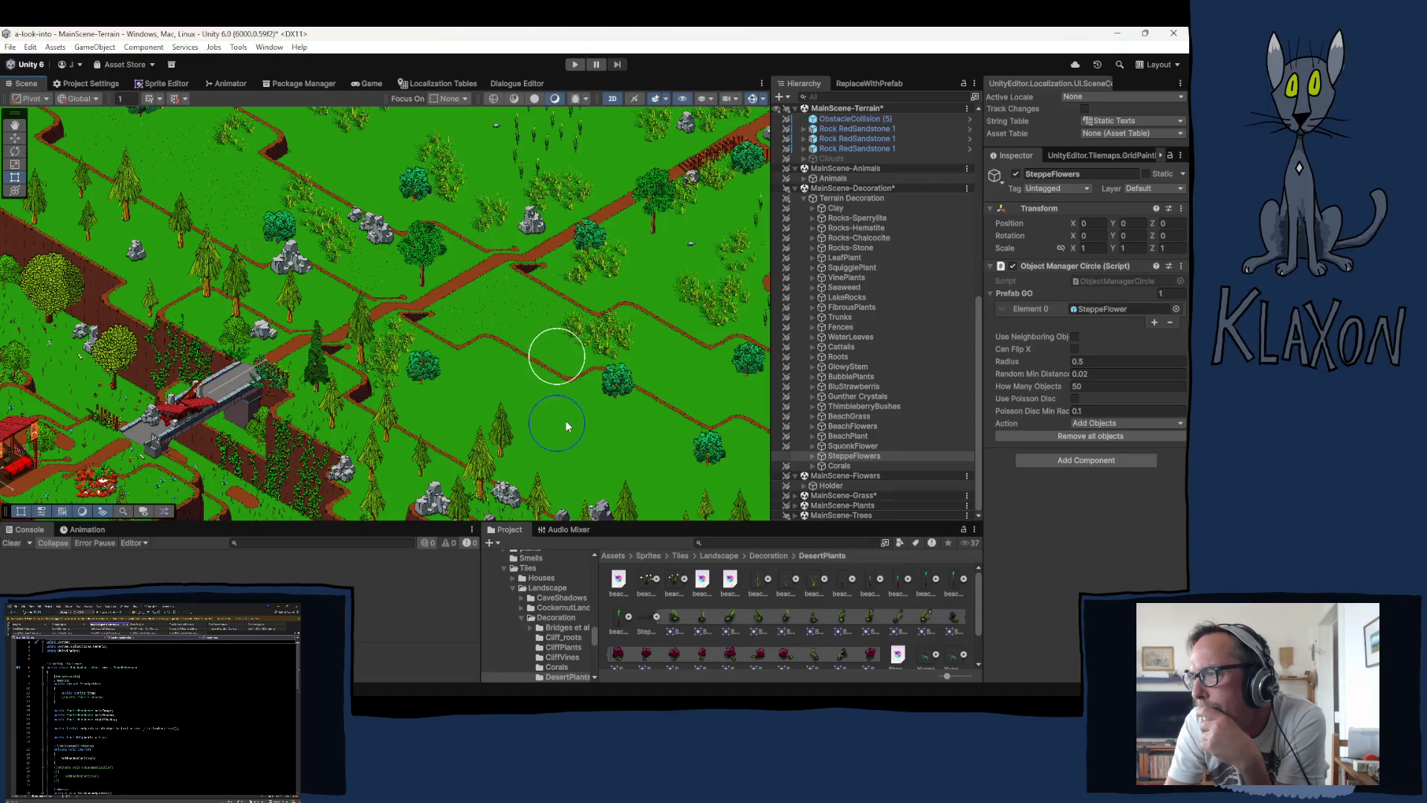
Step: Pan the view up, left, and across the grassland to other areas
key("Up")
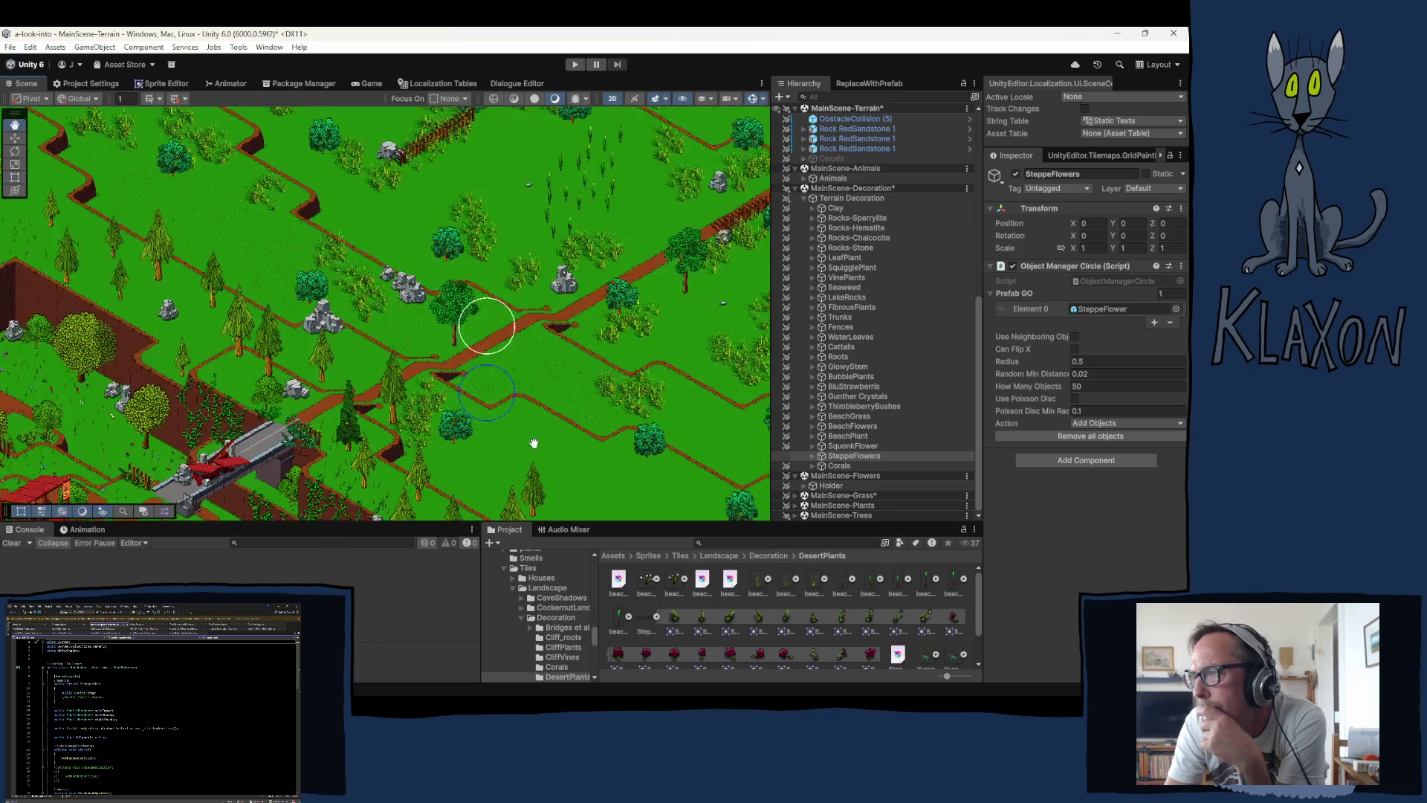
key("Left")
key("Up")
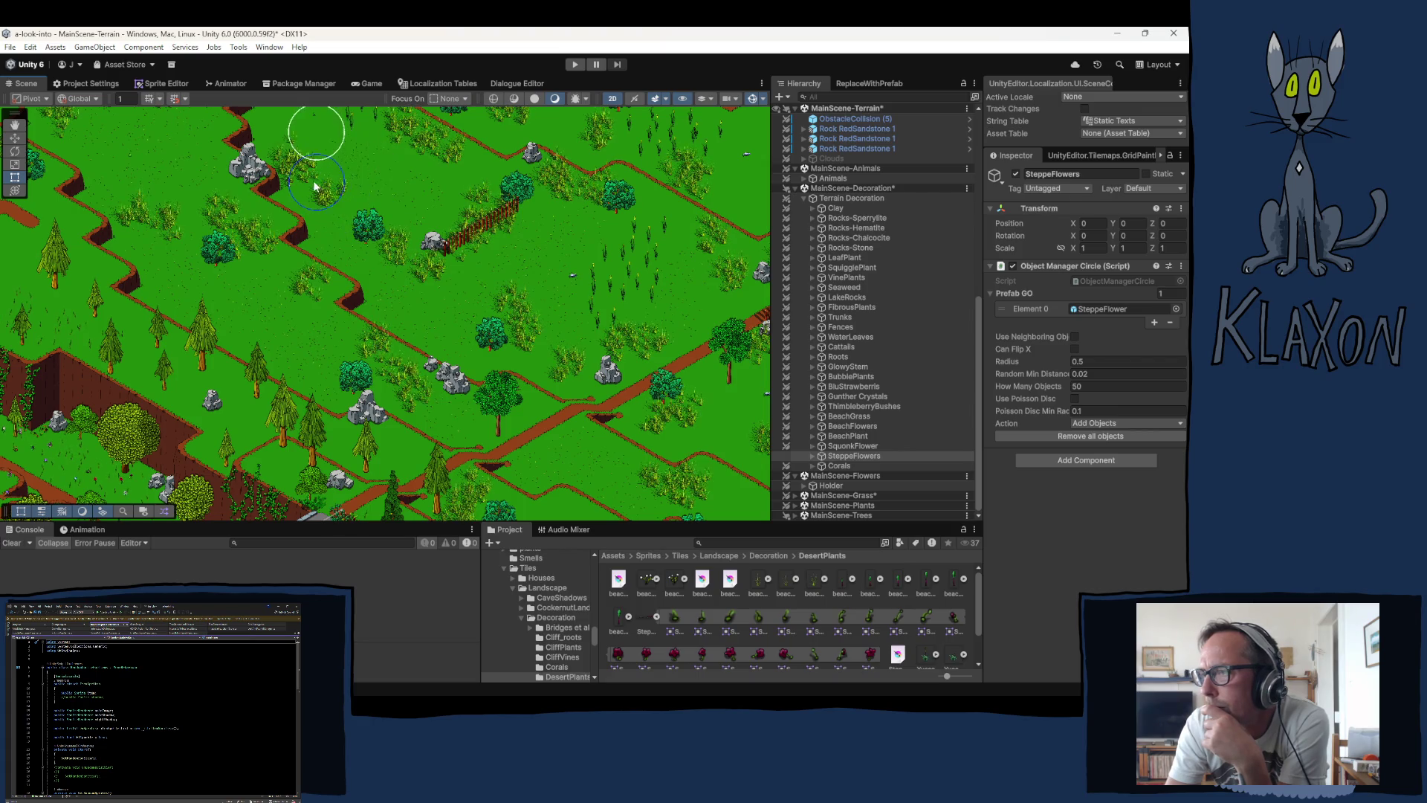
left_click_drag(329, 209, 350, 360)
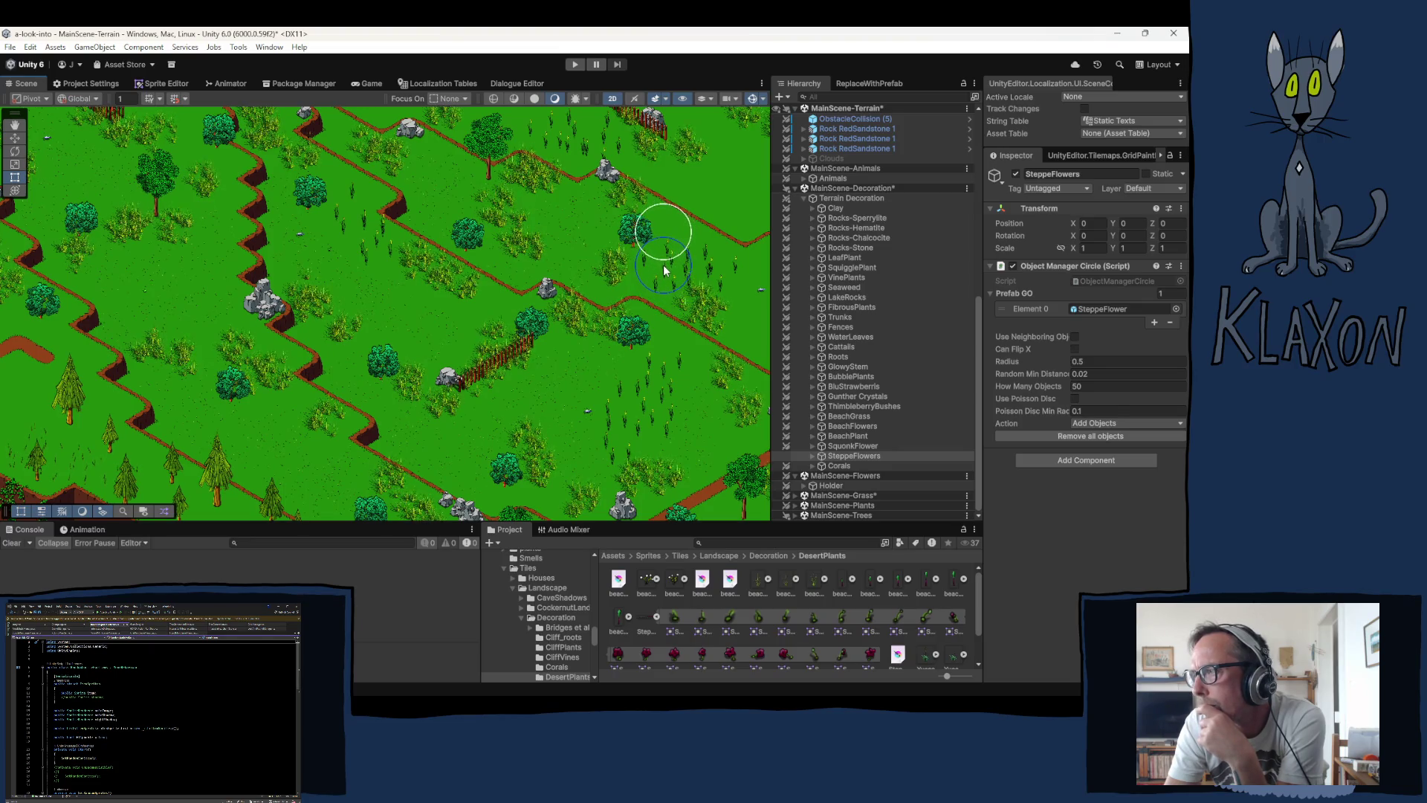
left_click_drag(660, 310, 463, 242)
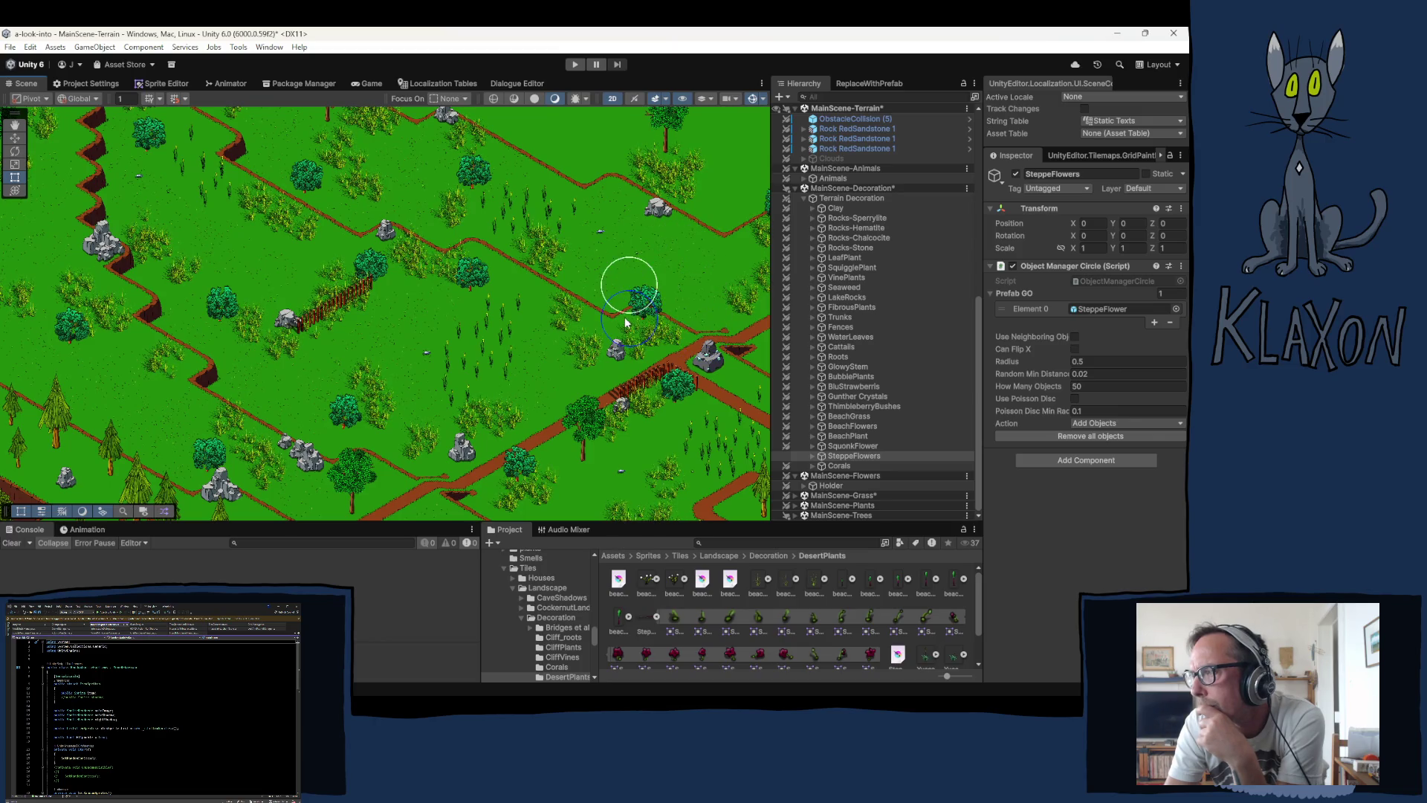
mouse_move(631, 323)
left_mouse_down()
mouse_move(498, 327)
mouse_move(456, 307)
left_mouse_up()
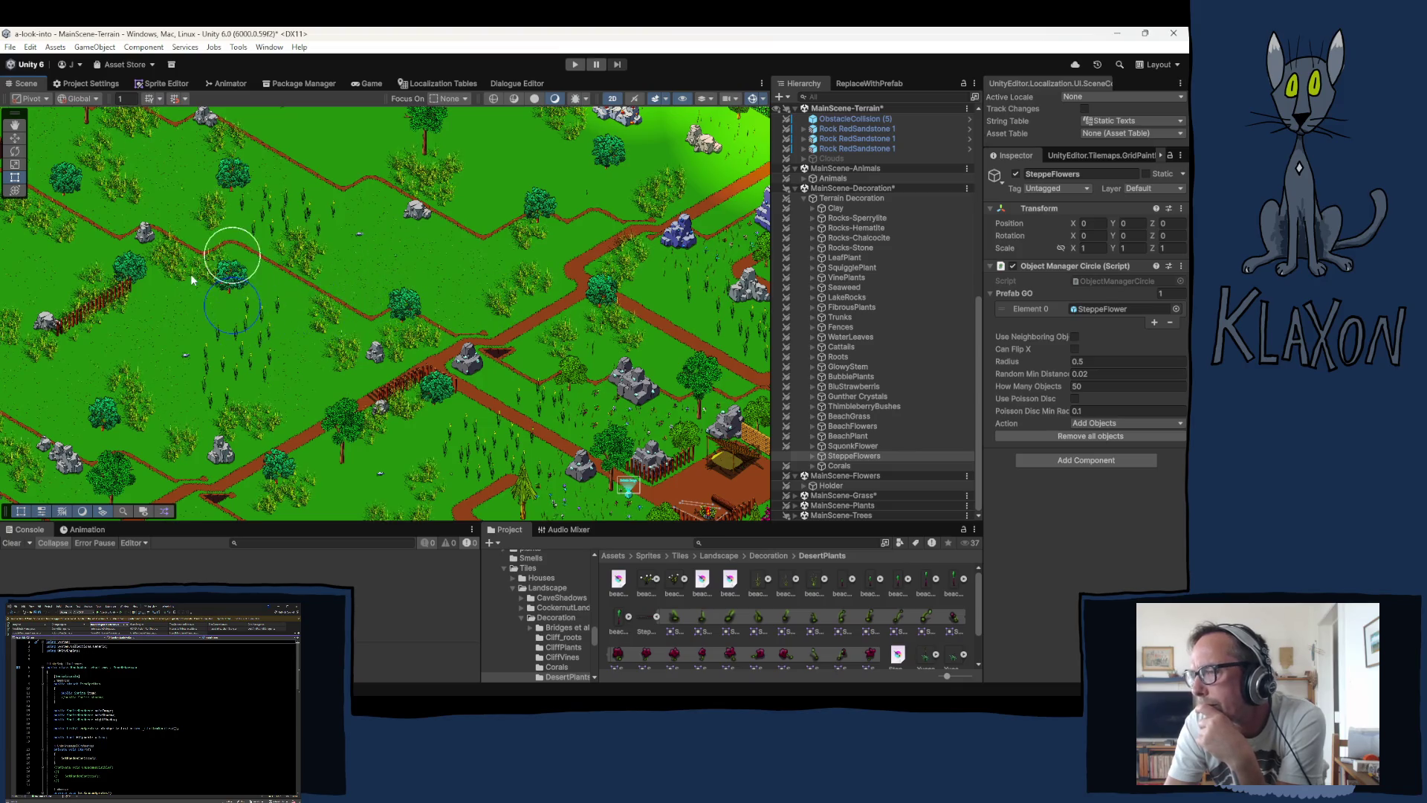
Step: Pan around the paths and rocks to check plant coverage, then enter Play mode
mouse_move(200, 273)
left_mouse_down()
mouse_move(210, 281)
mouse_move(289, 218)
left_mouse_up()
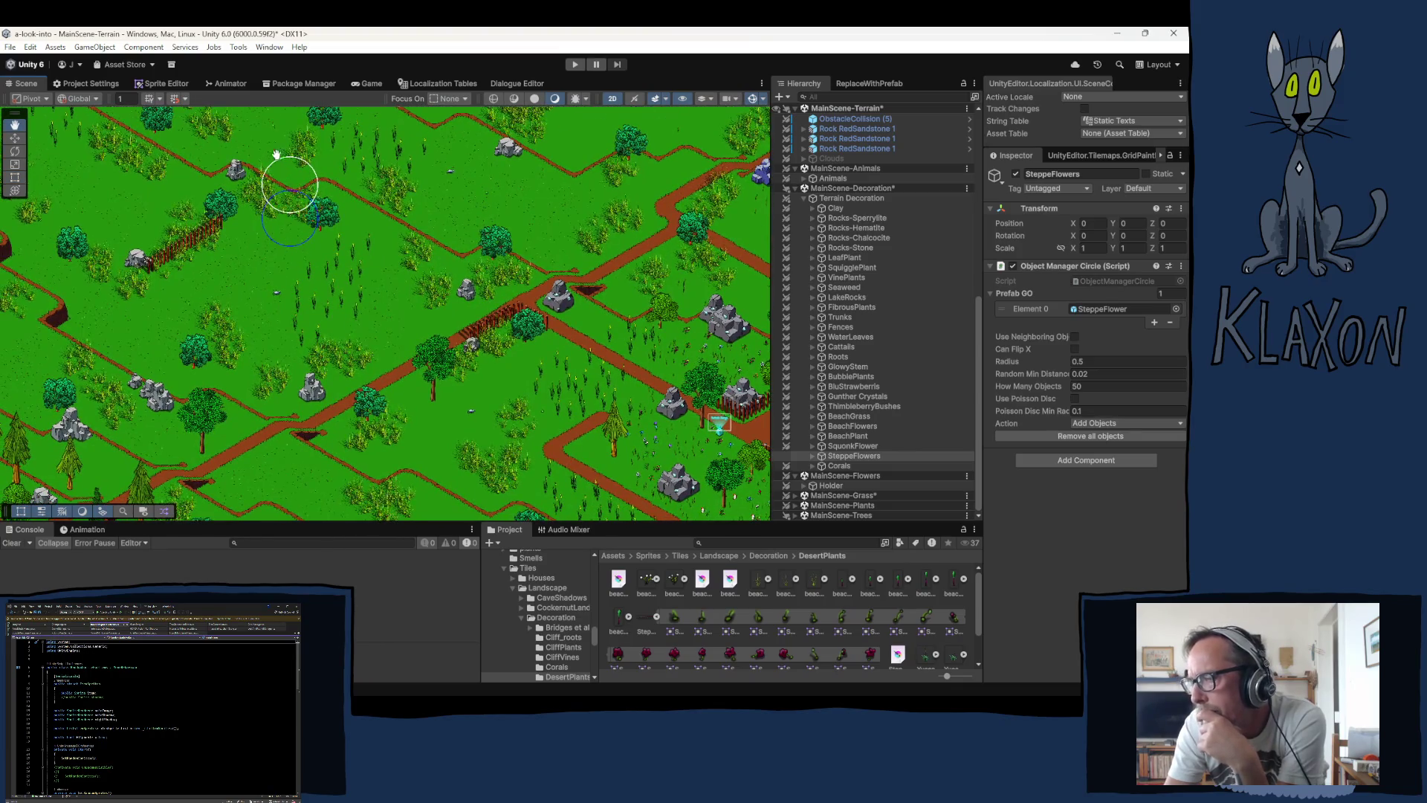
left_click_drag(276, 154, 257, 112)
left_click_drag(457, 273, 437, 244)
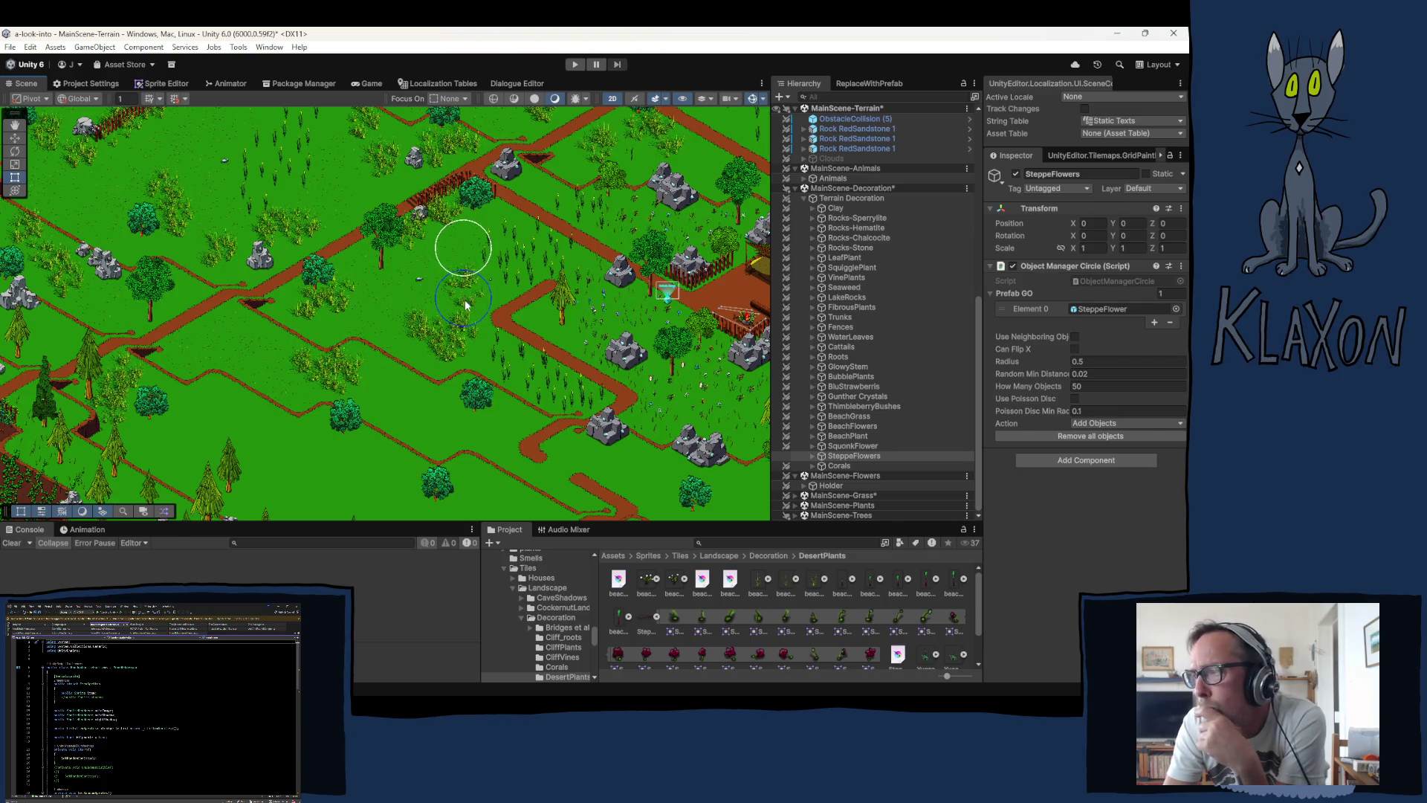
mouse_move(327, 333)
left_mouse_down()
mouse_move(404, 407)
mouse_move(270, 250)
mouse_move(388, 356)
mouse_move(350, 340)
mouse_move(372, 404)
mouse_move(472, 355)
left_mouse_up()
left_click_drag(210, 250, 261, 414)
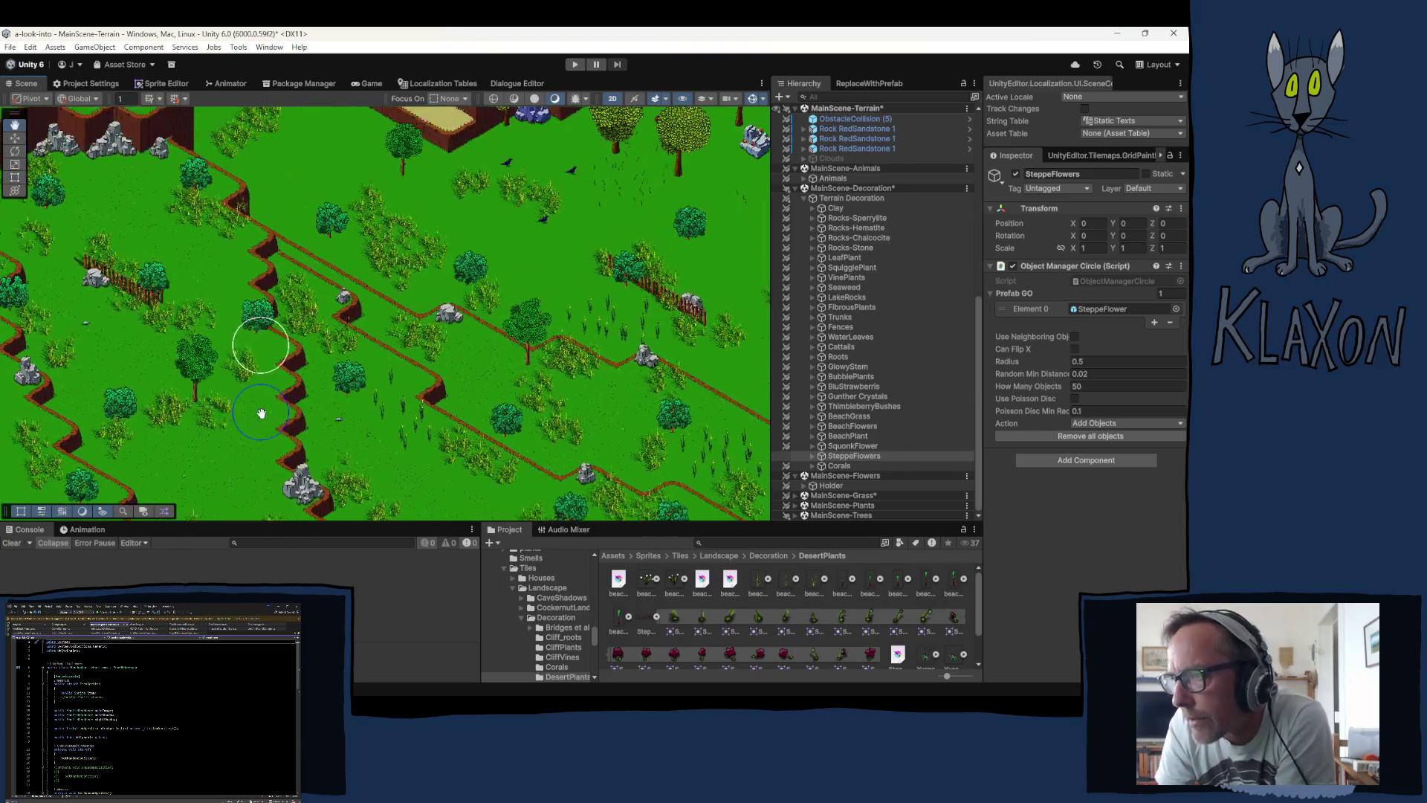
mouse_move(312, 313)
left_mouse_down()
mouse_move(281, 339)
mouse_move(197, 301)
left_mouse_up()
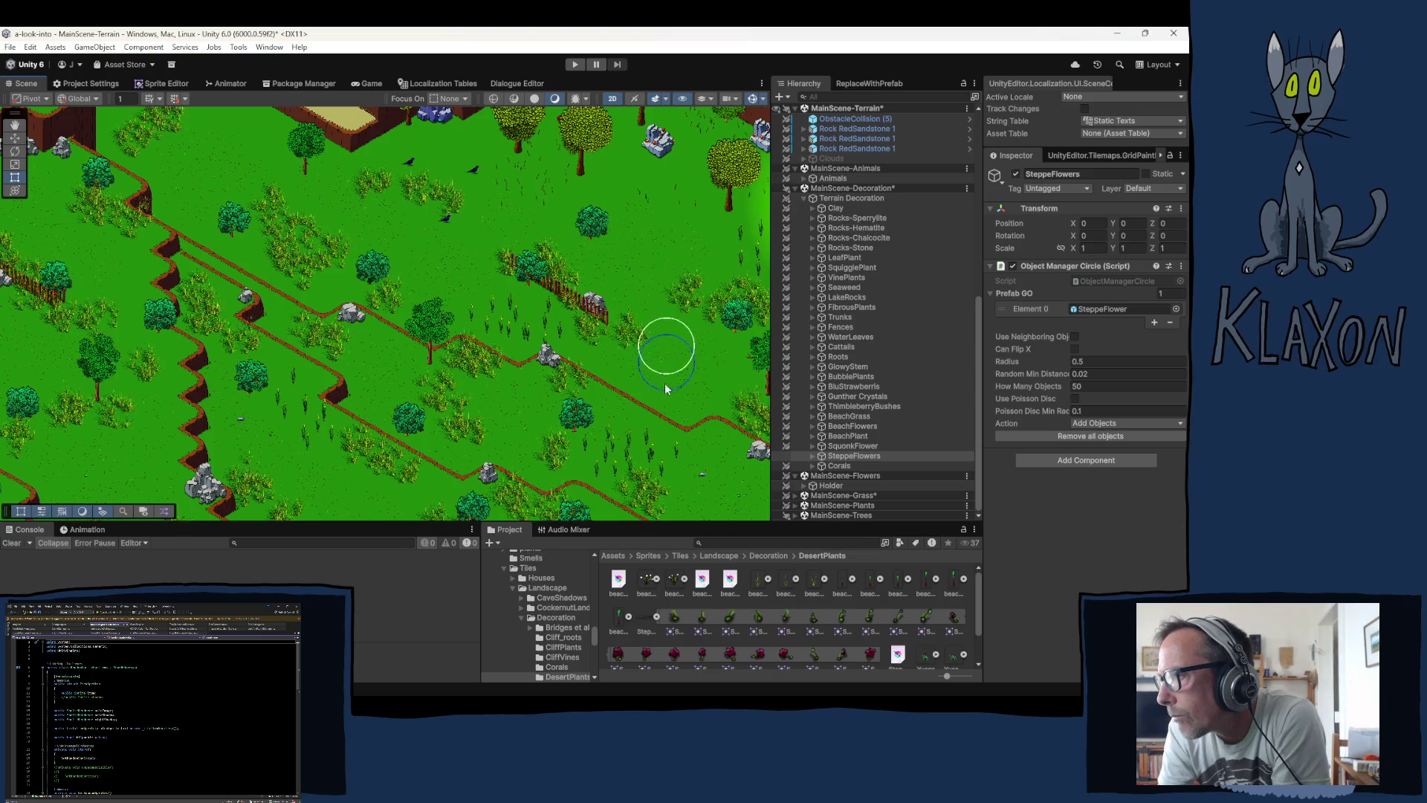
left_click_drag(587, 397, 348, 300)
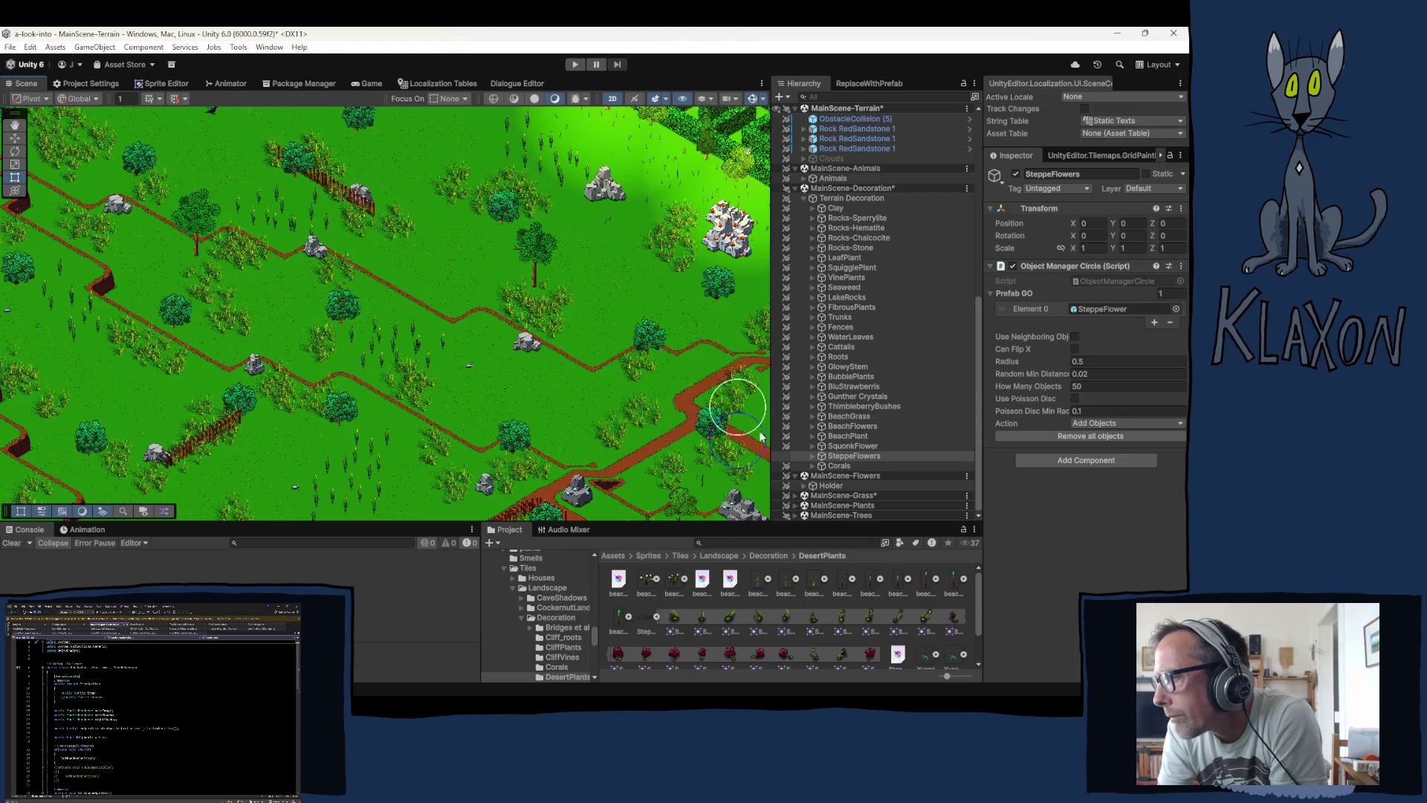
left_click_drag(488, 446, 331, 301)
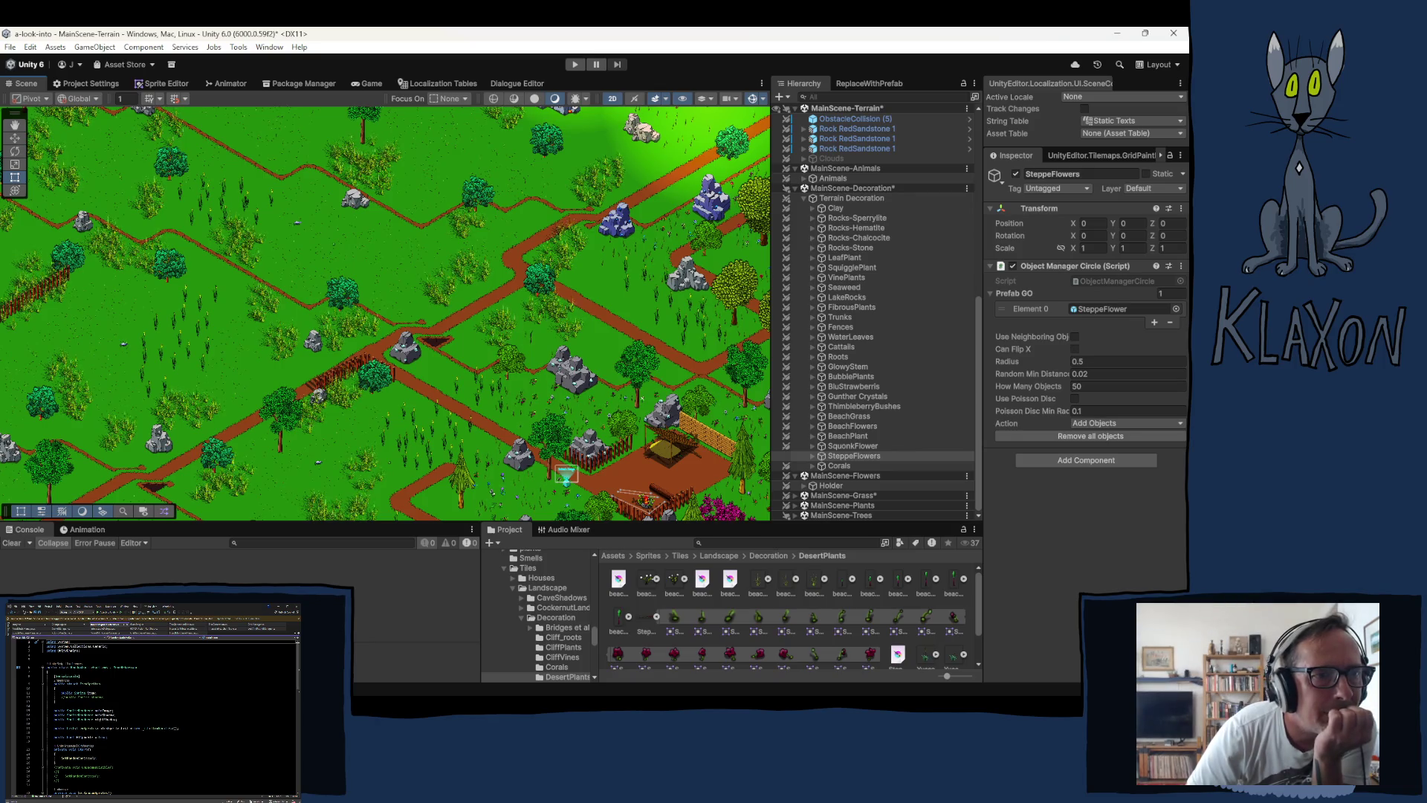
left_click(576, 64)
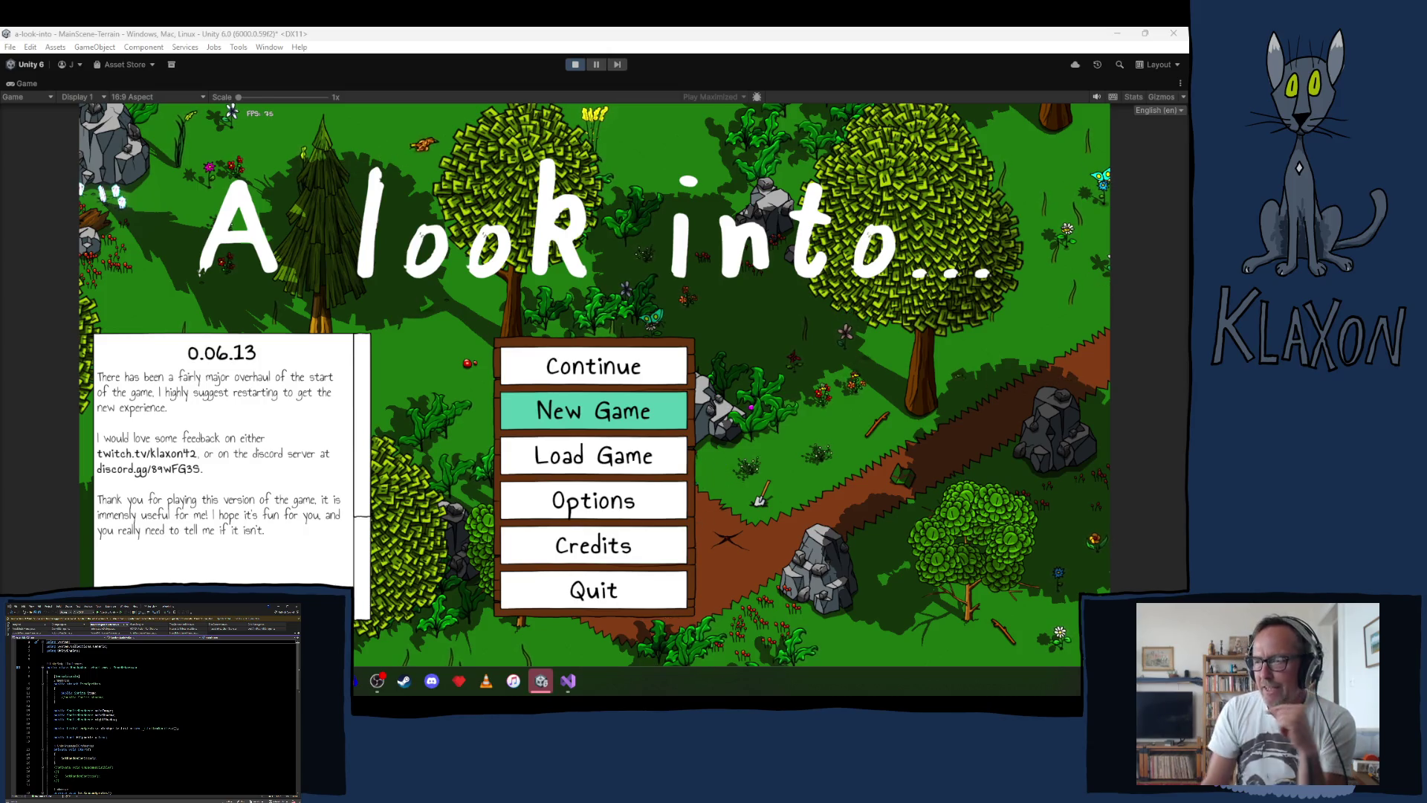
Step: Start a new game from the title menu to reach character creation
left_click(614, 421)
Step: Name the new character 'hfgd', accept it, and open the debug travel-location list
left_click(536, 489)
type("hfgd")
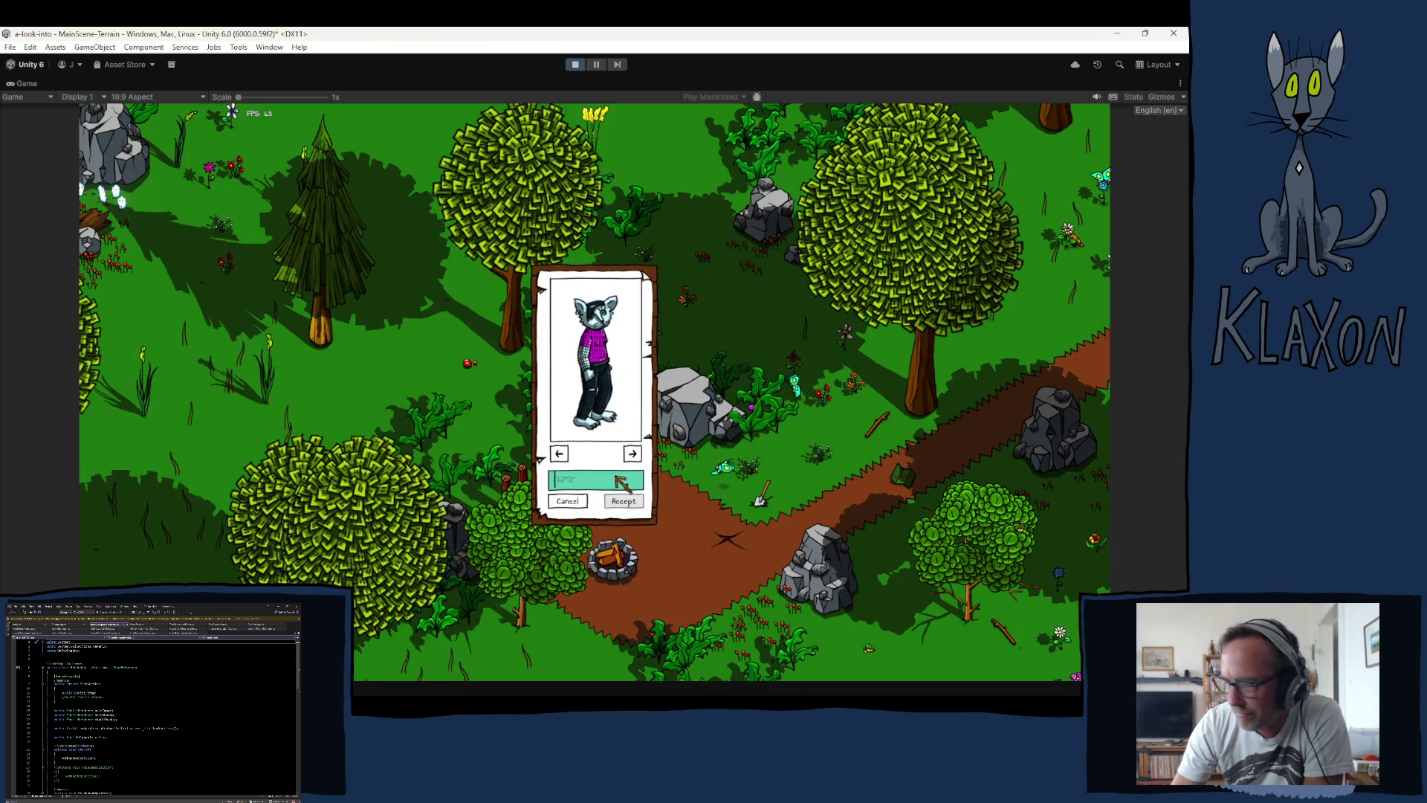
left_click(623, 502)
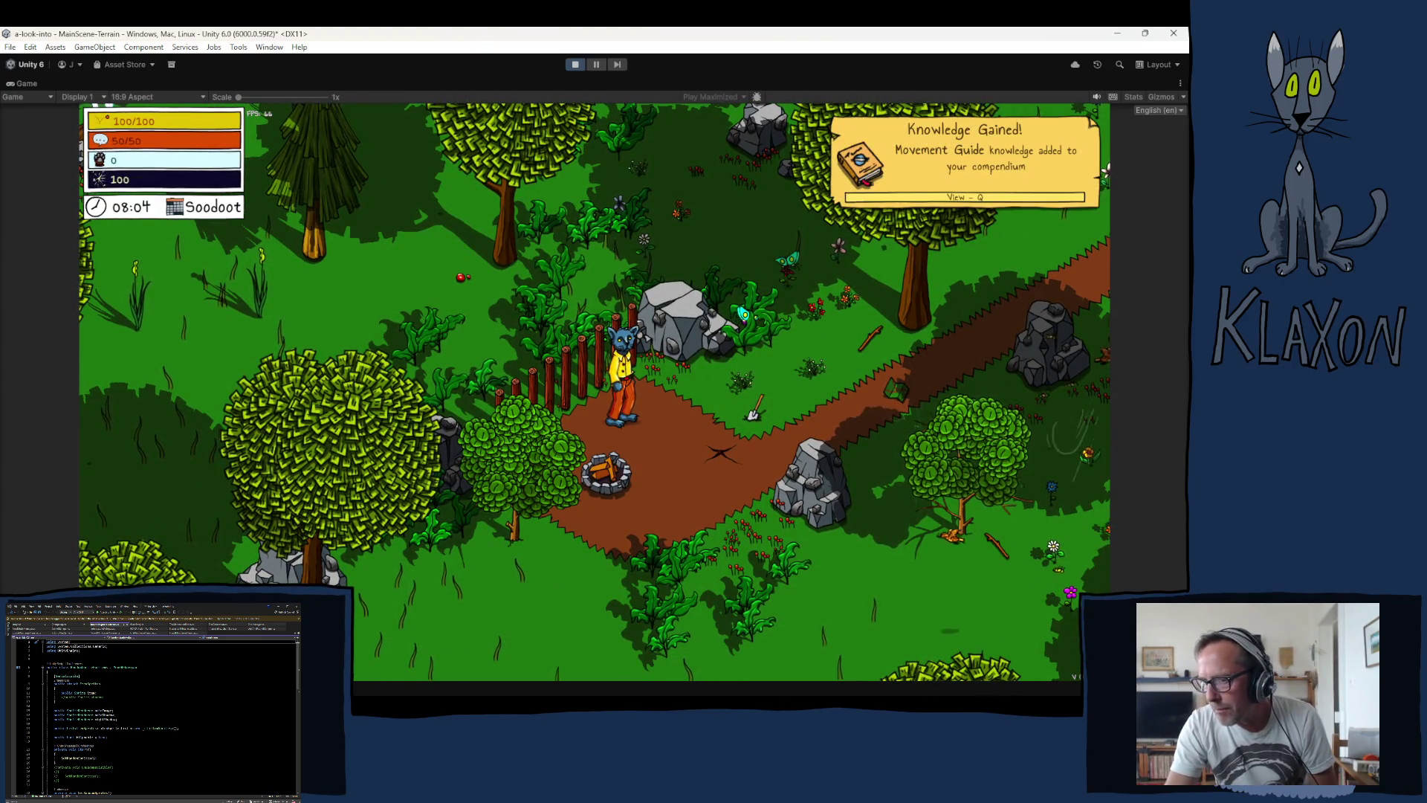
mouse_move(373, 692)
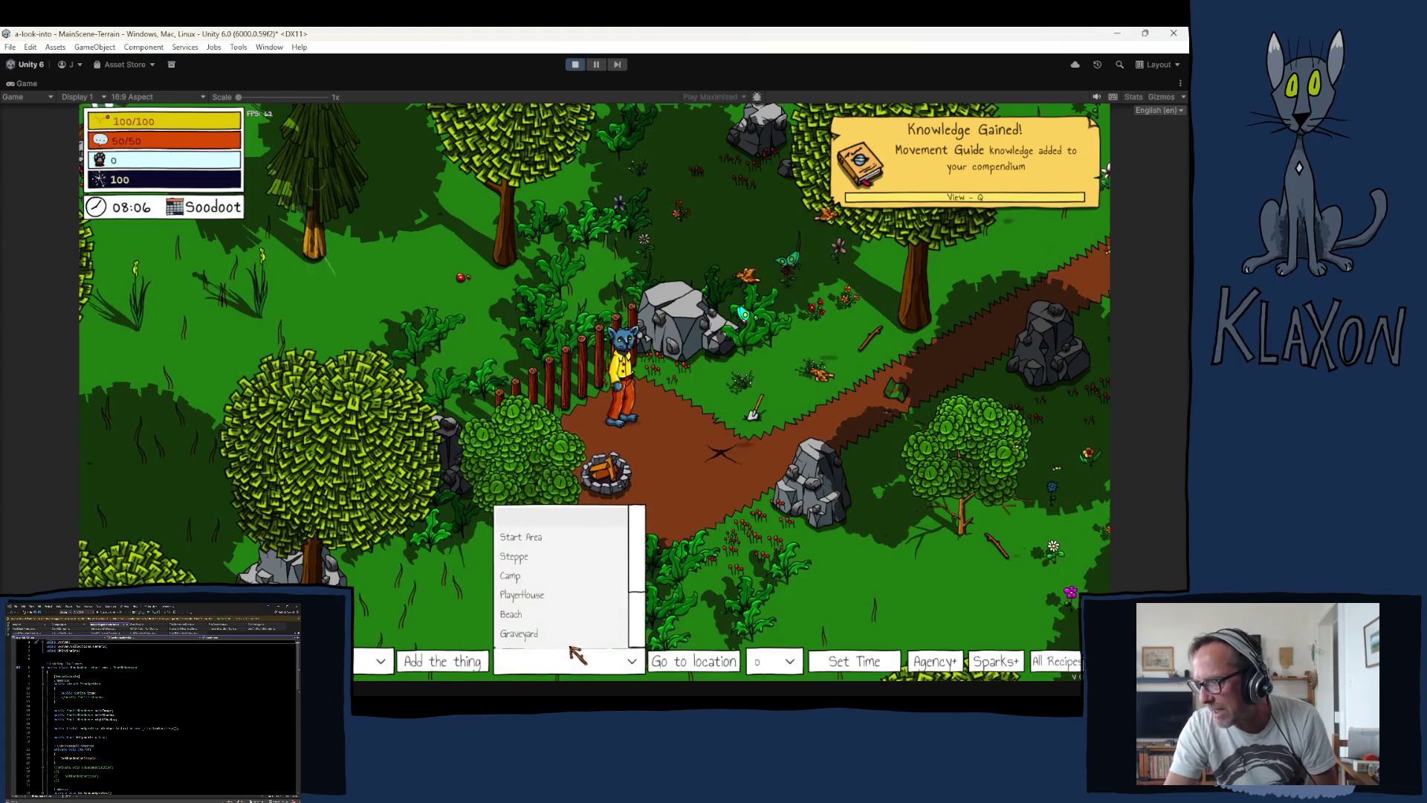
left_click(698, 659)
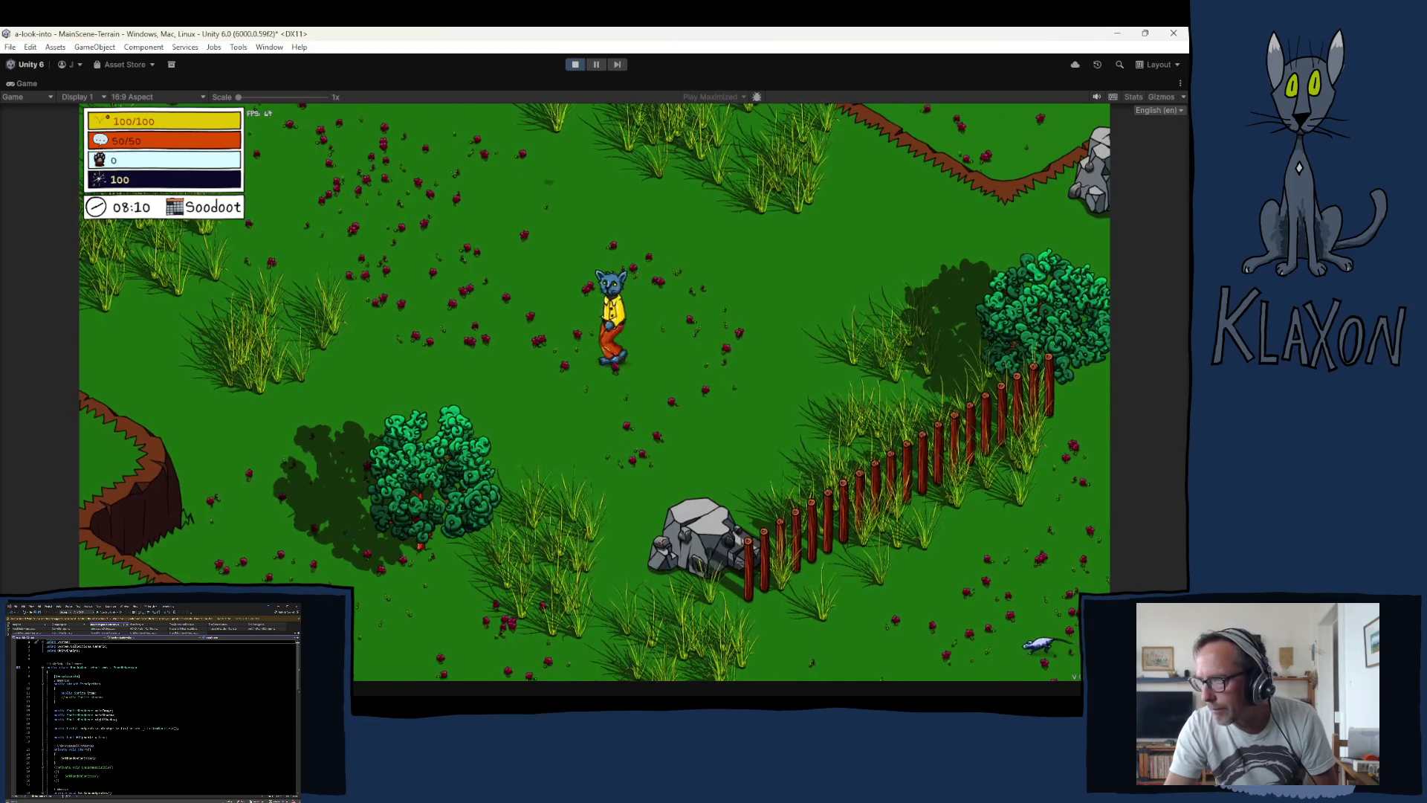
Step: Walk the character up-left along the cliffs, then down and down-right toward the dirt path
key("w+a")
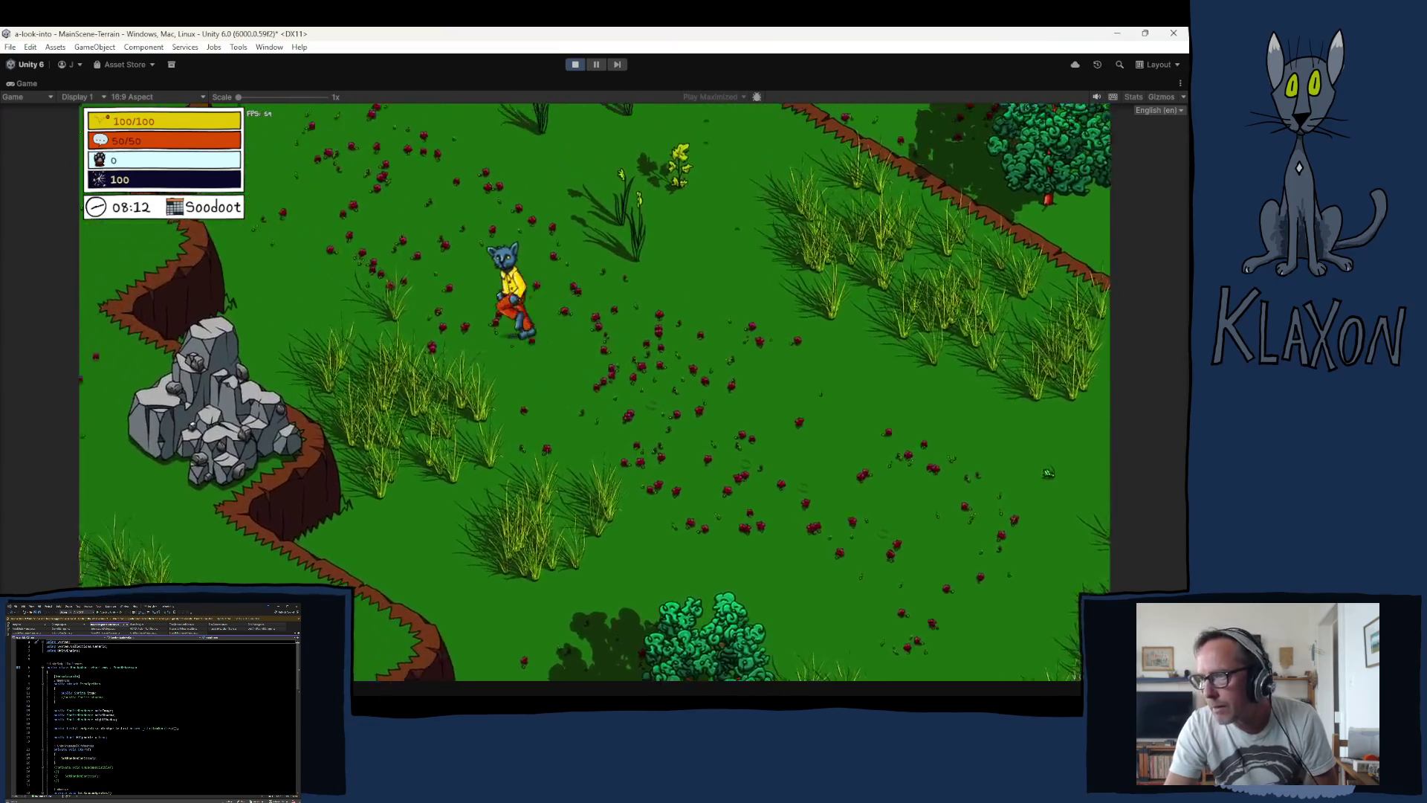
key("w+a")
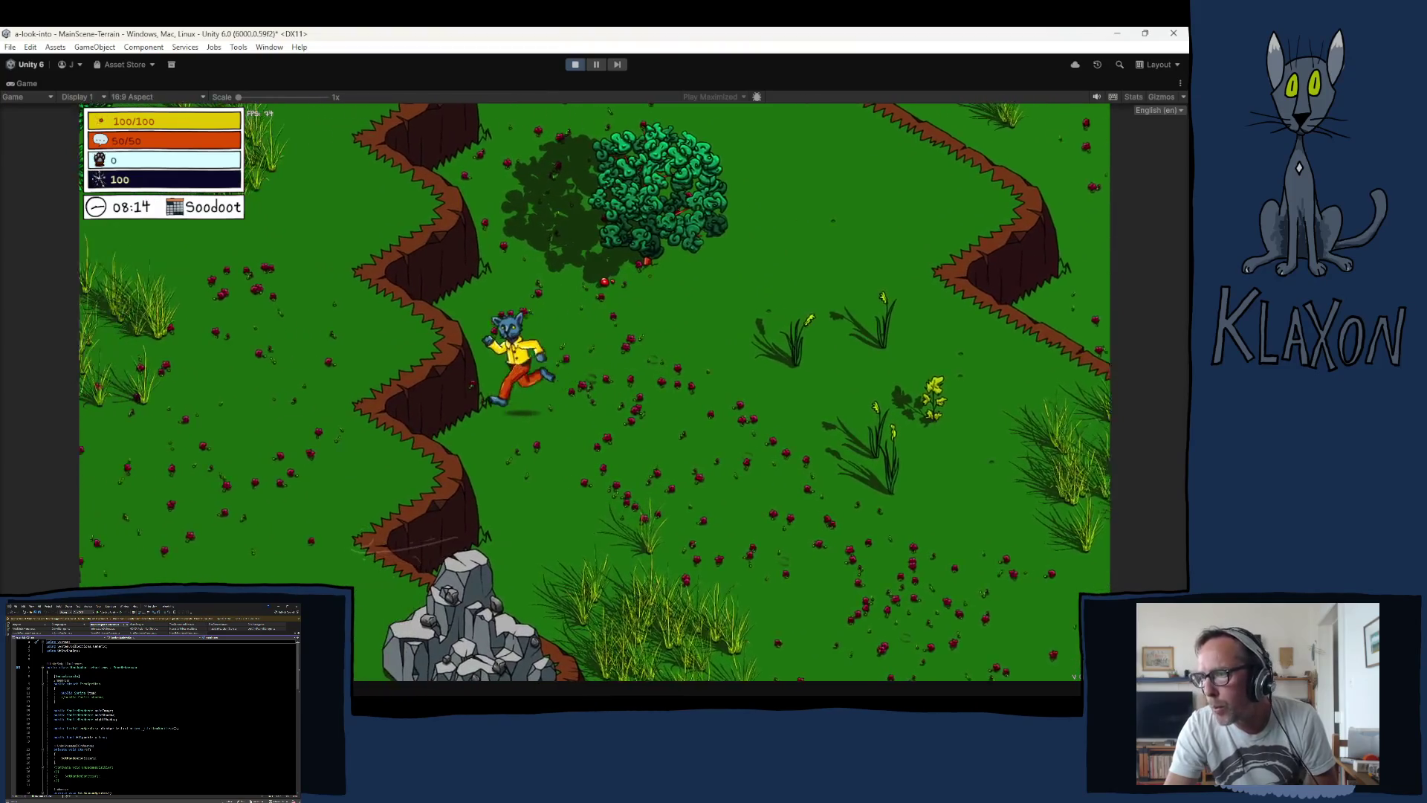
key("a")
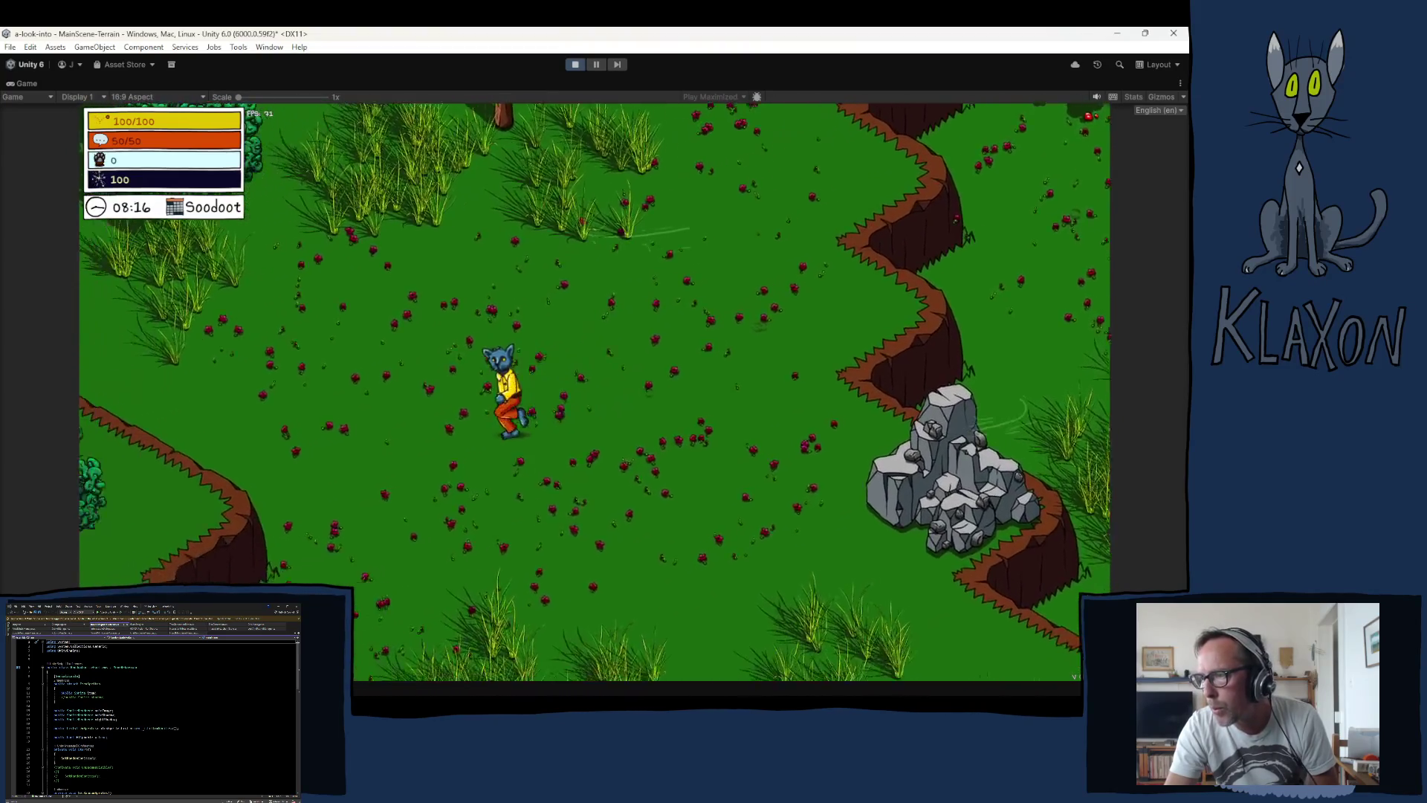
key("s")
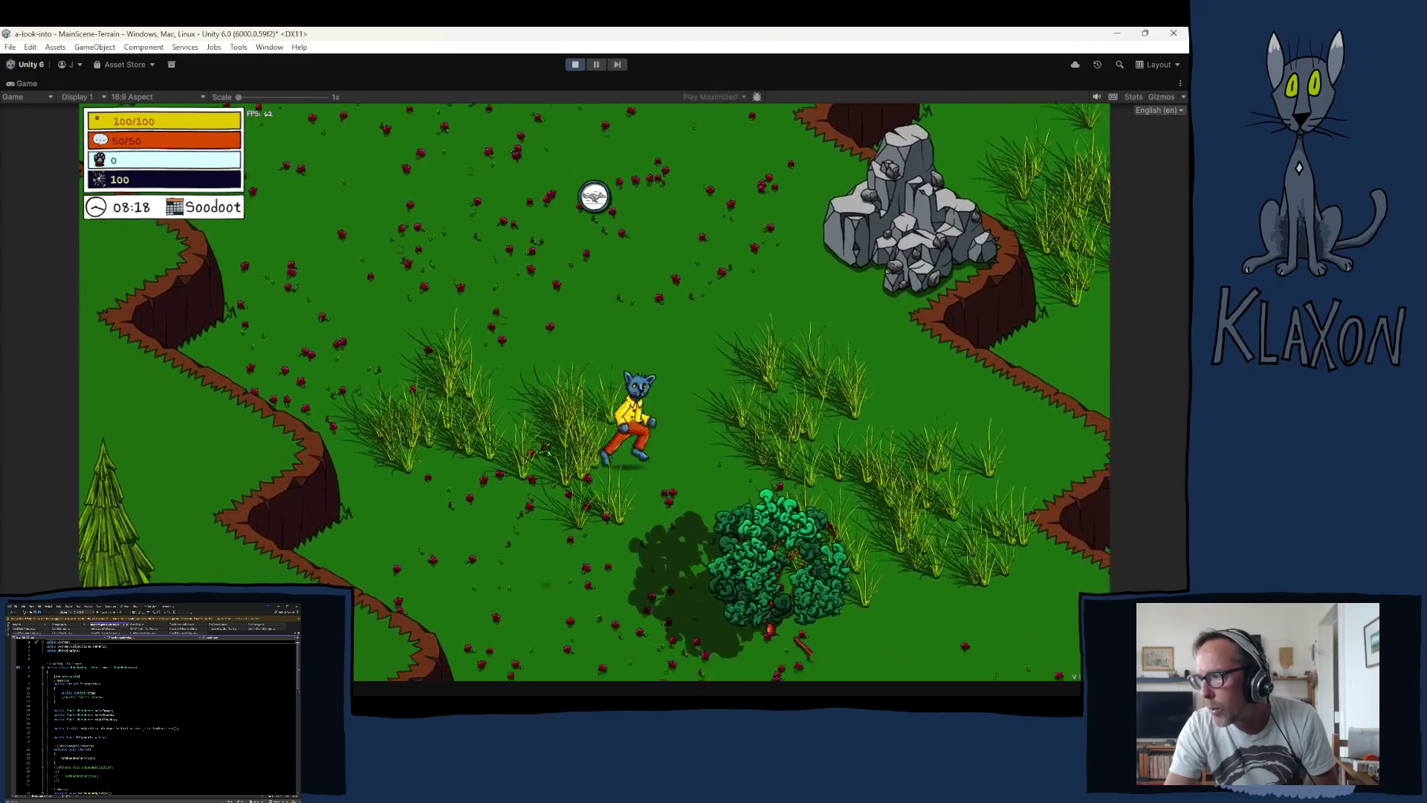
key("s")
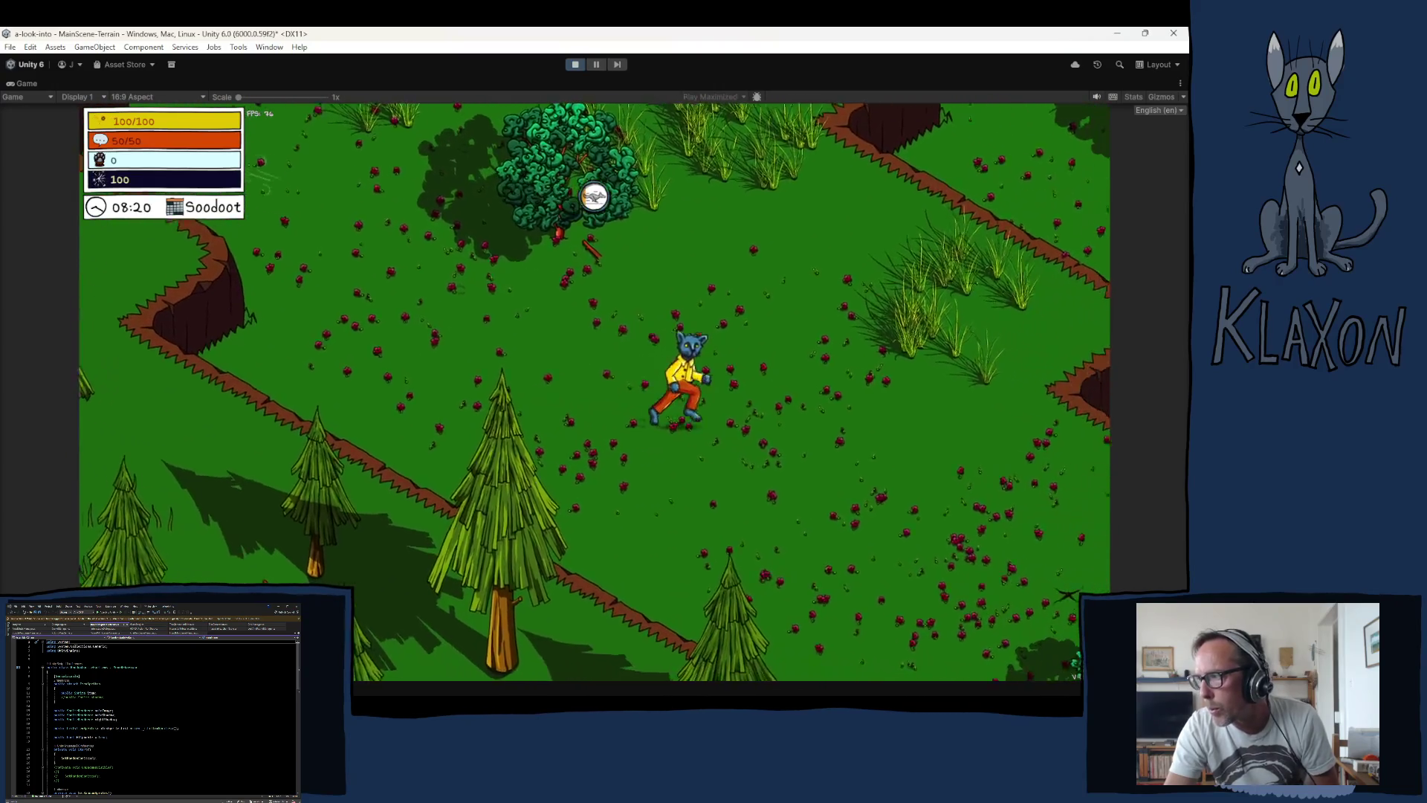
key("d")
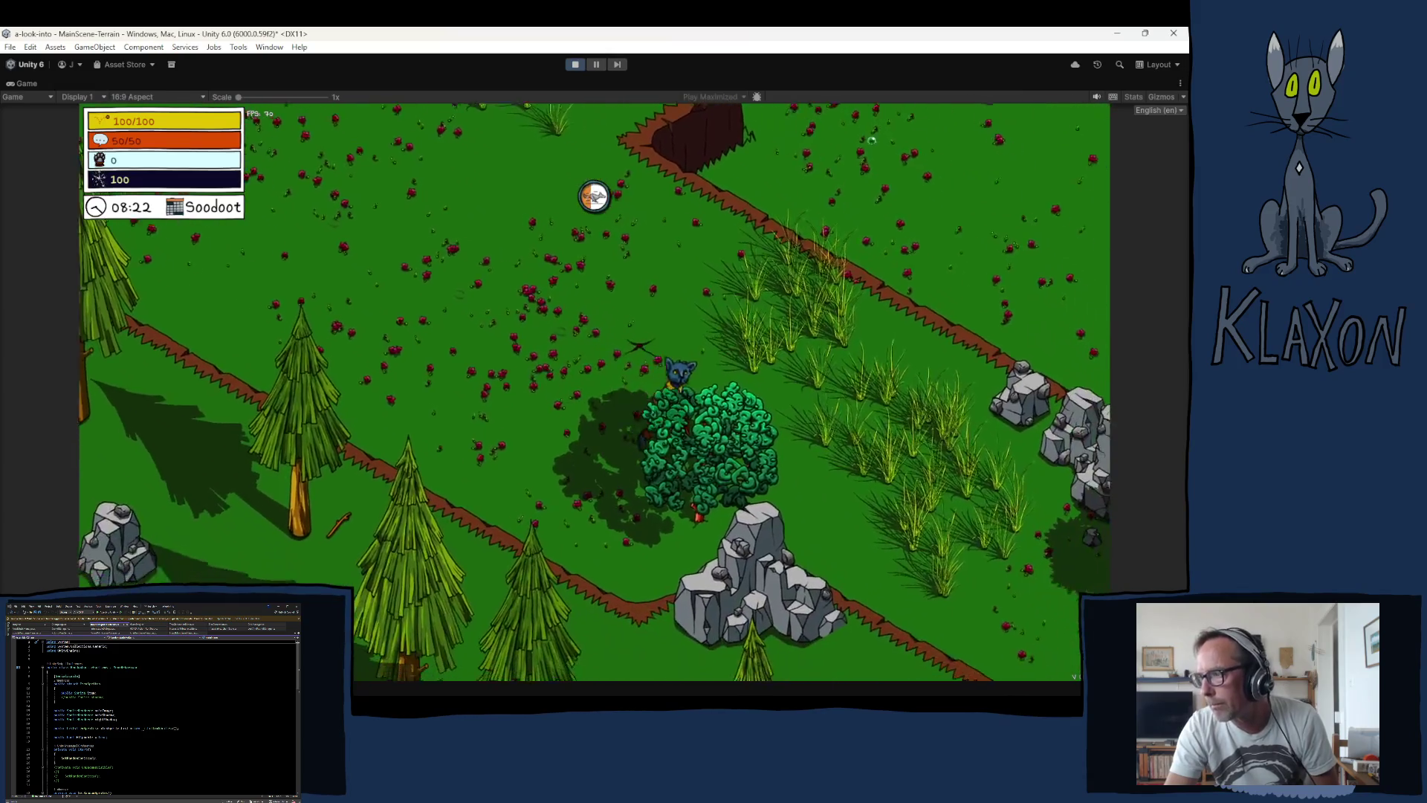
key("d")
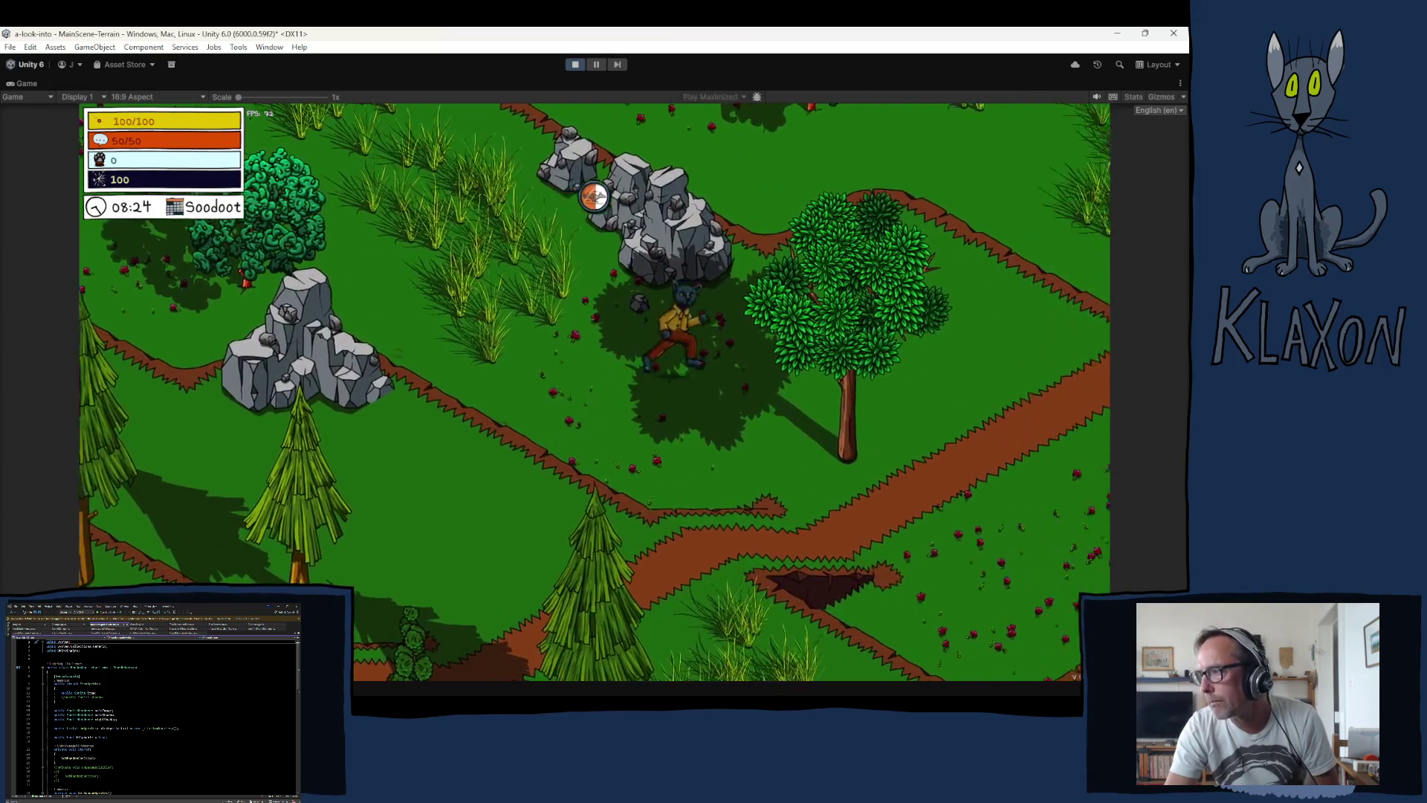
key("d")
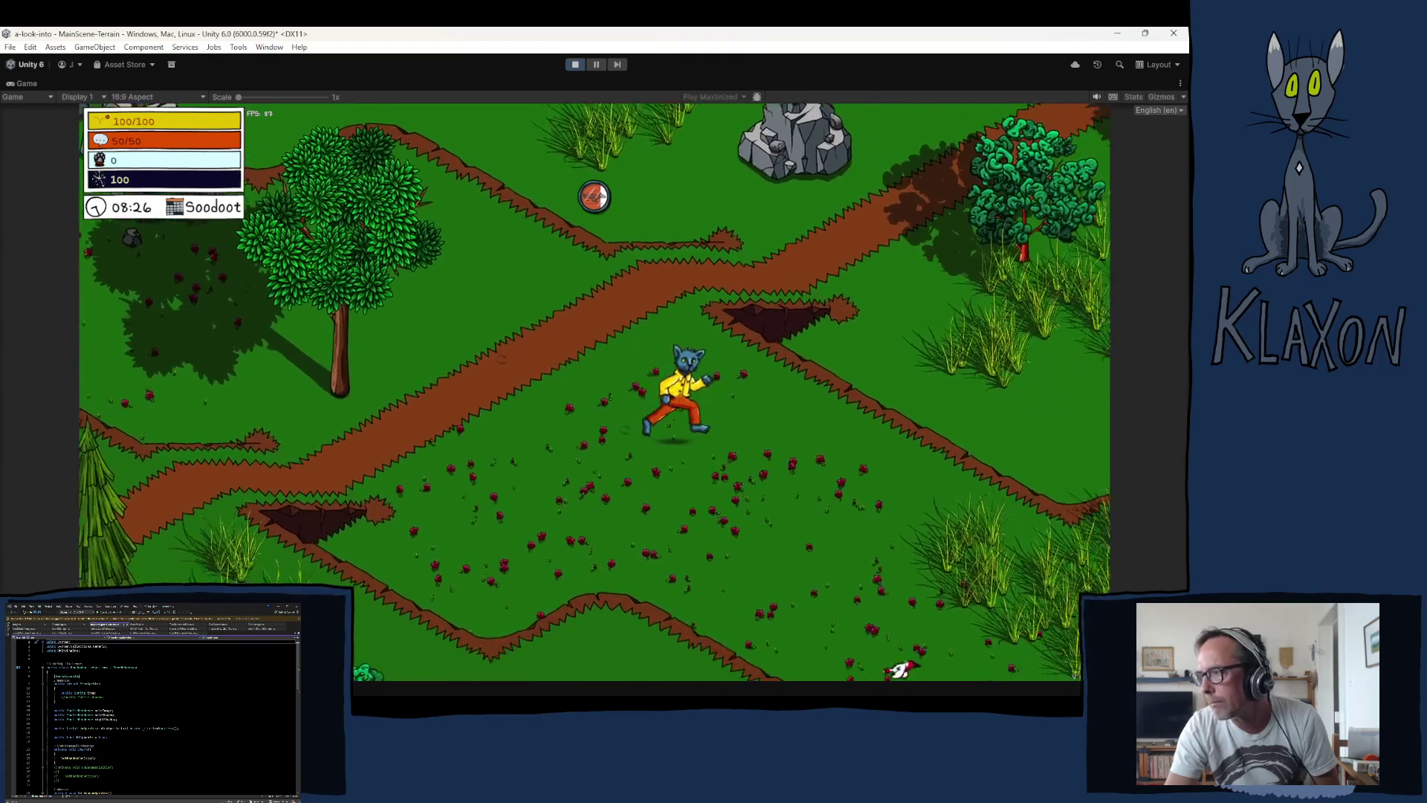
key("d")
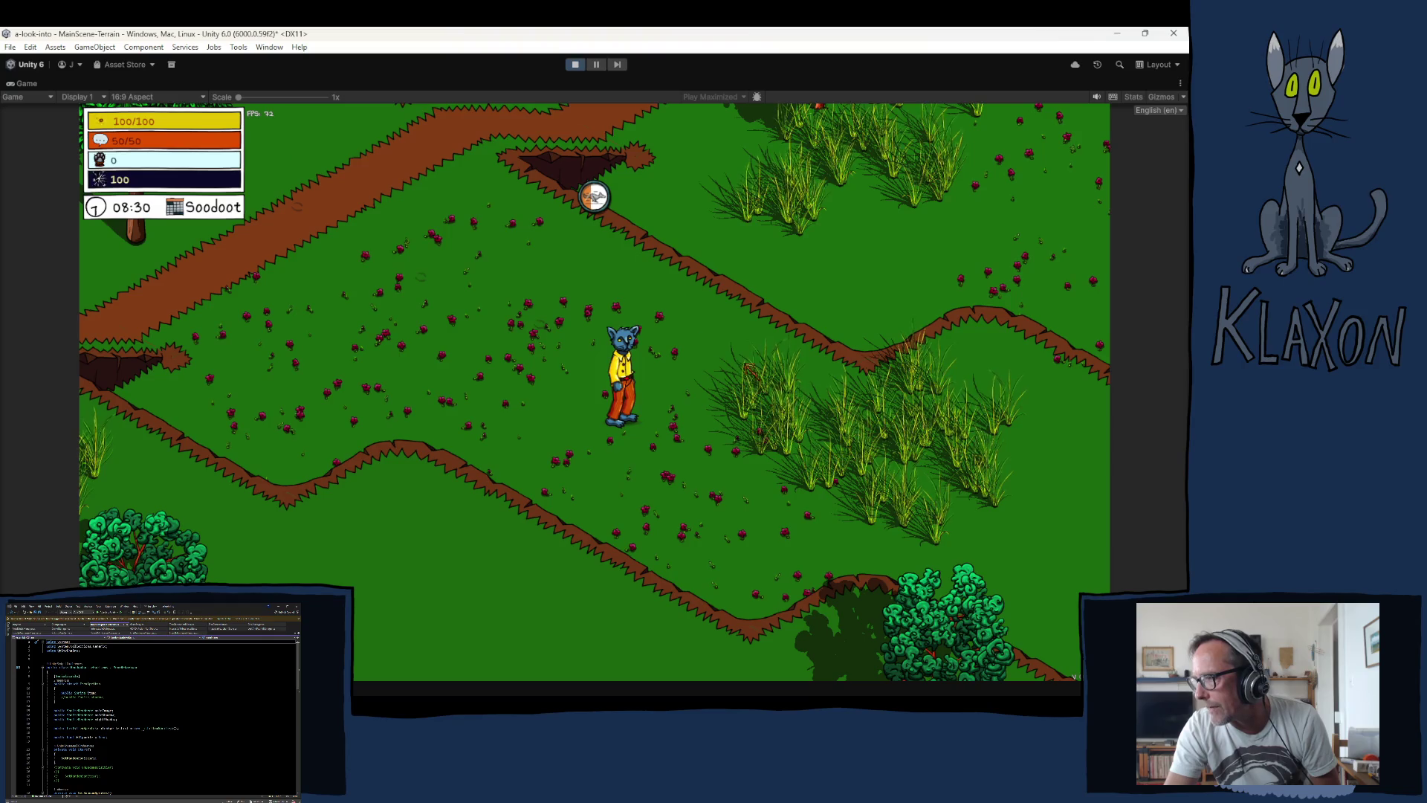
Step: Walk back up-left past the rocks and upward, closing the inventory panels on the way
key("a")
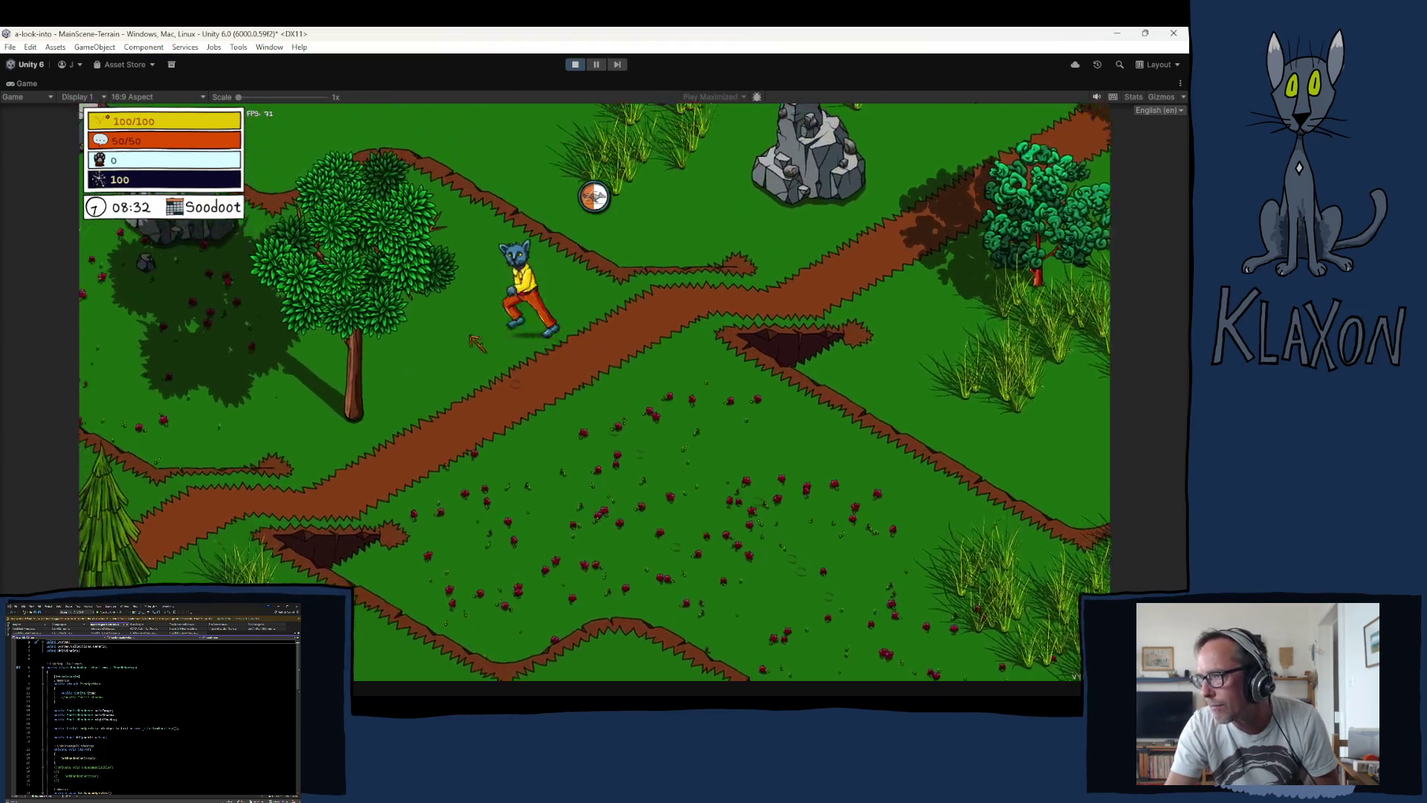
key("a")
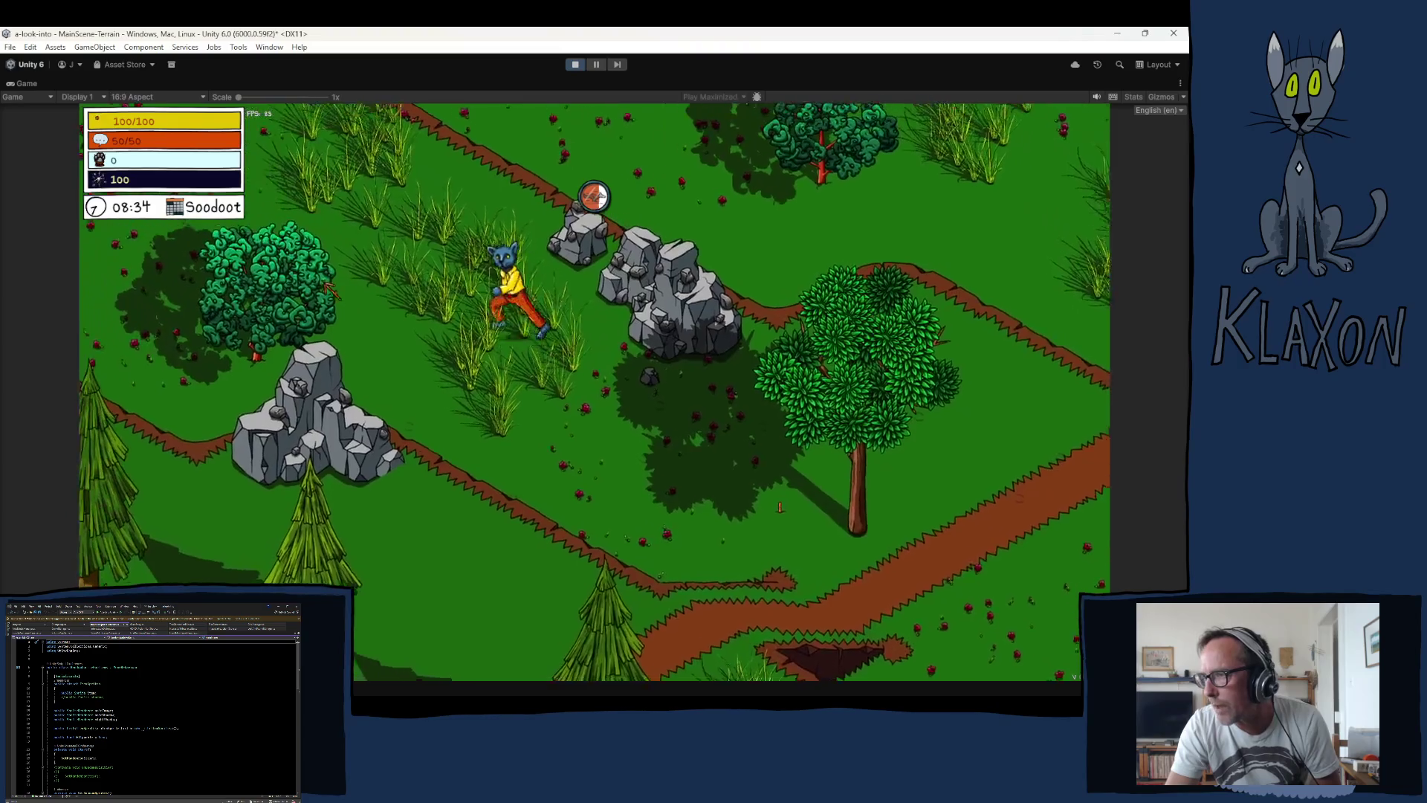
key("w")
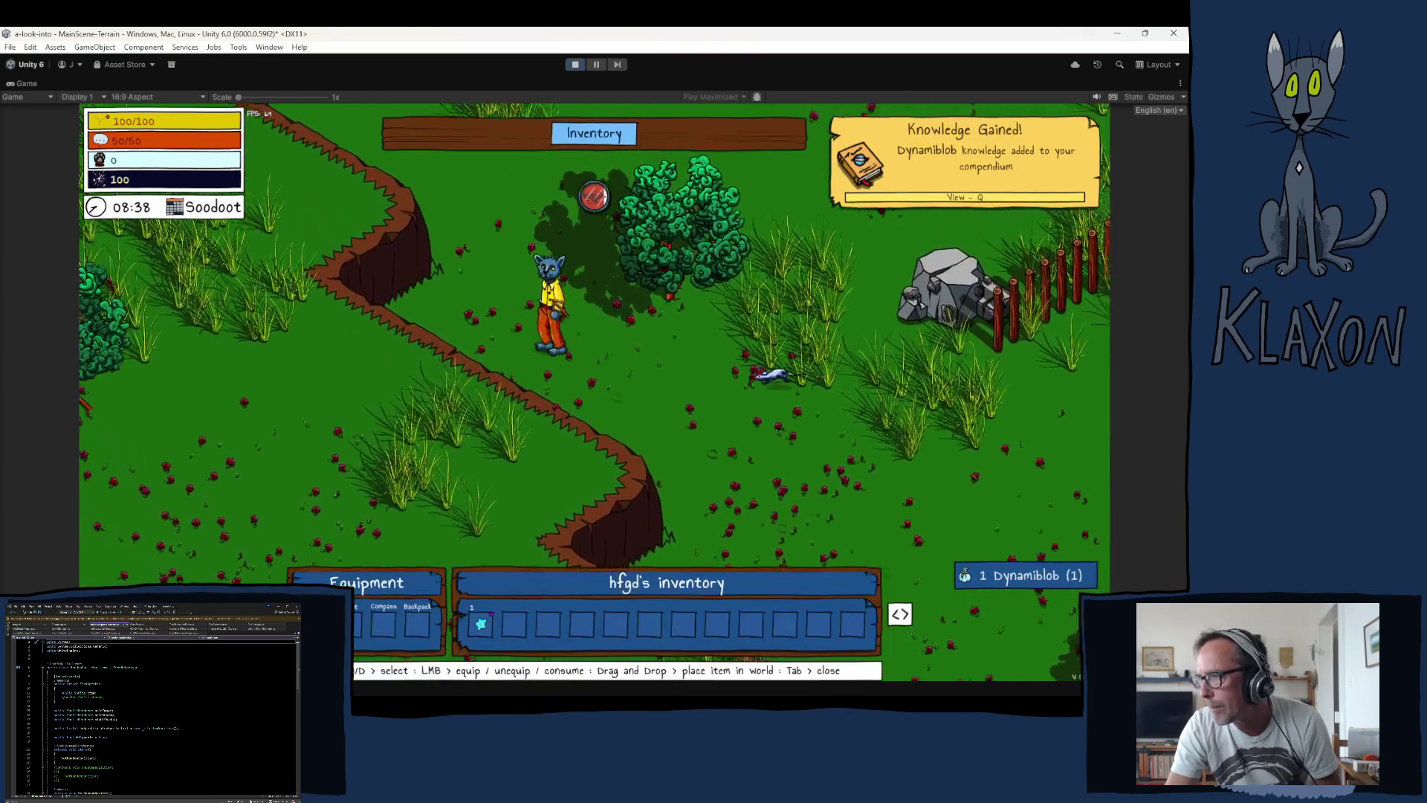
key("Tab")
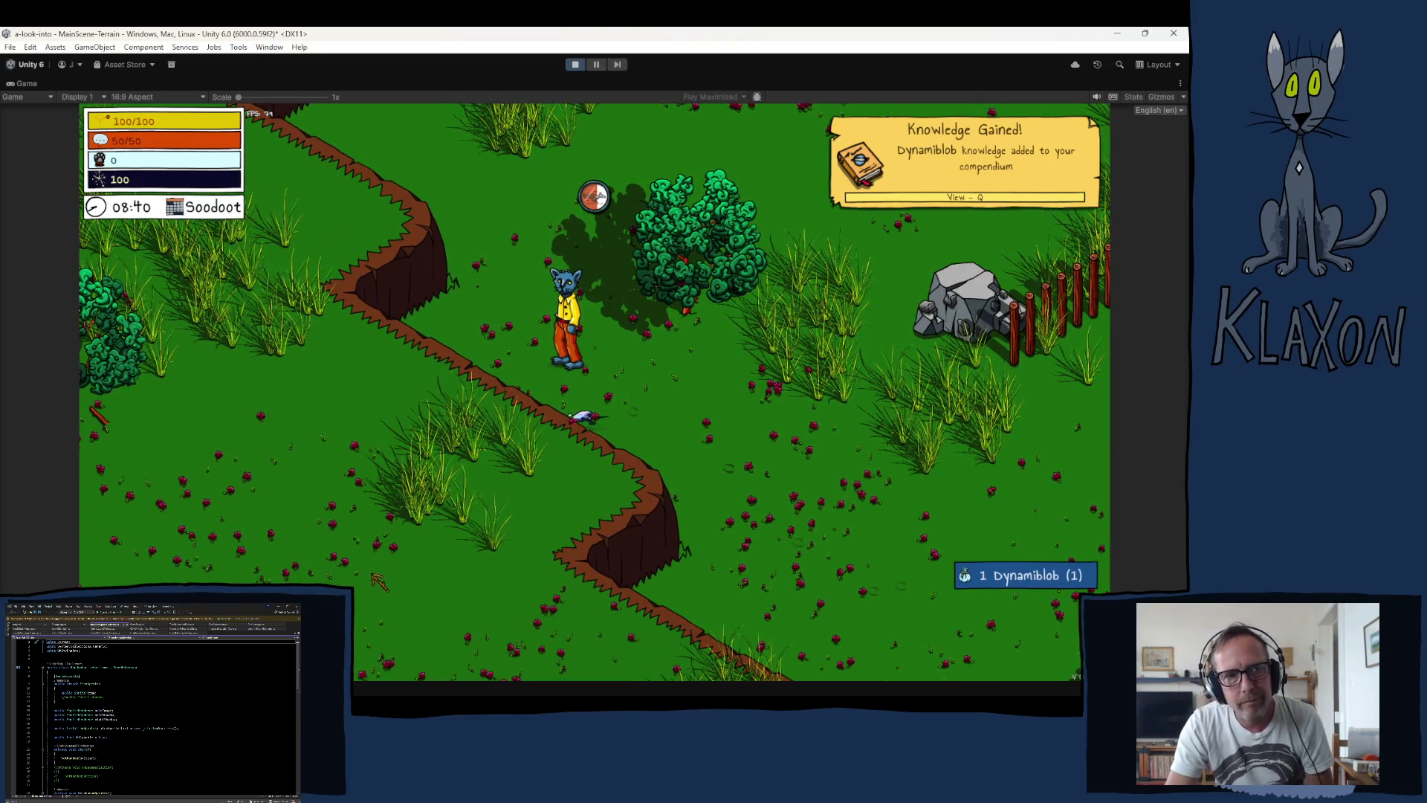
key("w")
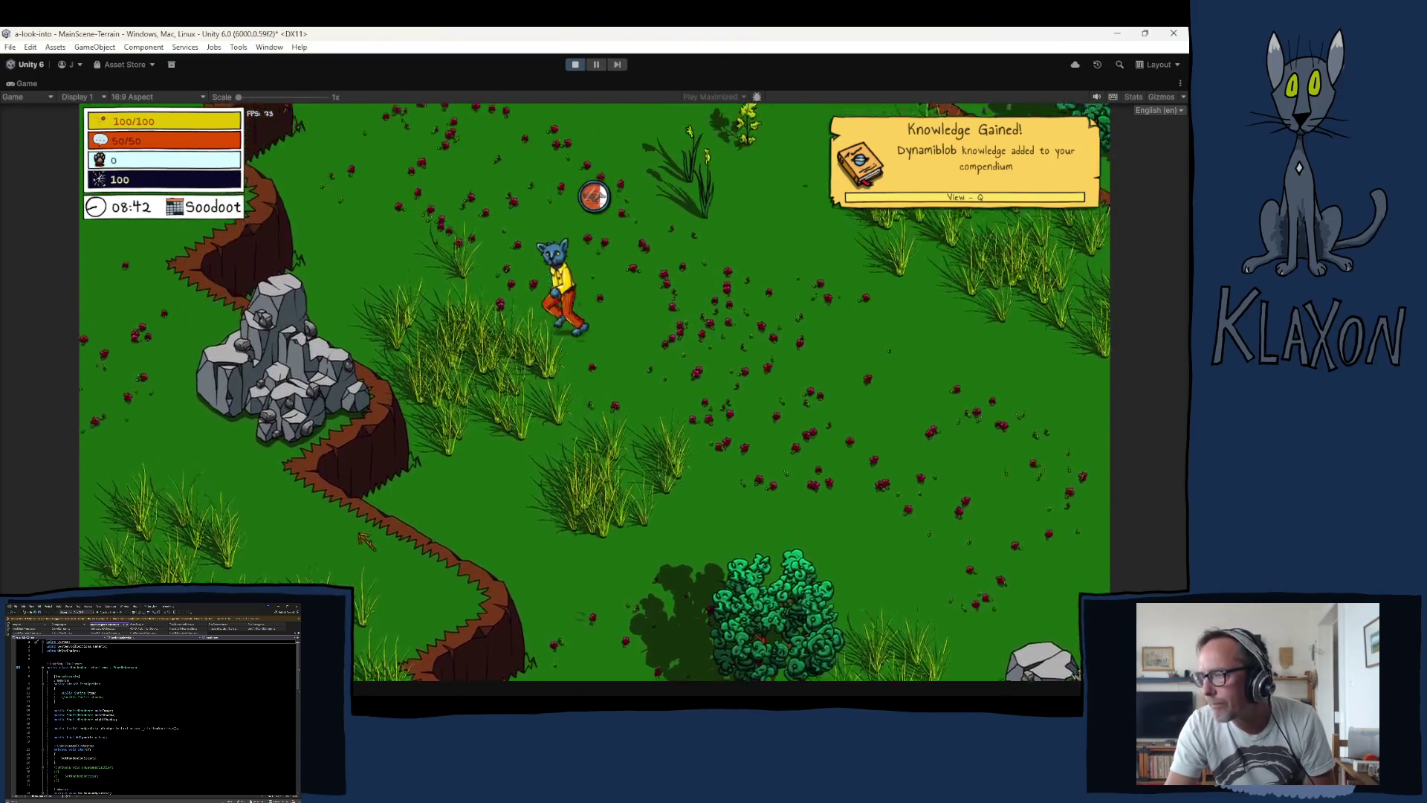
key("s")
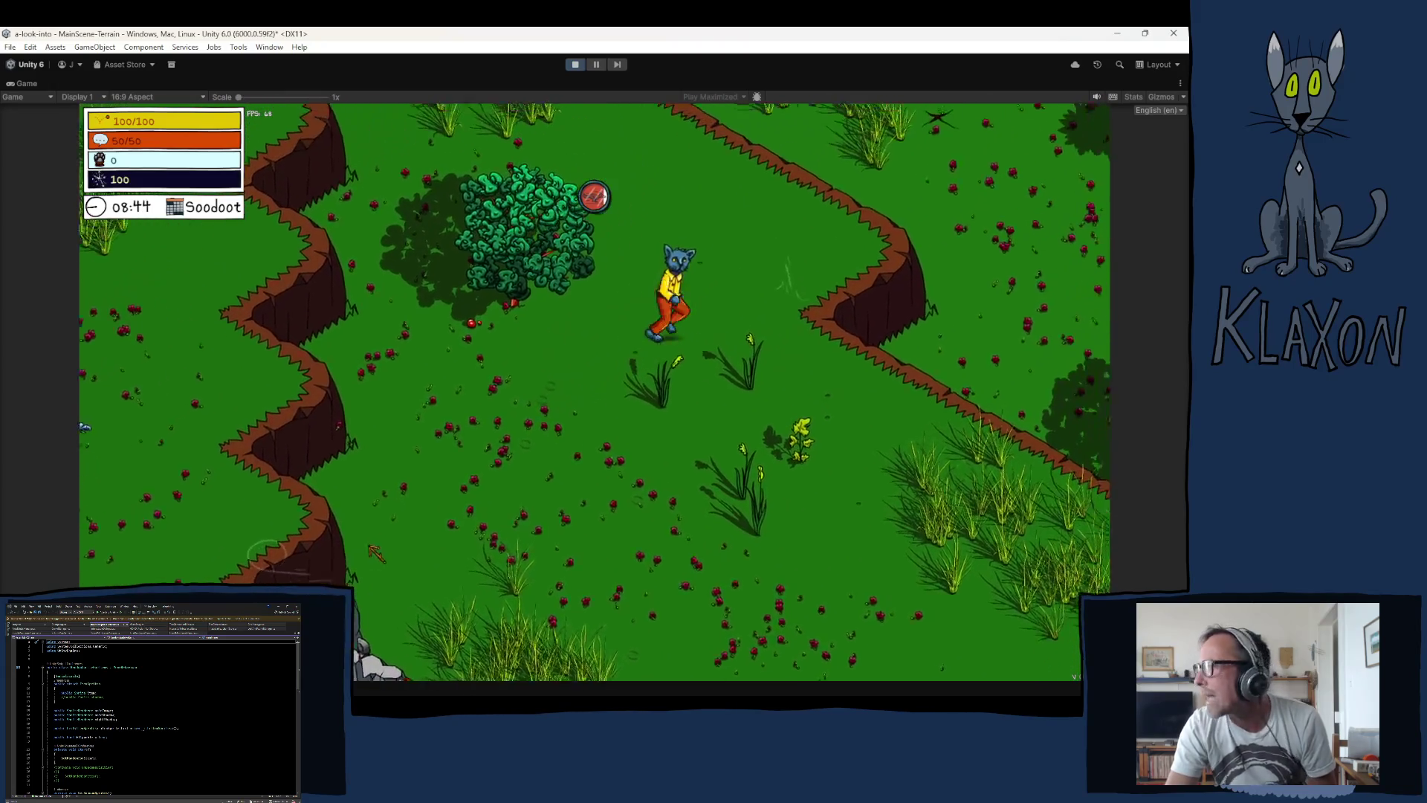
key("w")
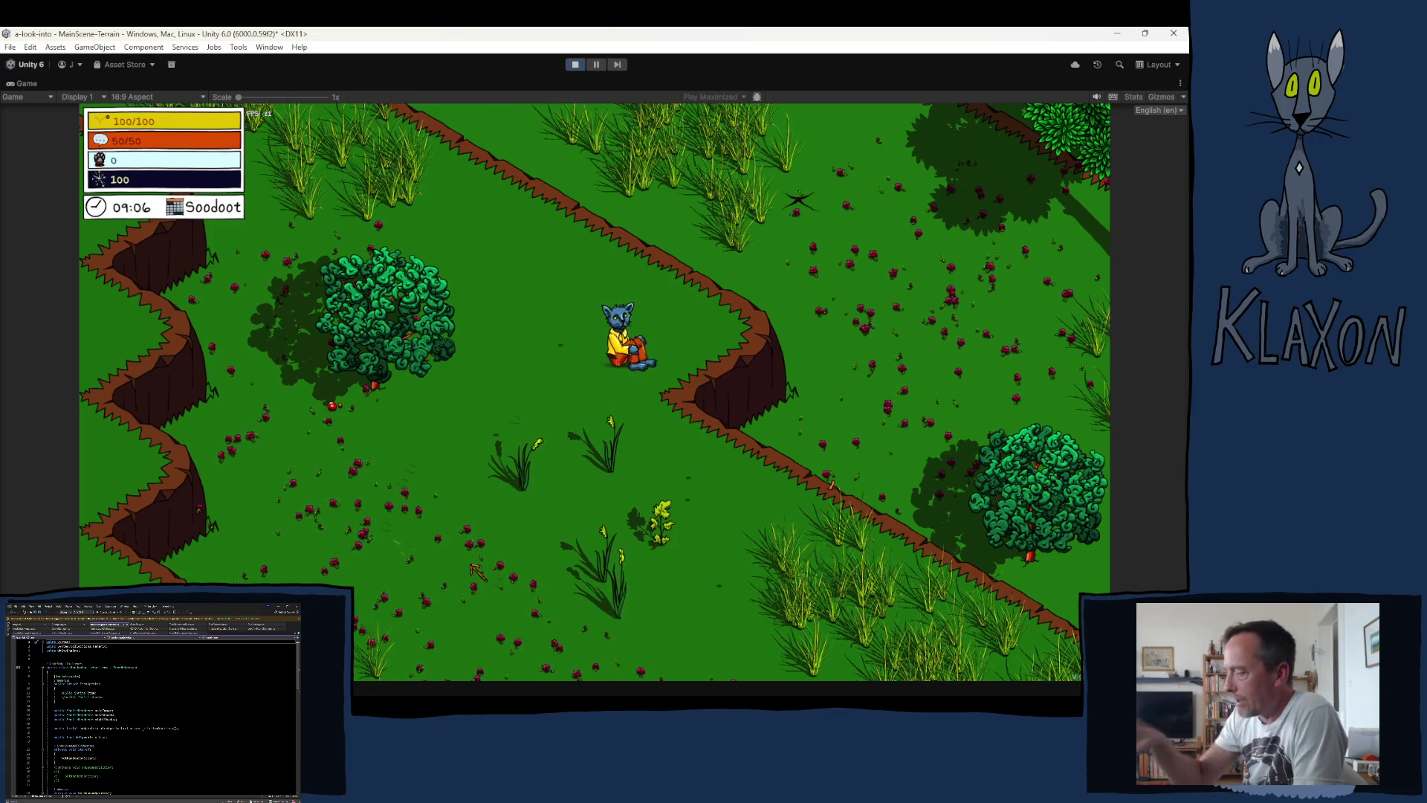
Step: Stop Play Mode to return to the scene editor
left_click(578, 66)
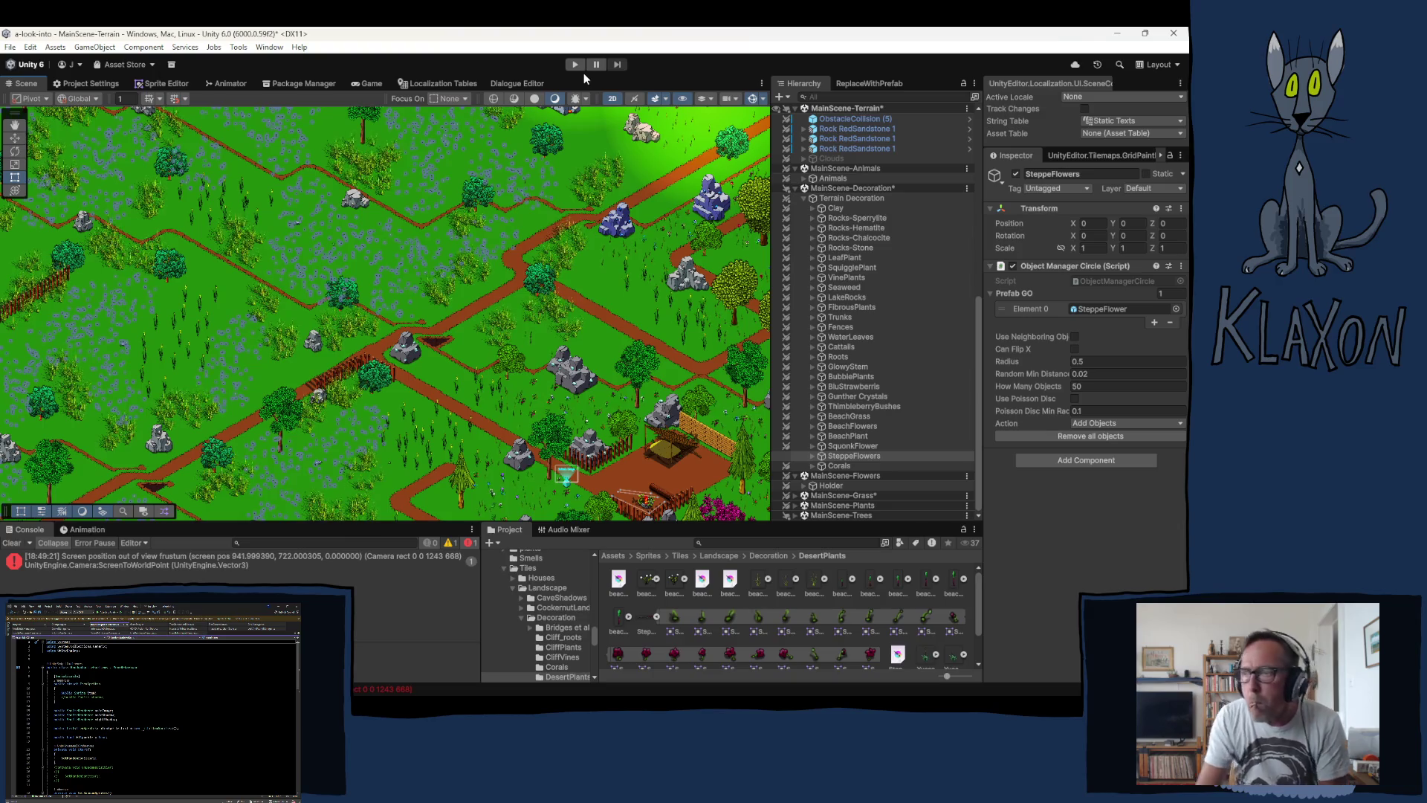
Step: Remove all existing steppe flowers, then paint a new trail and cluster on fresh grassland
left_click(1110, 439)
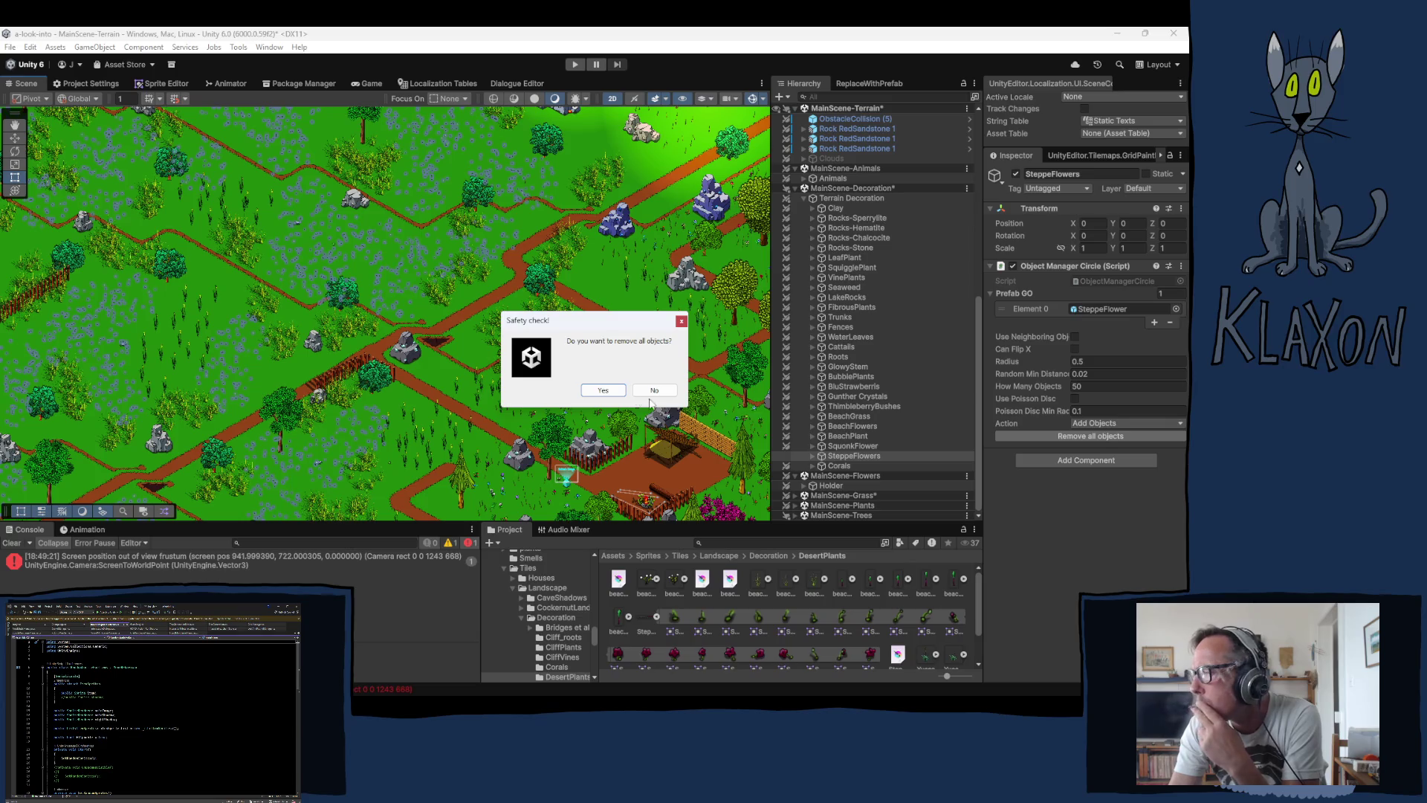
left_click(599, 389)
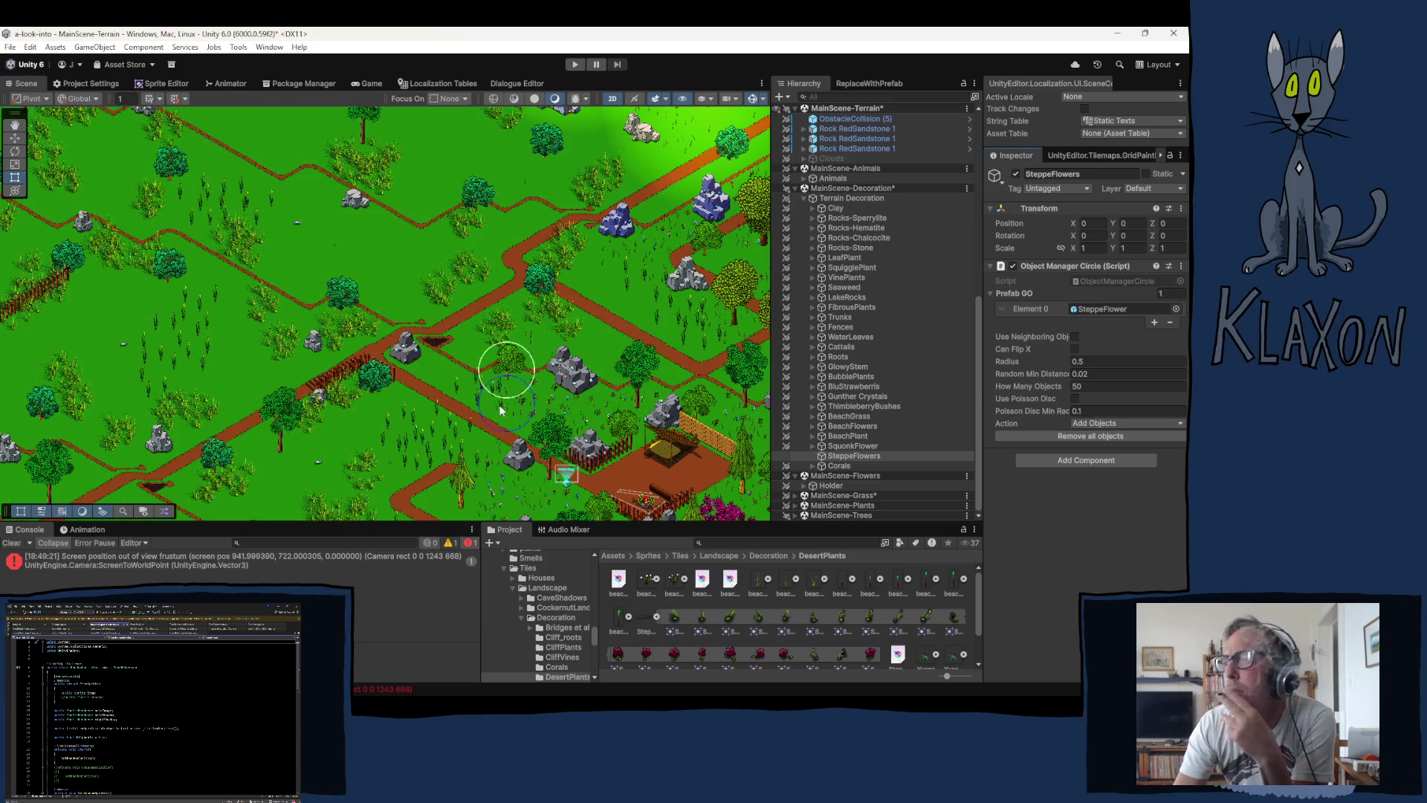
mouse_move(188, 318)
left_mouse_down()
mouse_move(389, 394)
mouse_move(429, 390)
left_mouse_up()
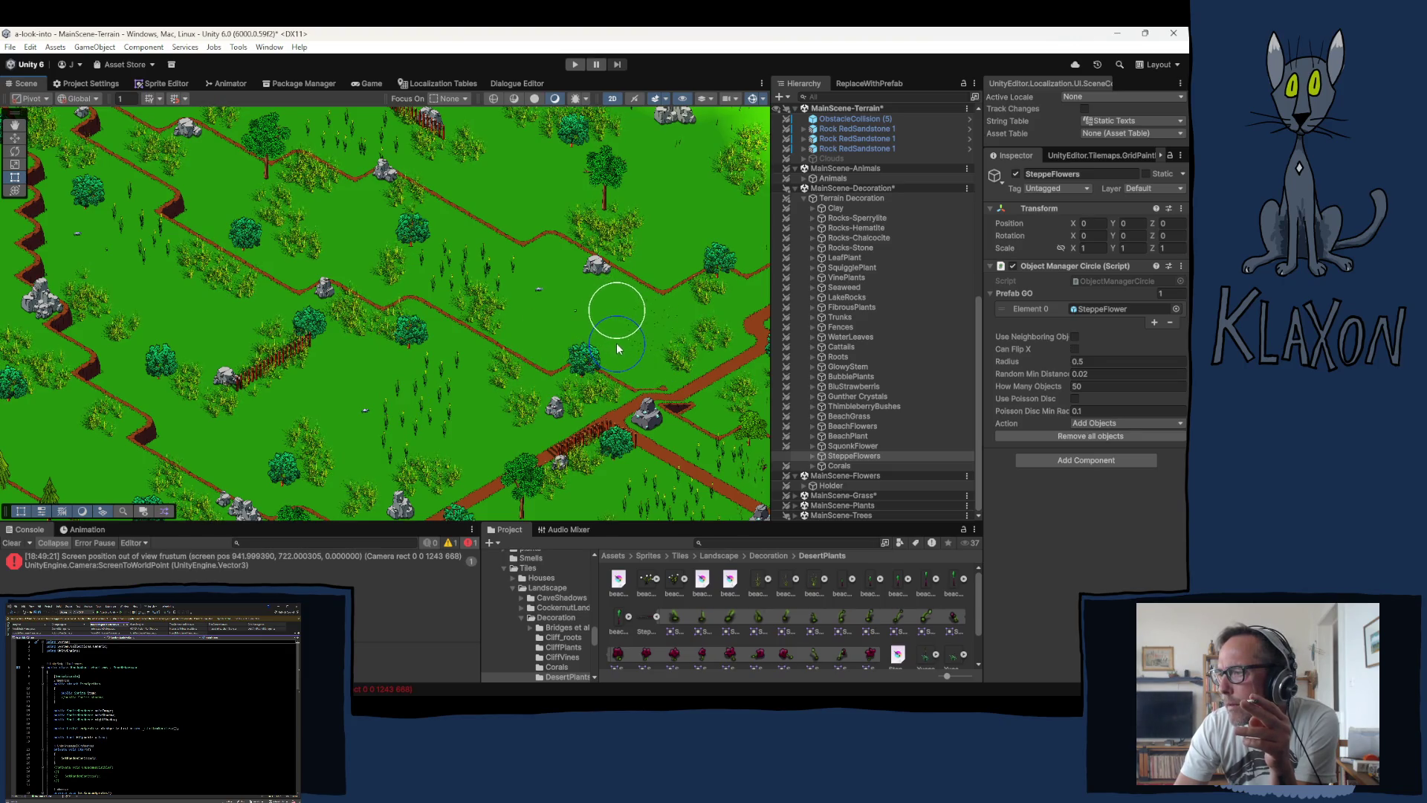
left_click_drag(617, 347, 568, 340)
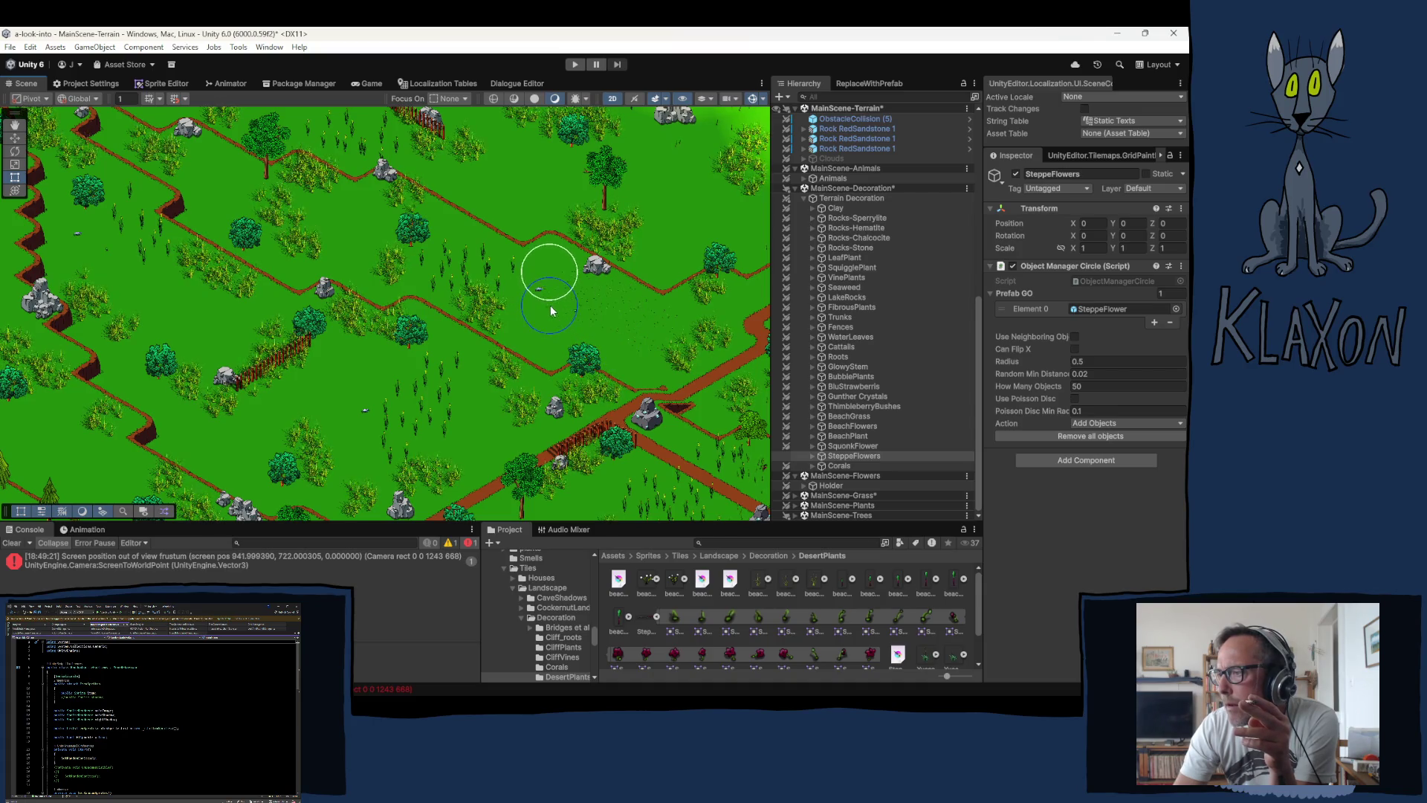
left_click(551, 303)
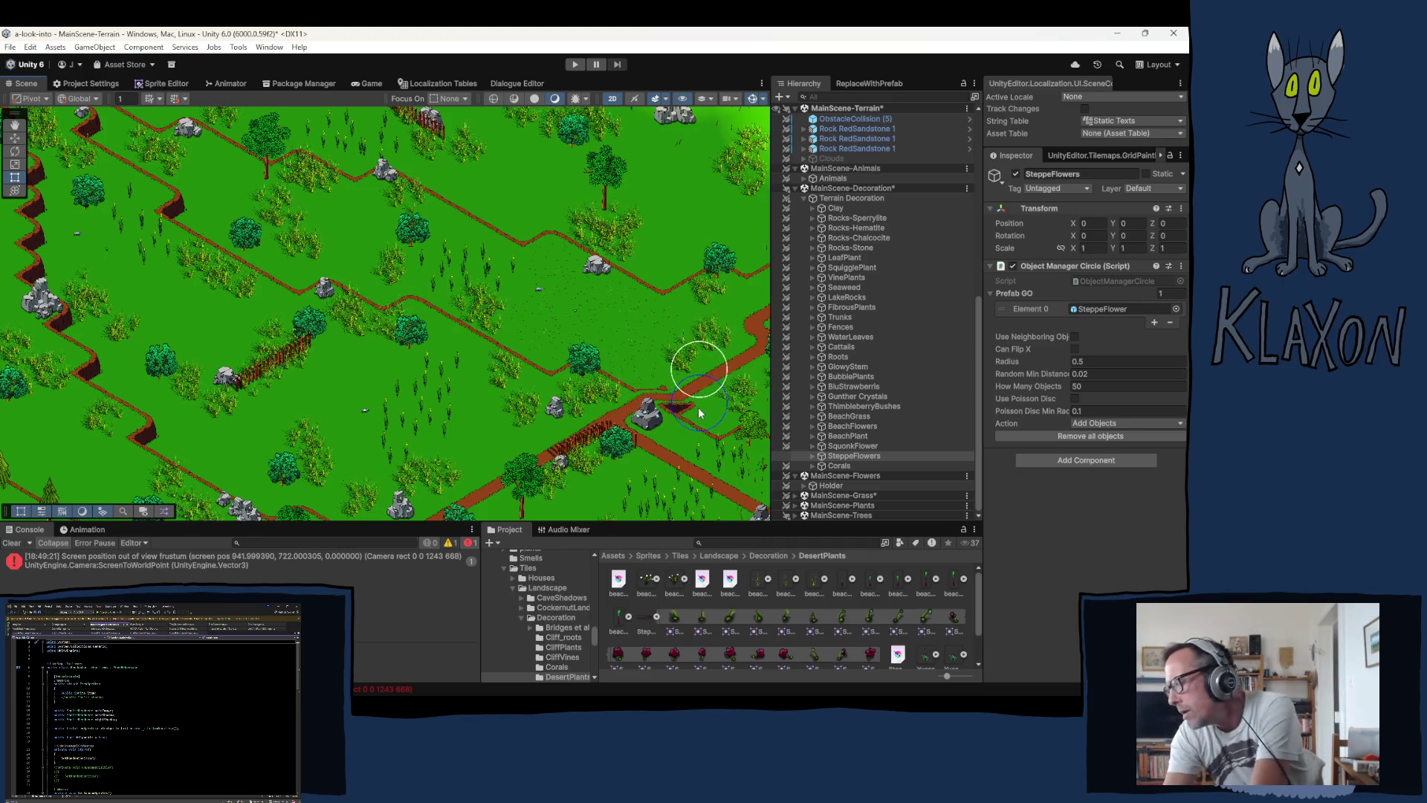
Step: Set the circle brush's How Many Objects to 25, after briefly re-entering 50
left_click(1046, 385)
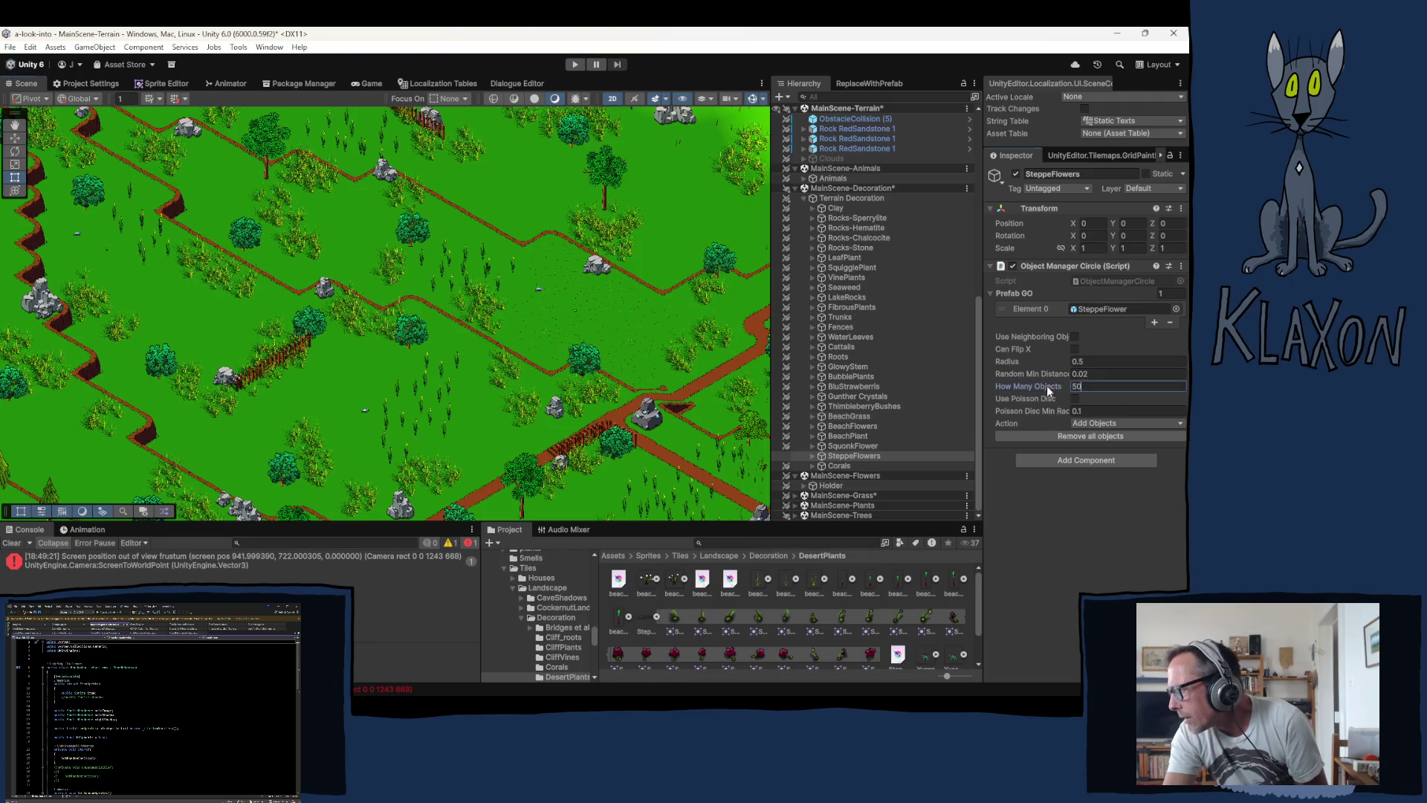
left_click(1094, 383)
type("25")
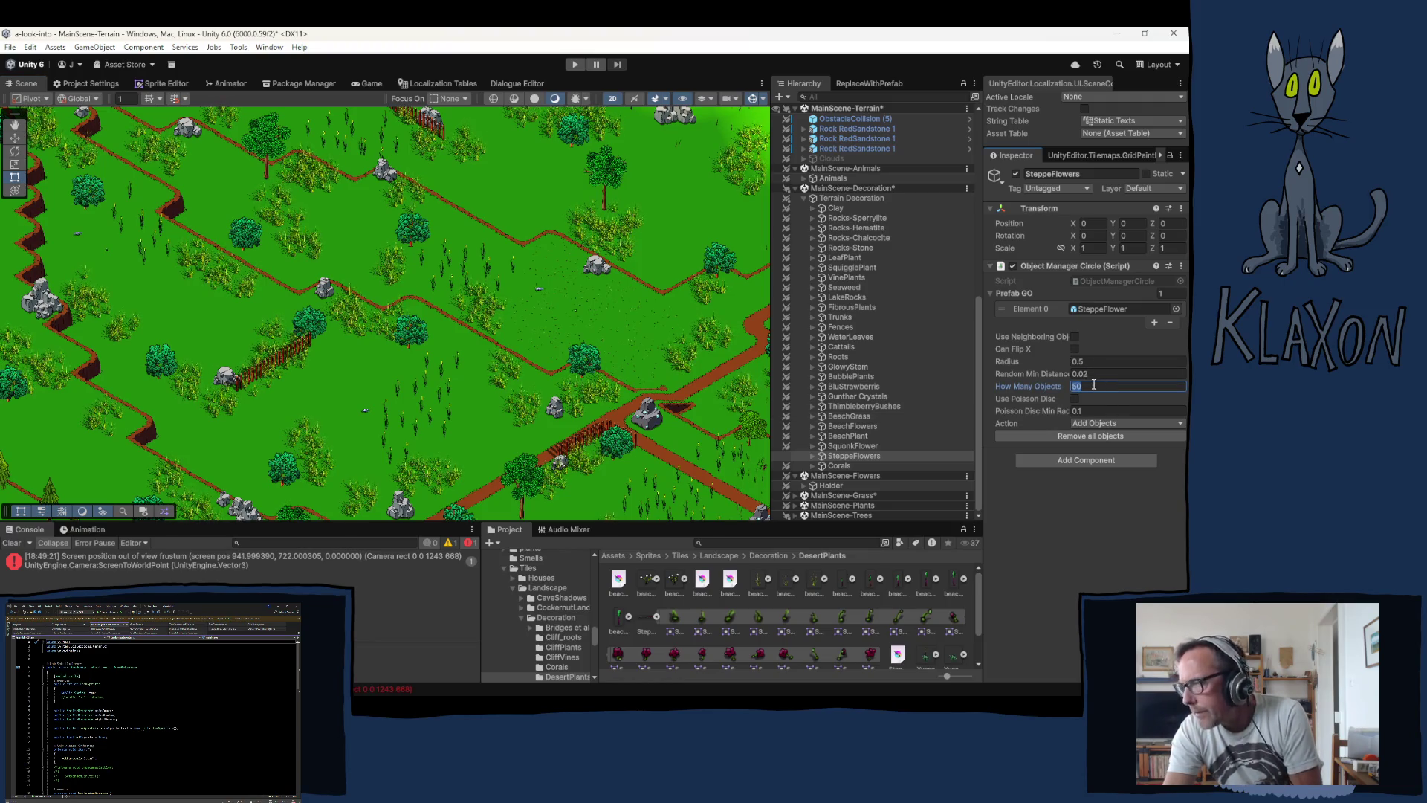
left_click(514, 310)
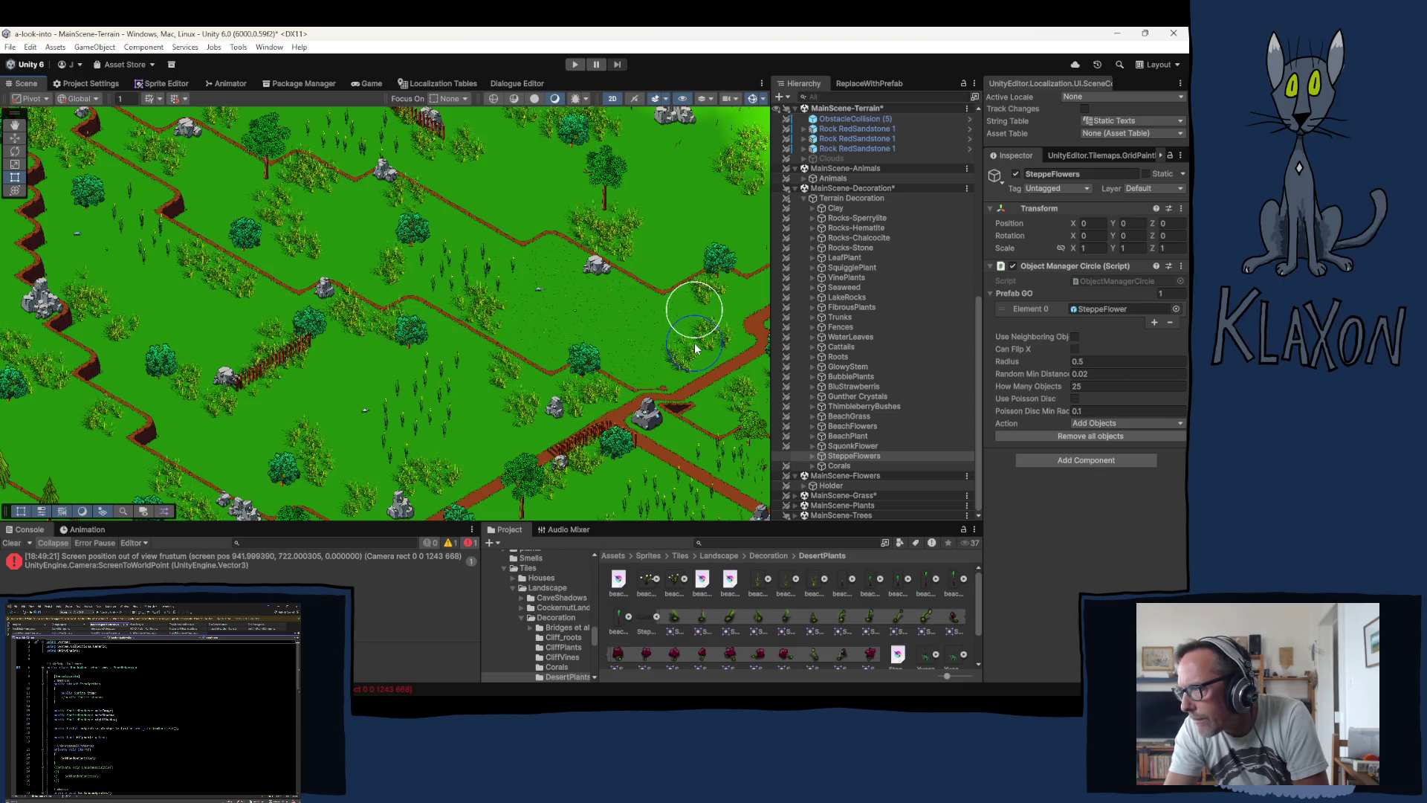
left_click(1054, 388)
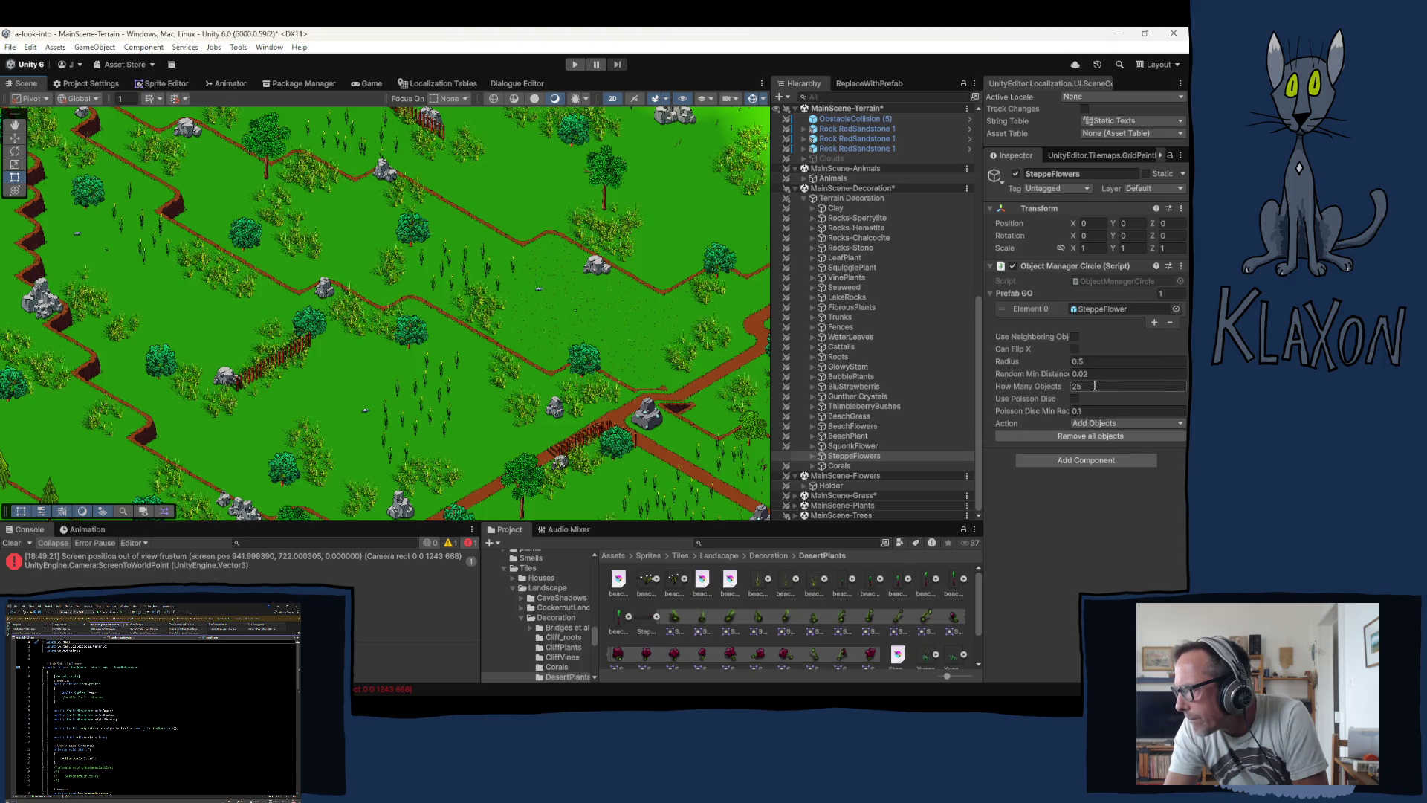
type("50")
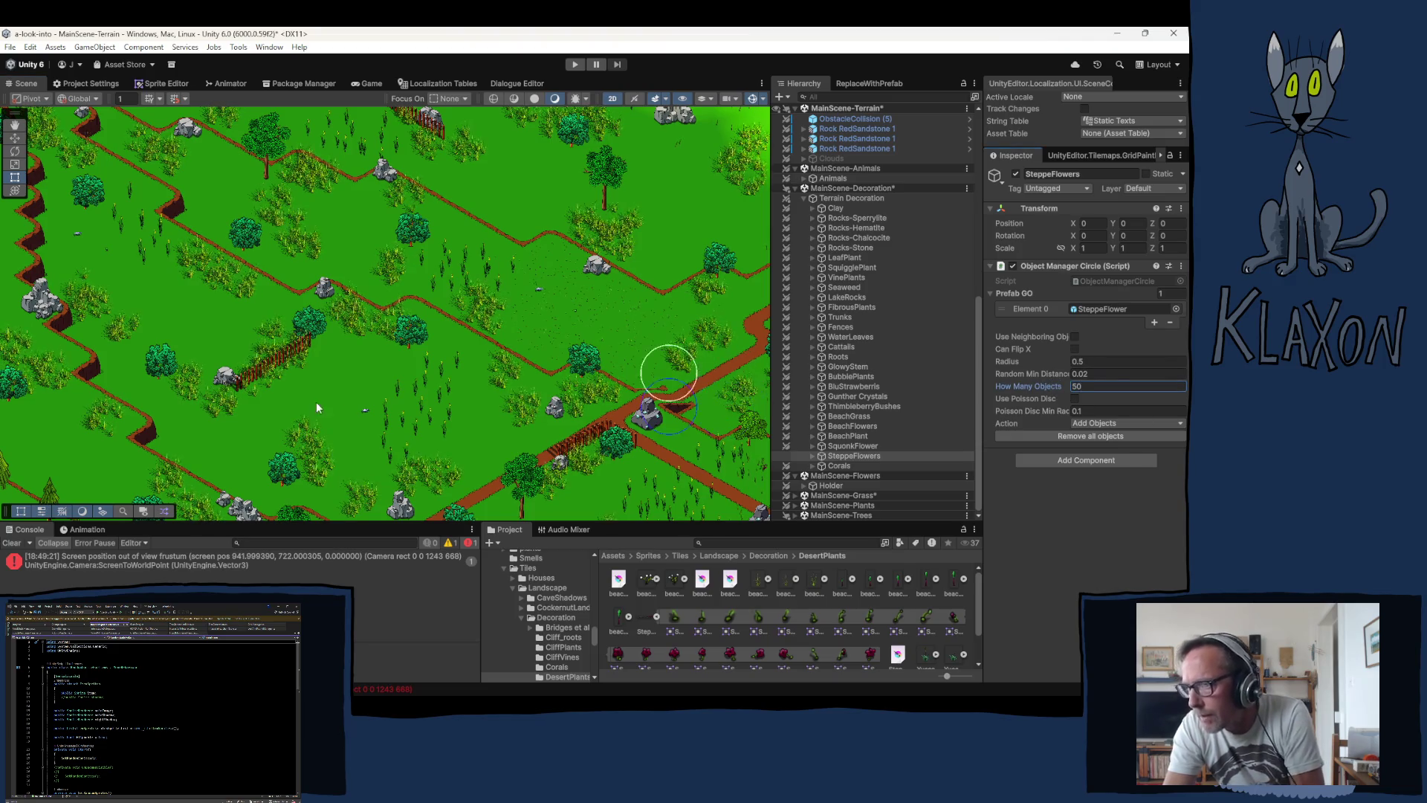
left_click(122, 340)
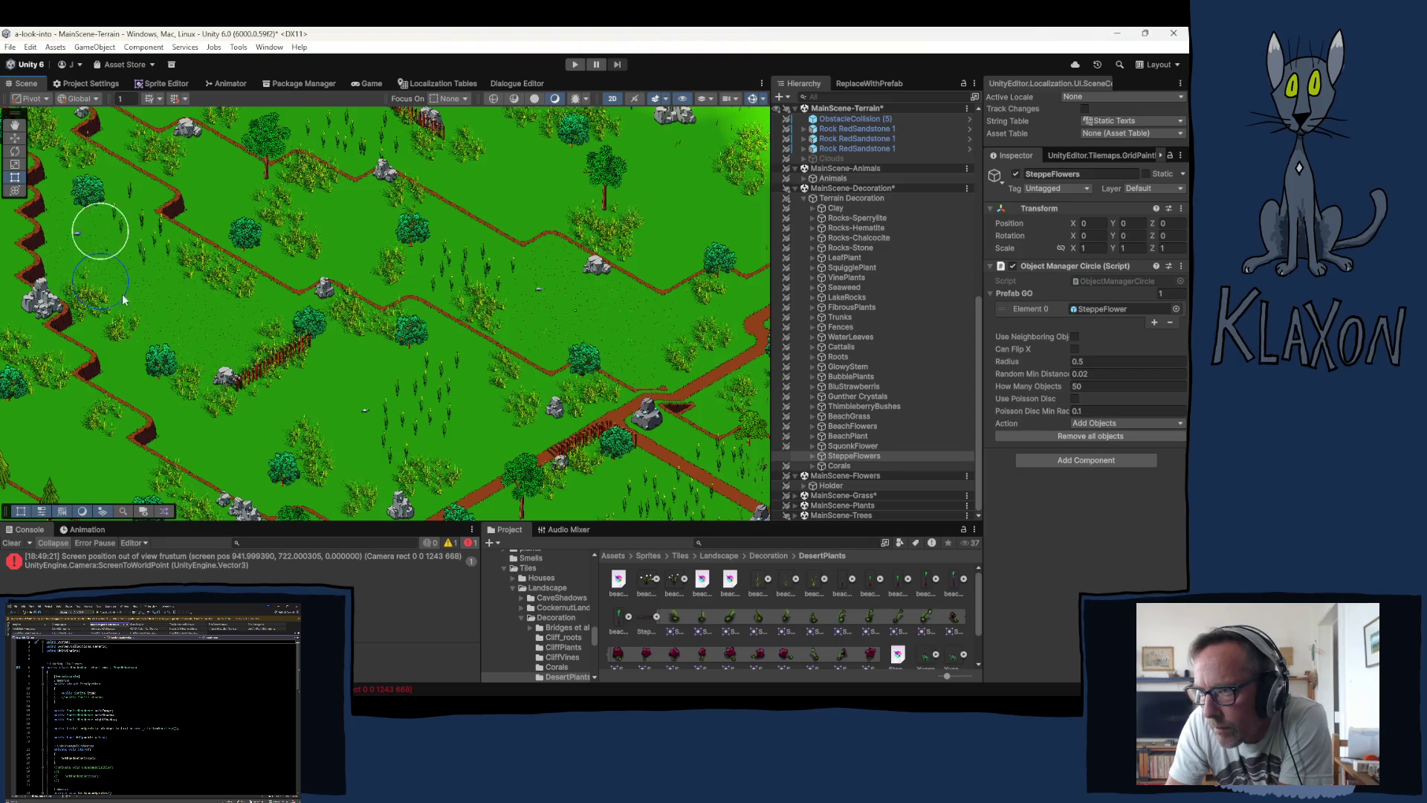
left_click(1074, 385)
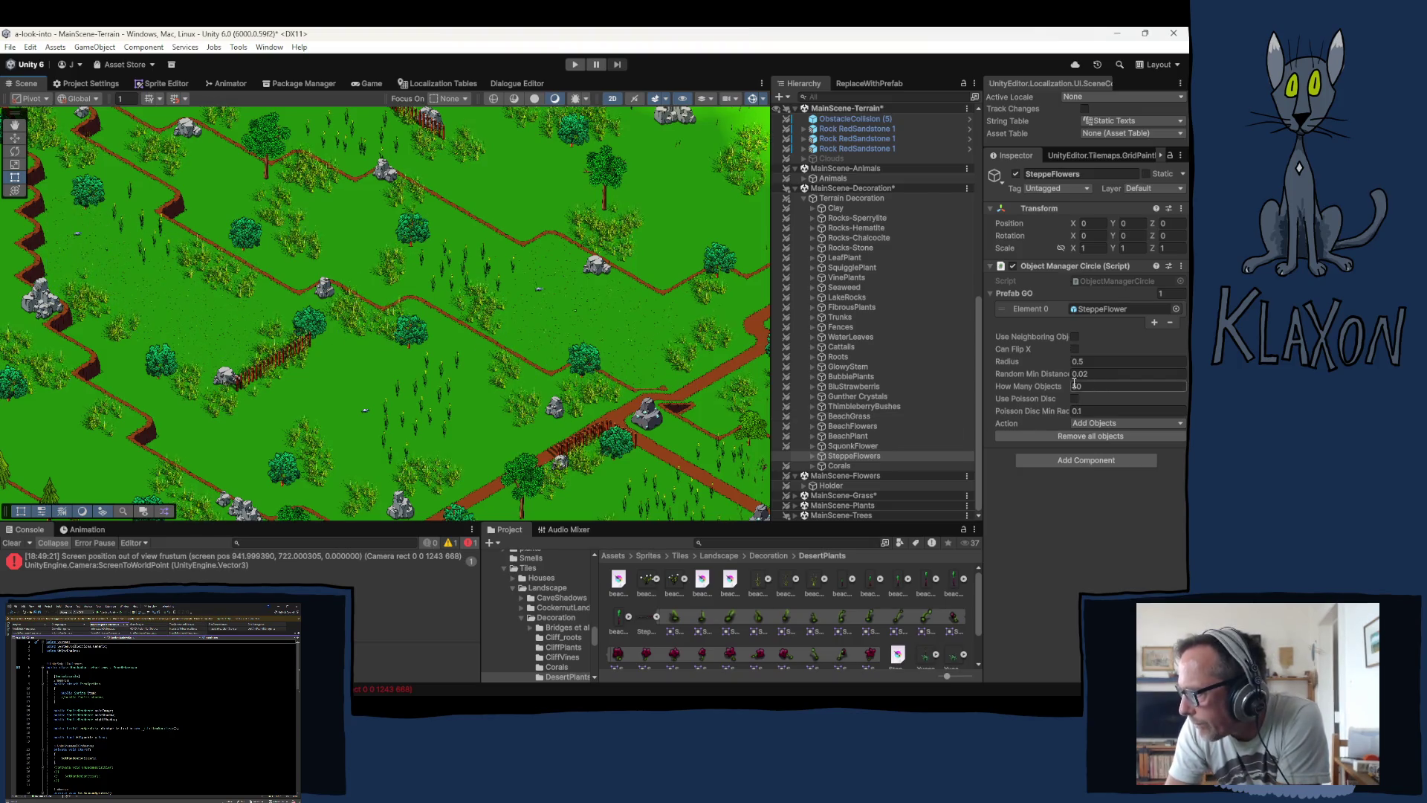
type("25")
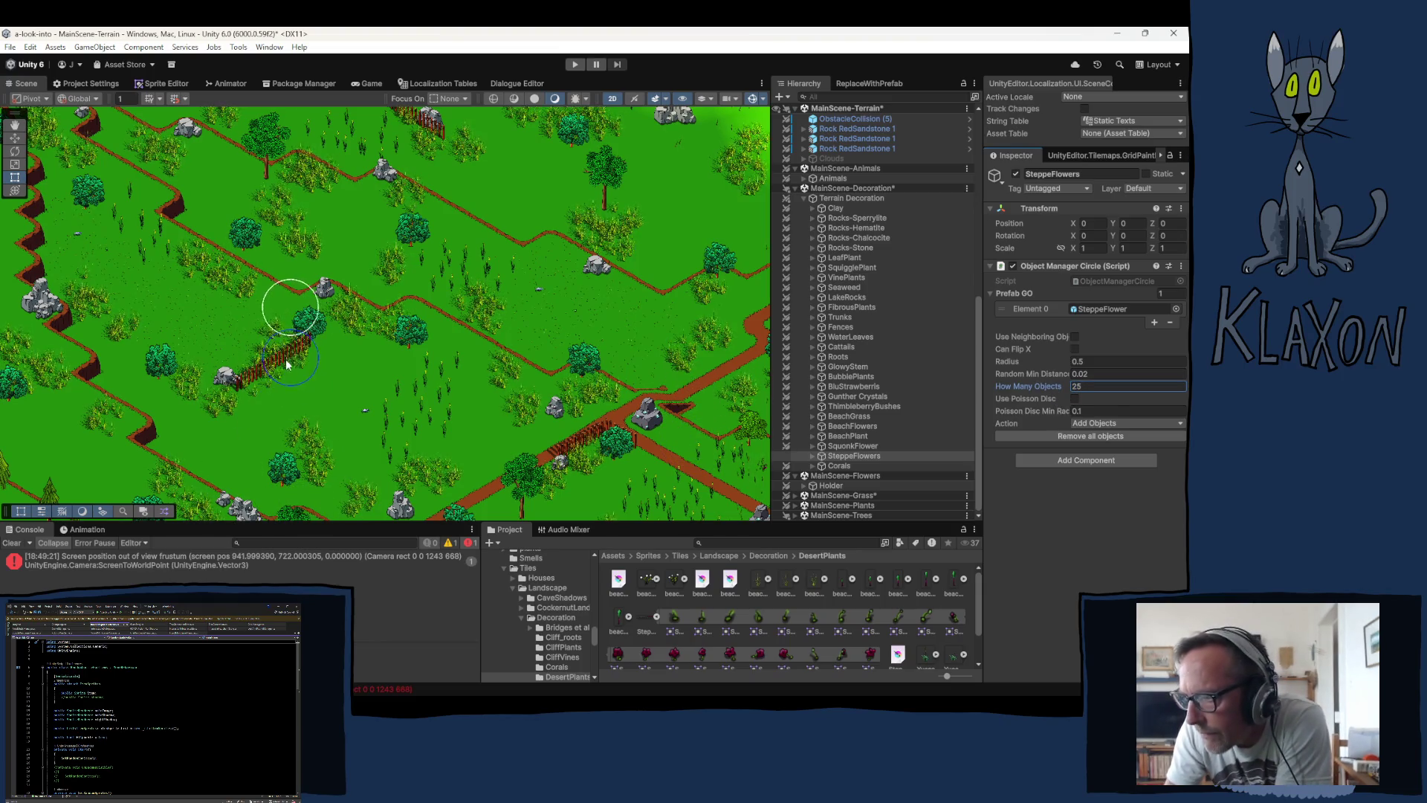
left_click(244, 418)
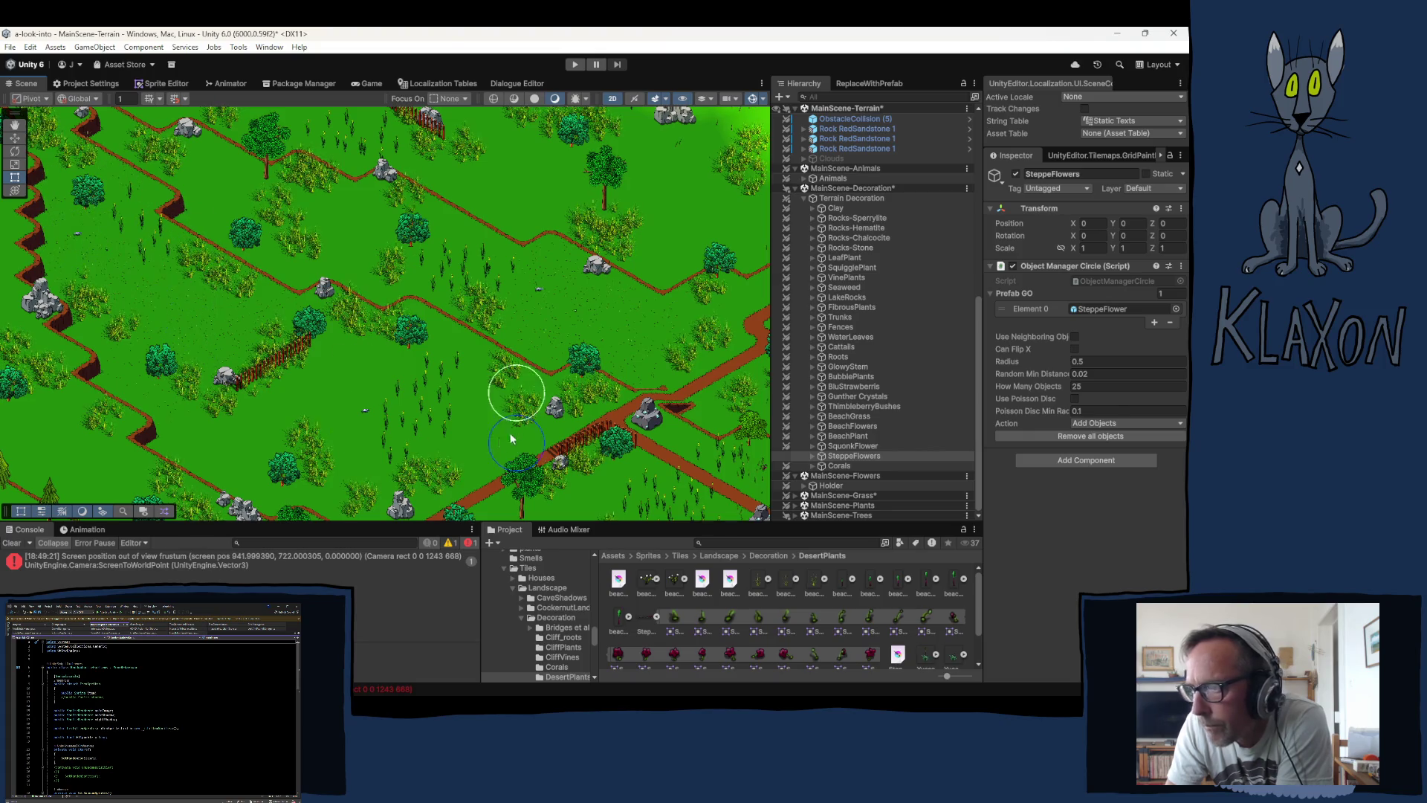
left_click_drag(405, 375, 440, 505)
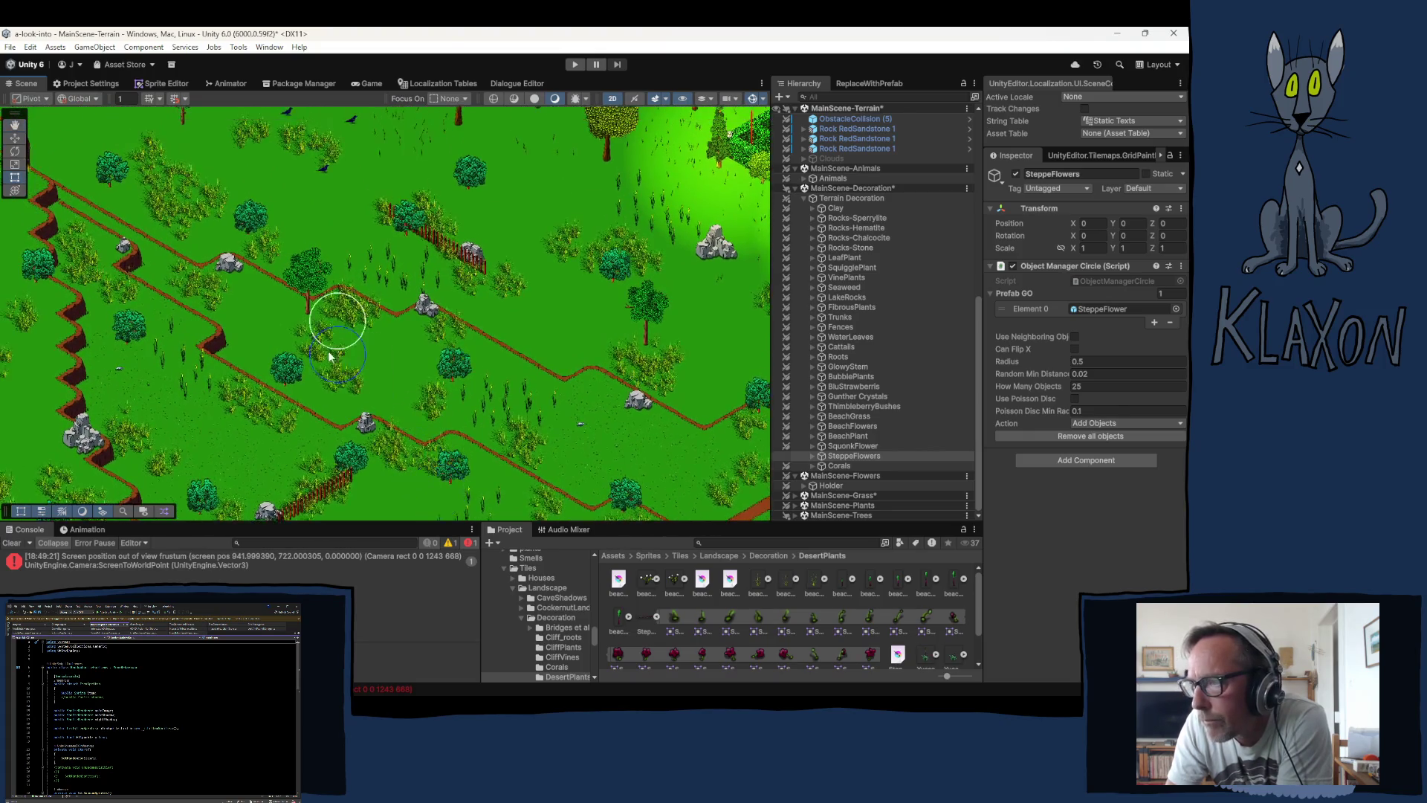
mouse_move(276, 319)
left_mouse_down()
mouse_move(288, 391)
mouse_move(186, 297)
mouse_move(229, 226)
mouse_move(434, 73)
left_mouse_up()
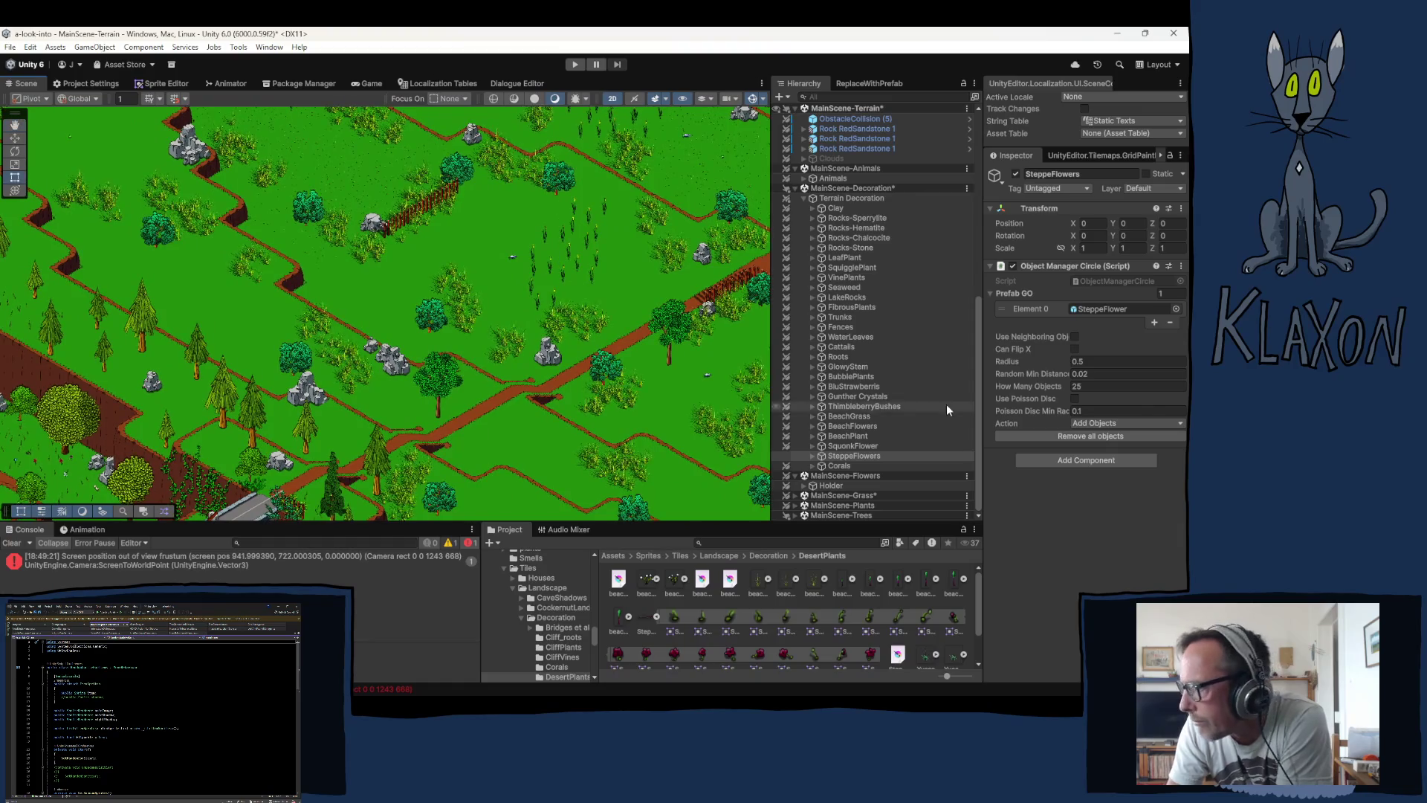
left_click(1051, 388)
type("50")
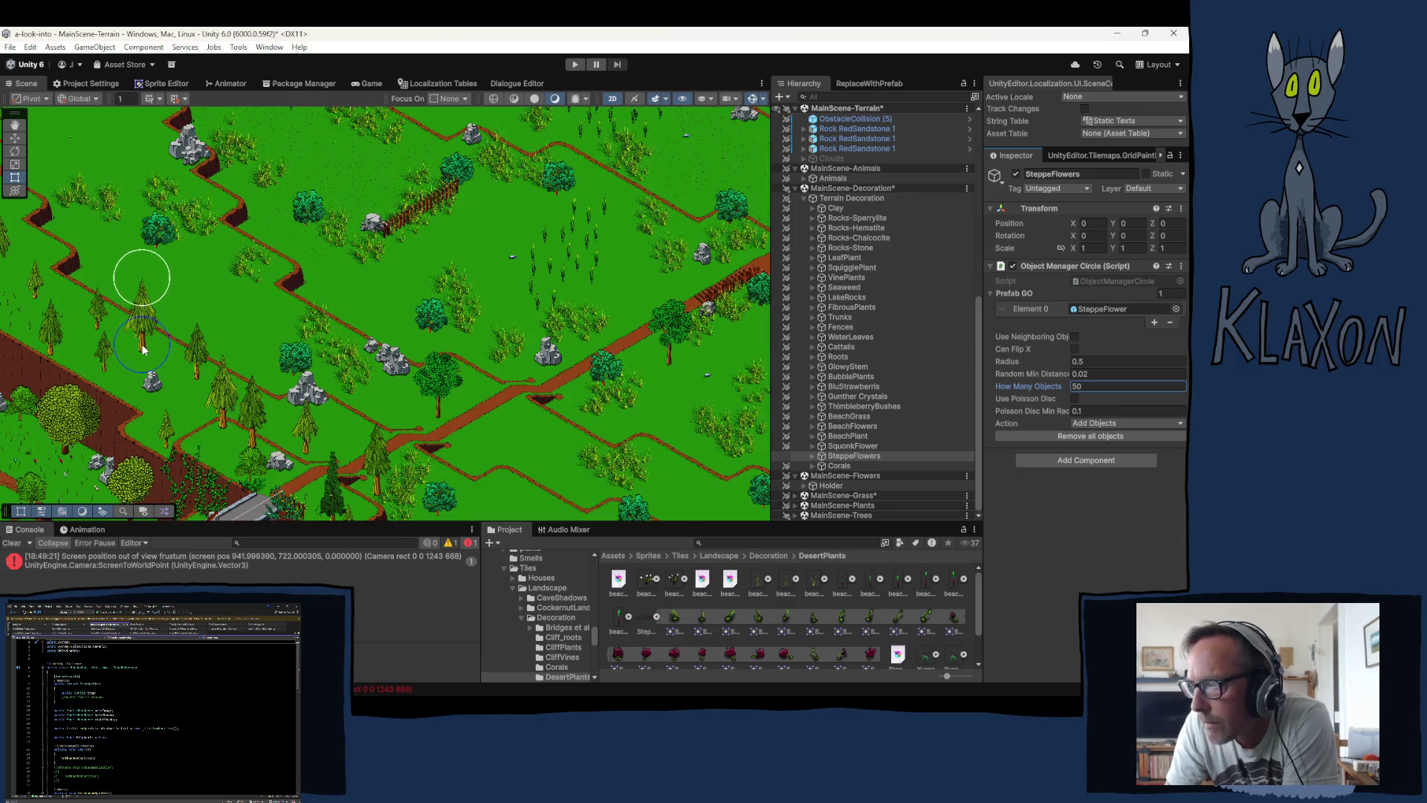
mouse_move(159, 324)
left_mouse_down()
mouse_move(223, 360)
mouse_move(230, 315)
mouse_move(372, 405)
left_mouse_up()
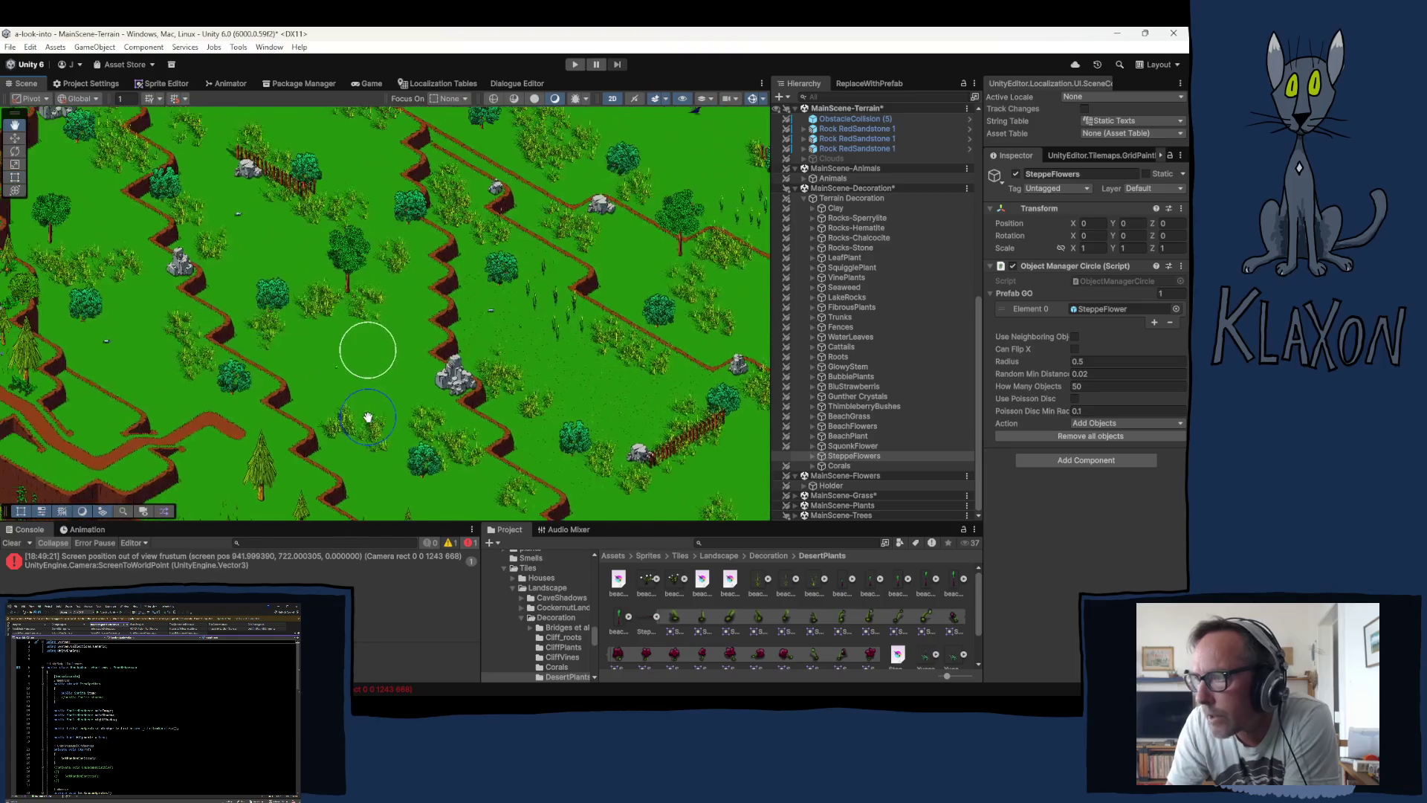
left_click_drag(342, 255, 313, 353)
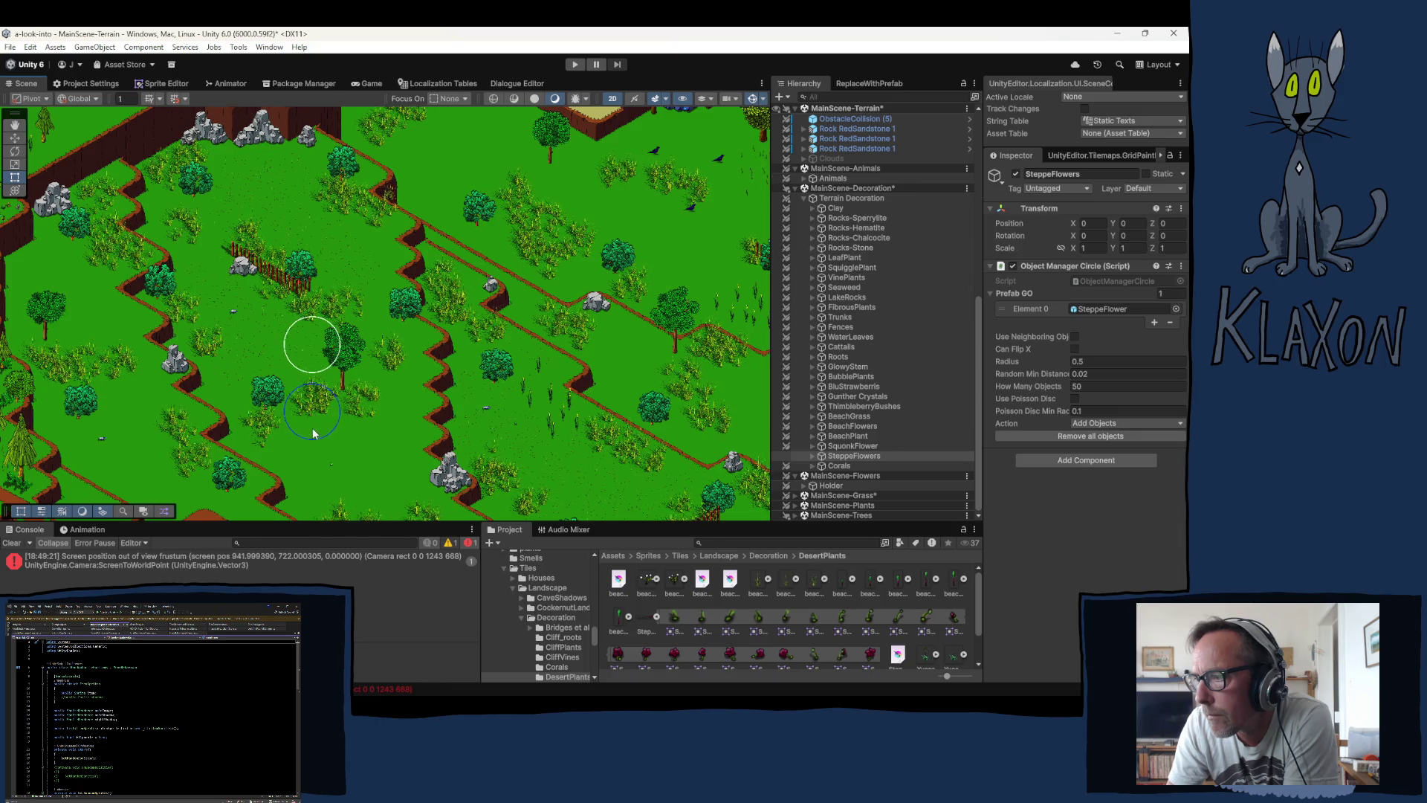
left_click(1080, 387)
type("25")
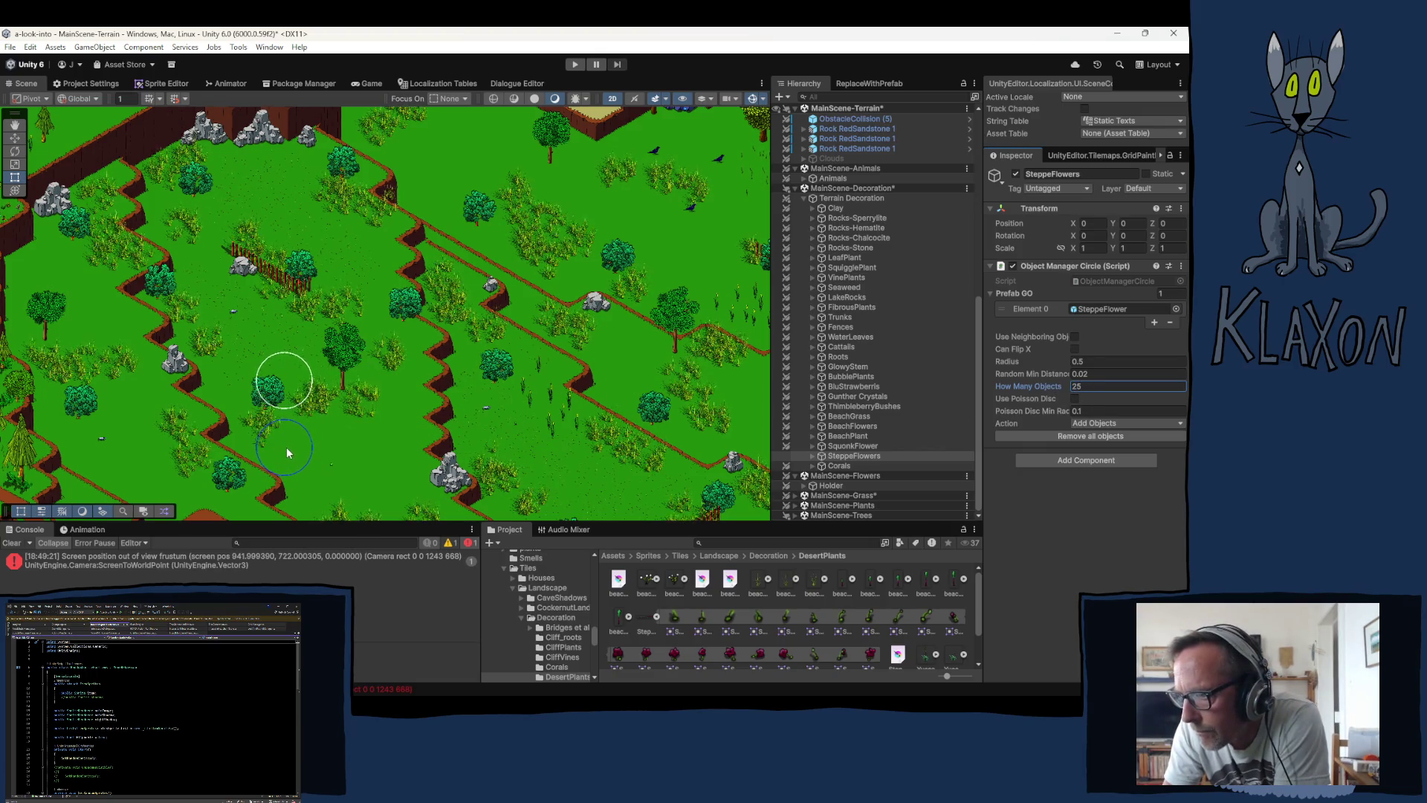
key("Return")
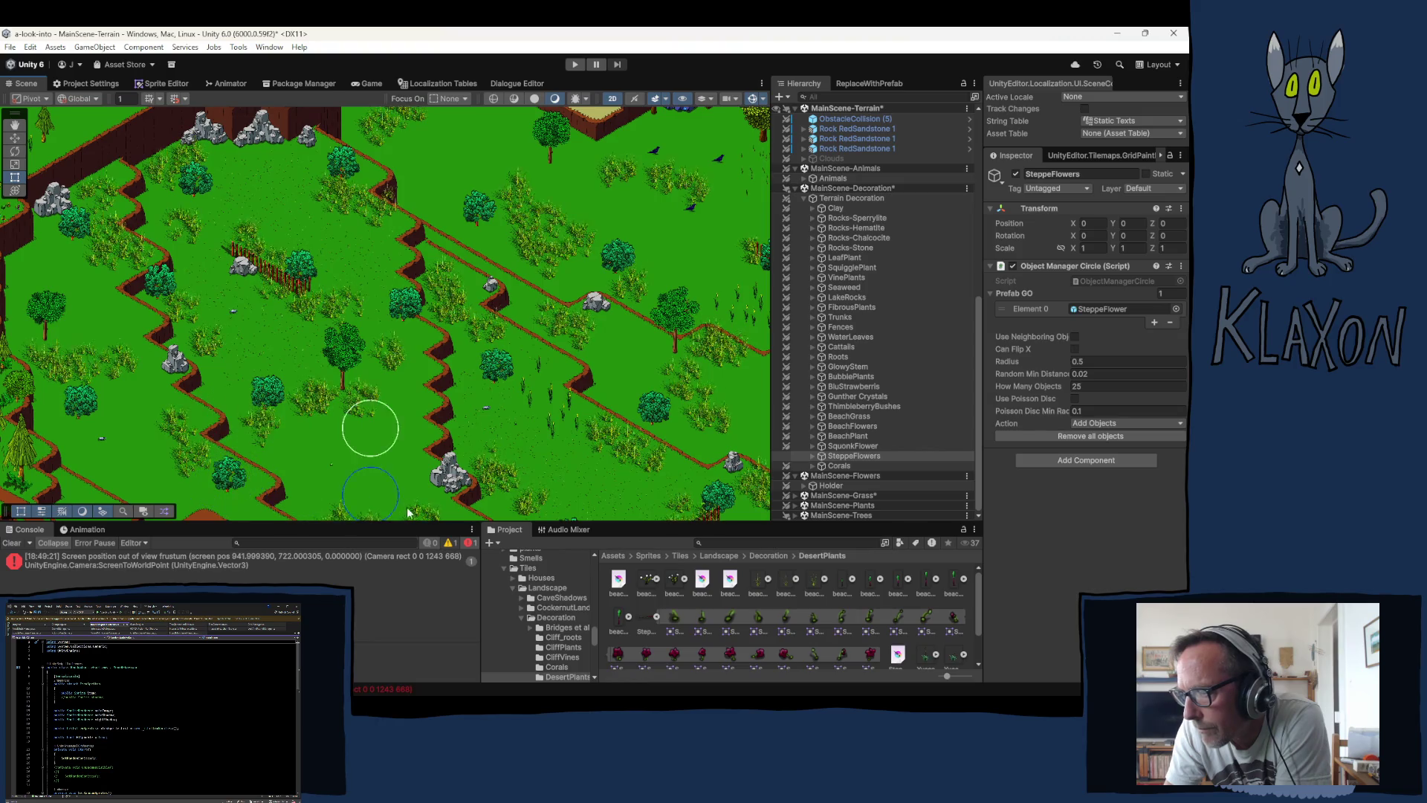
Step: Paint a cluster of steppe flowers on the grass near the rocks by the path
mouse_move(372, 491)
left_mouse_down()
mouse_move(408, 386)
mouse_move(328, 186)
left_mouse_up()
right_click(320, 184)
left_click(259, 307)
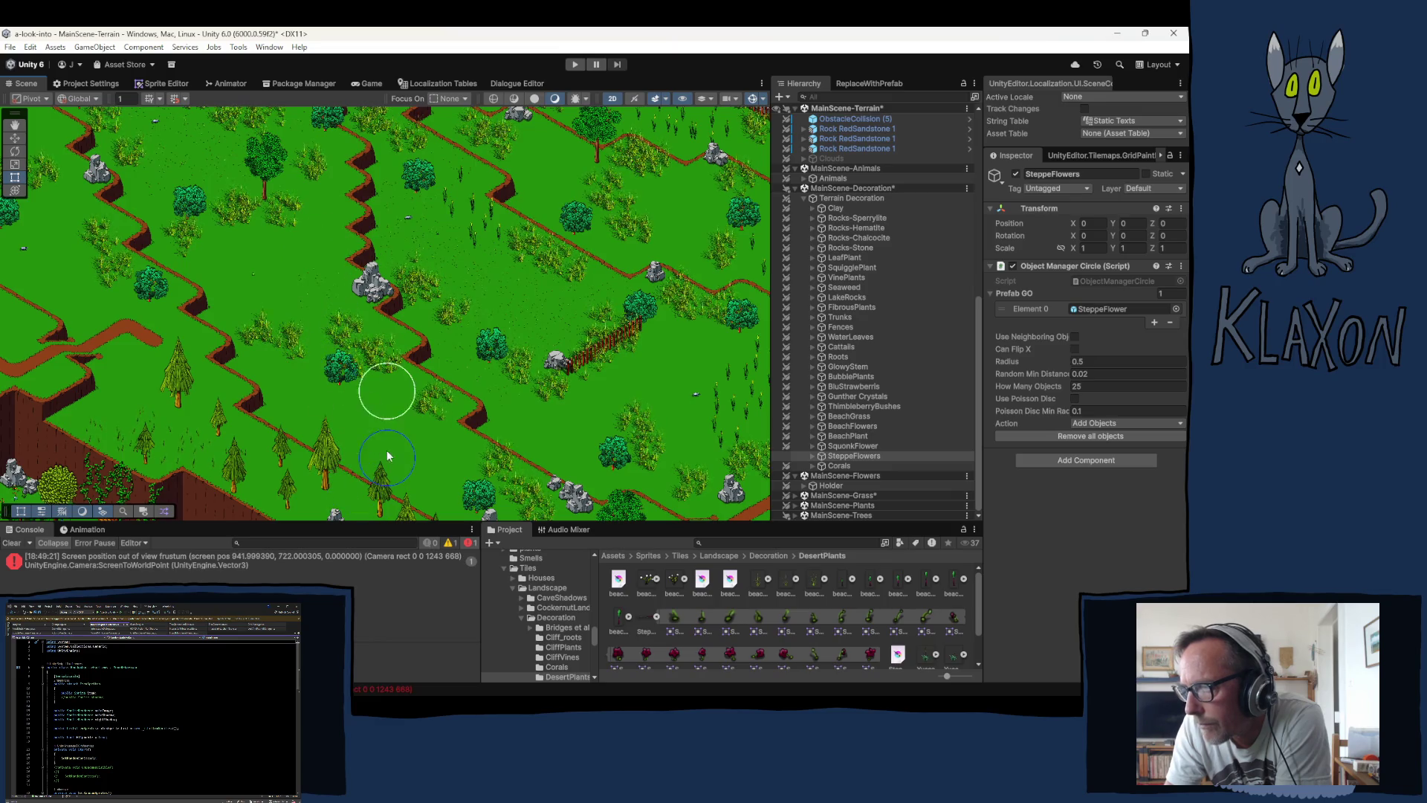
left_click_drag(385, 450, 289, 295)
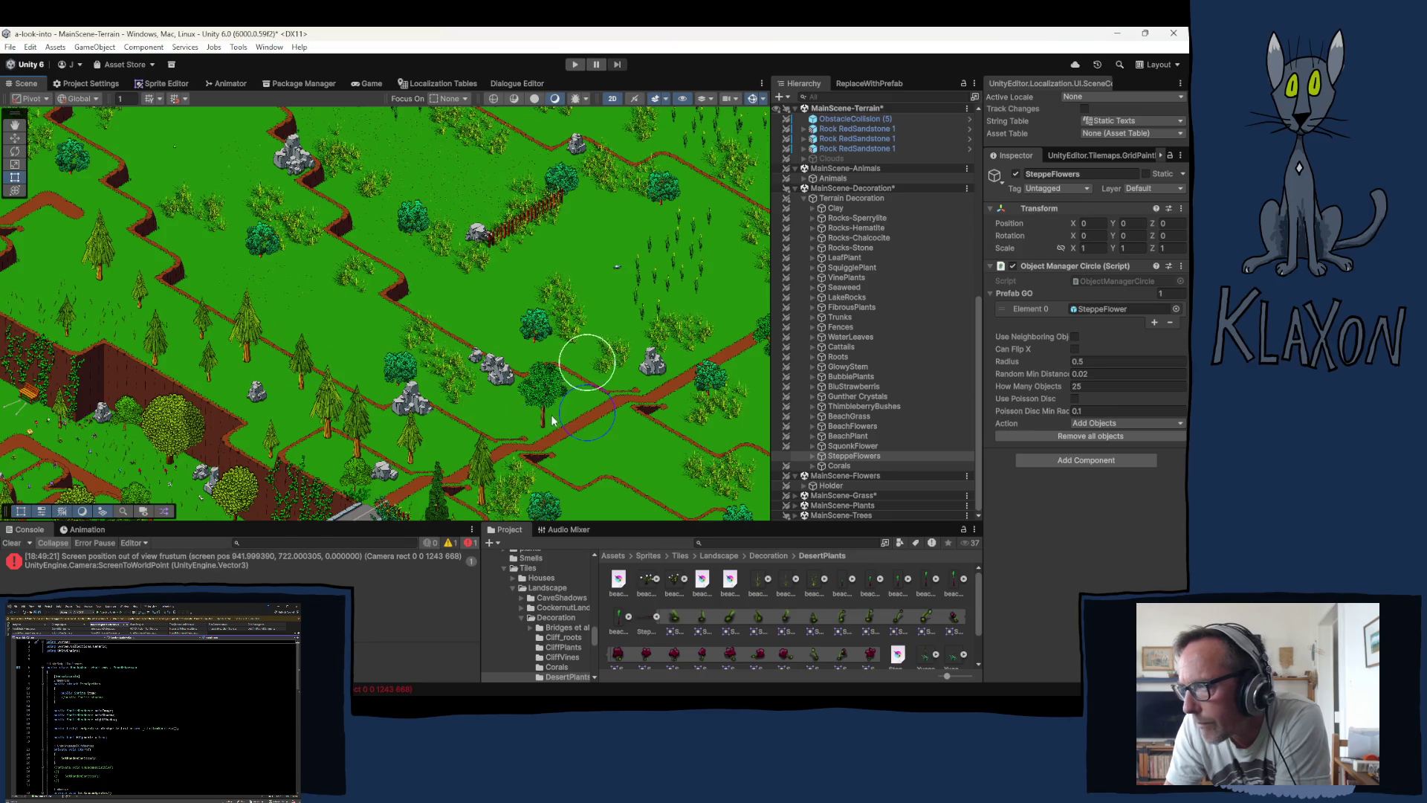
left_click_drag(596, 454, 484, 346)
left_click(503, 408)
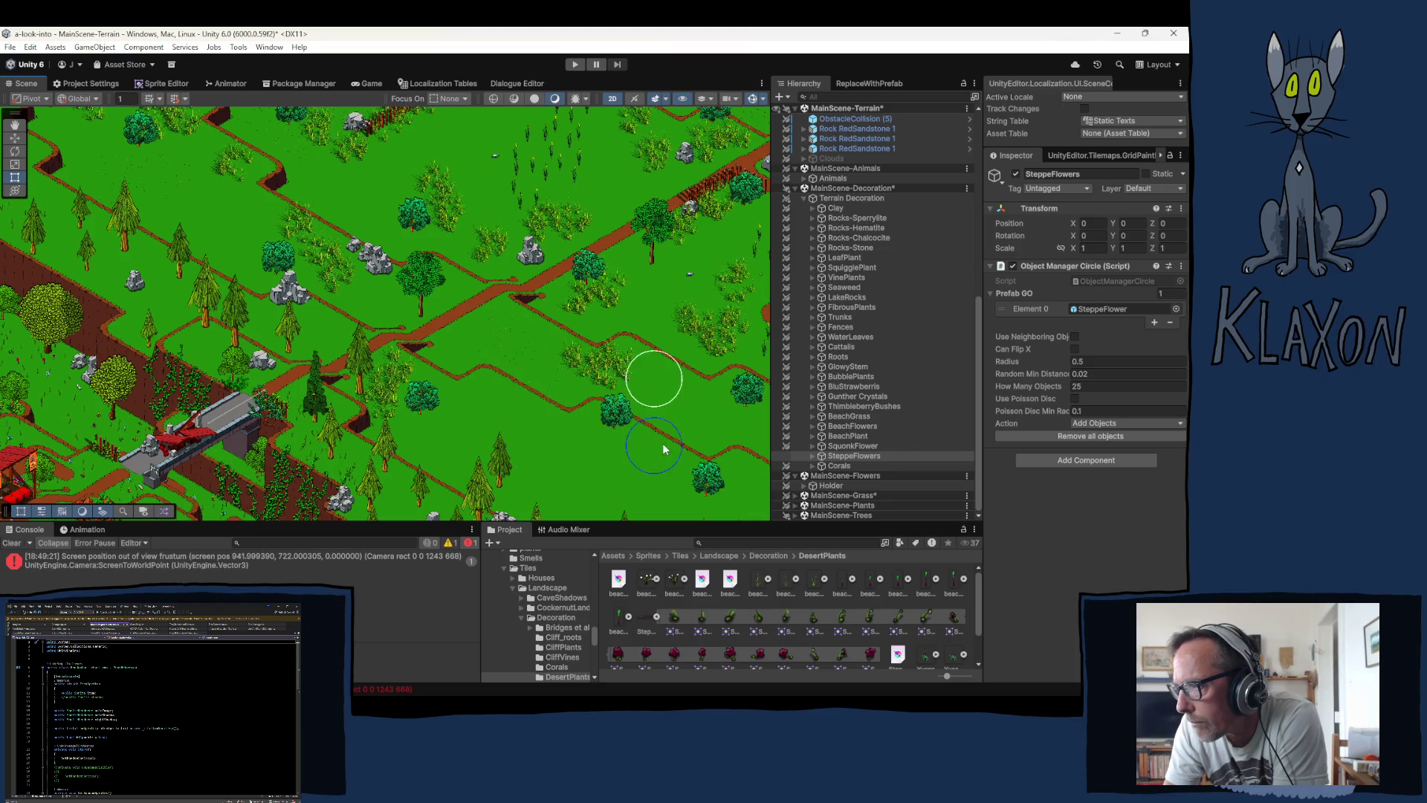
Step: Pan the view across the terrain with the arrow keys and return to the previous tool
left_click_drag(621, 439, 490, 438)
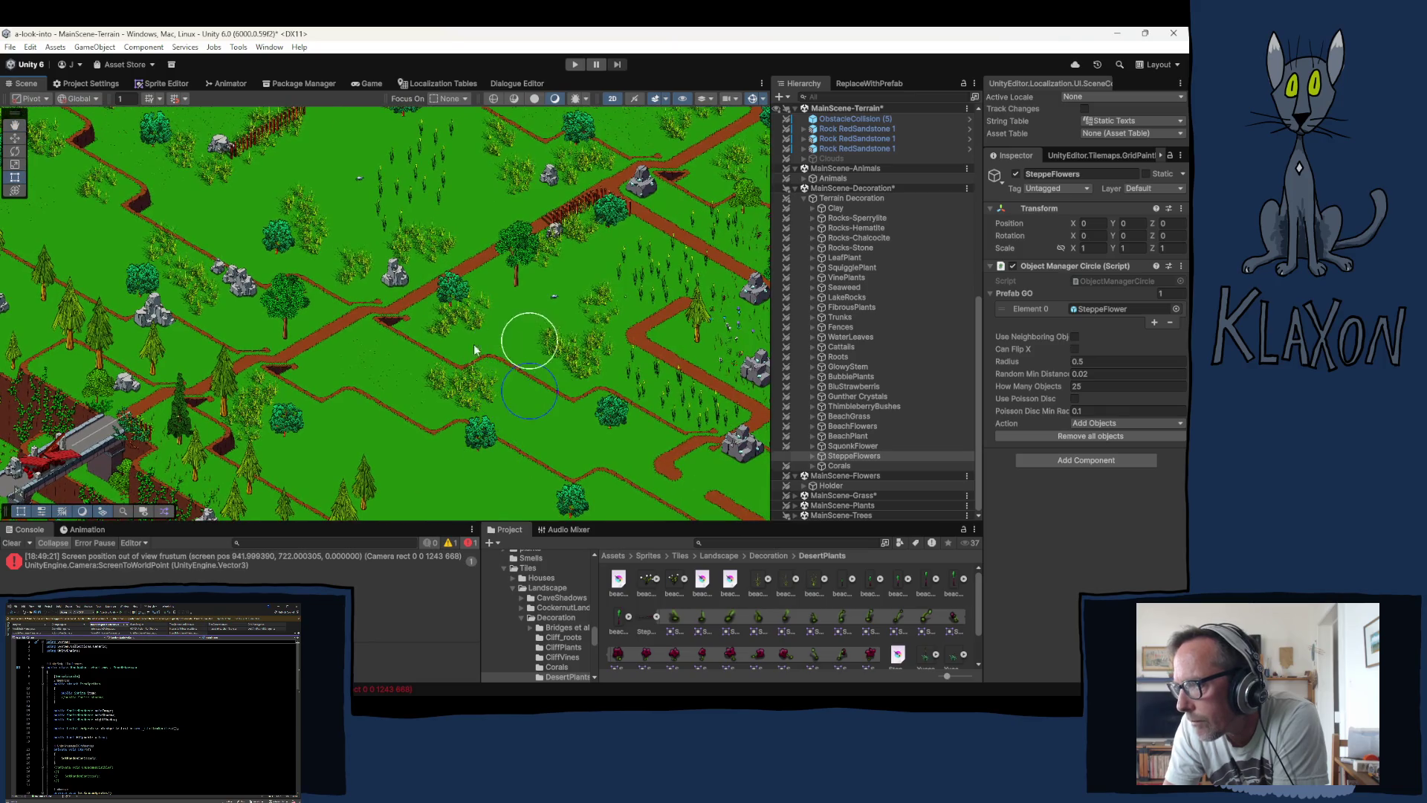
key("Up")
key("Right")
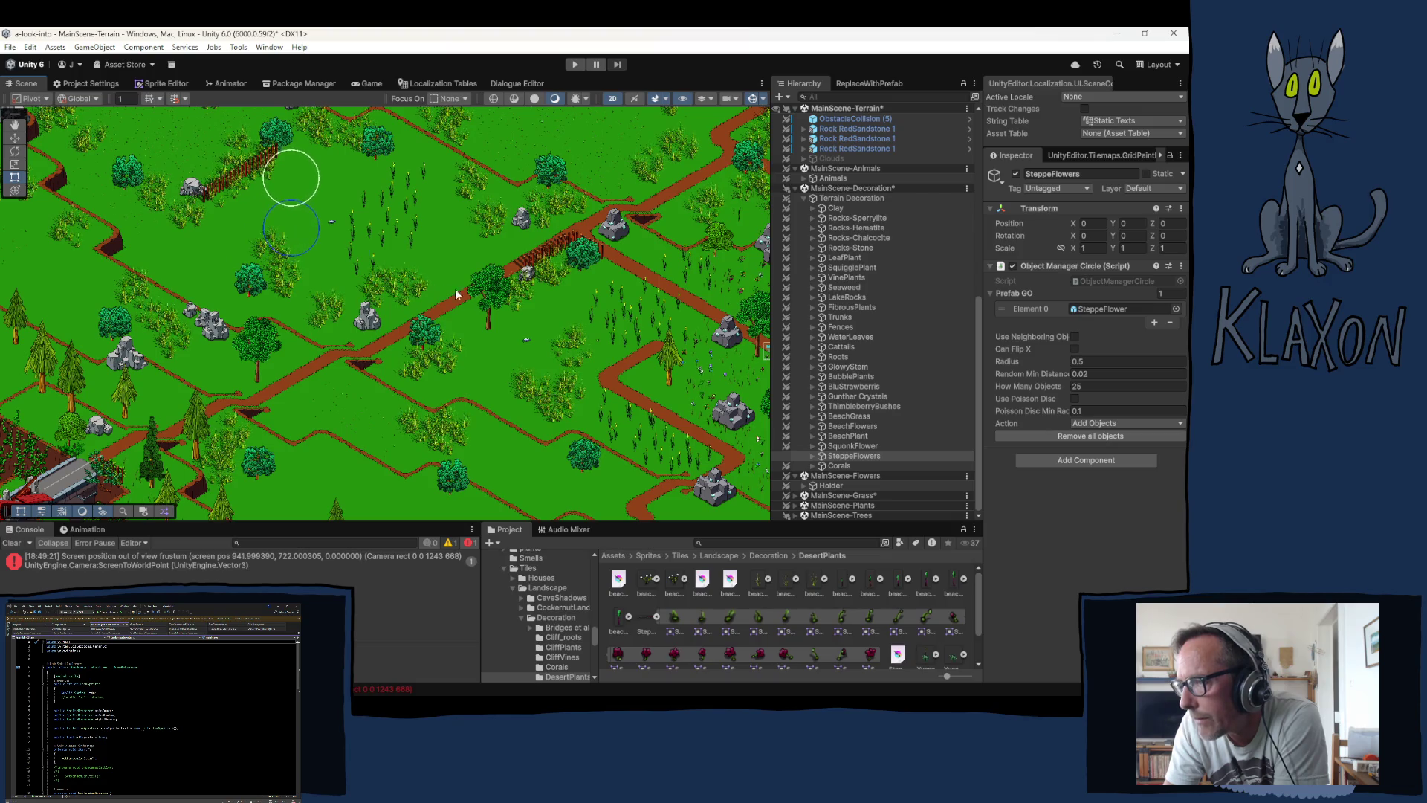
key("Up")
key("Up")
key("Up")
key("Left")
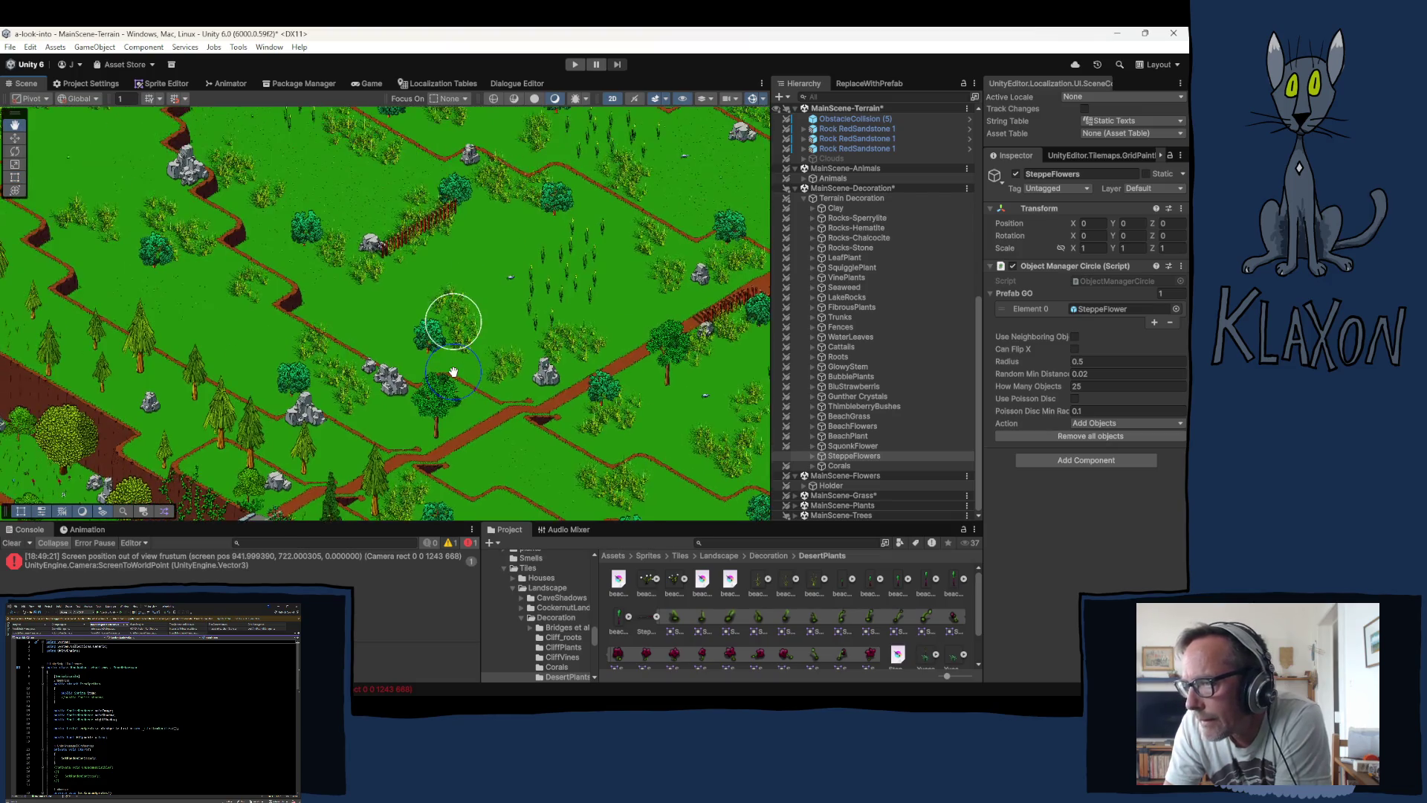
key("Up")
key("Up")
key("Up")
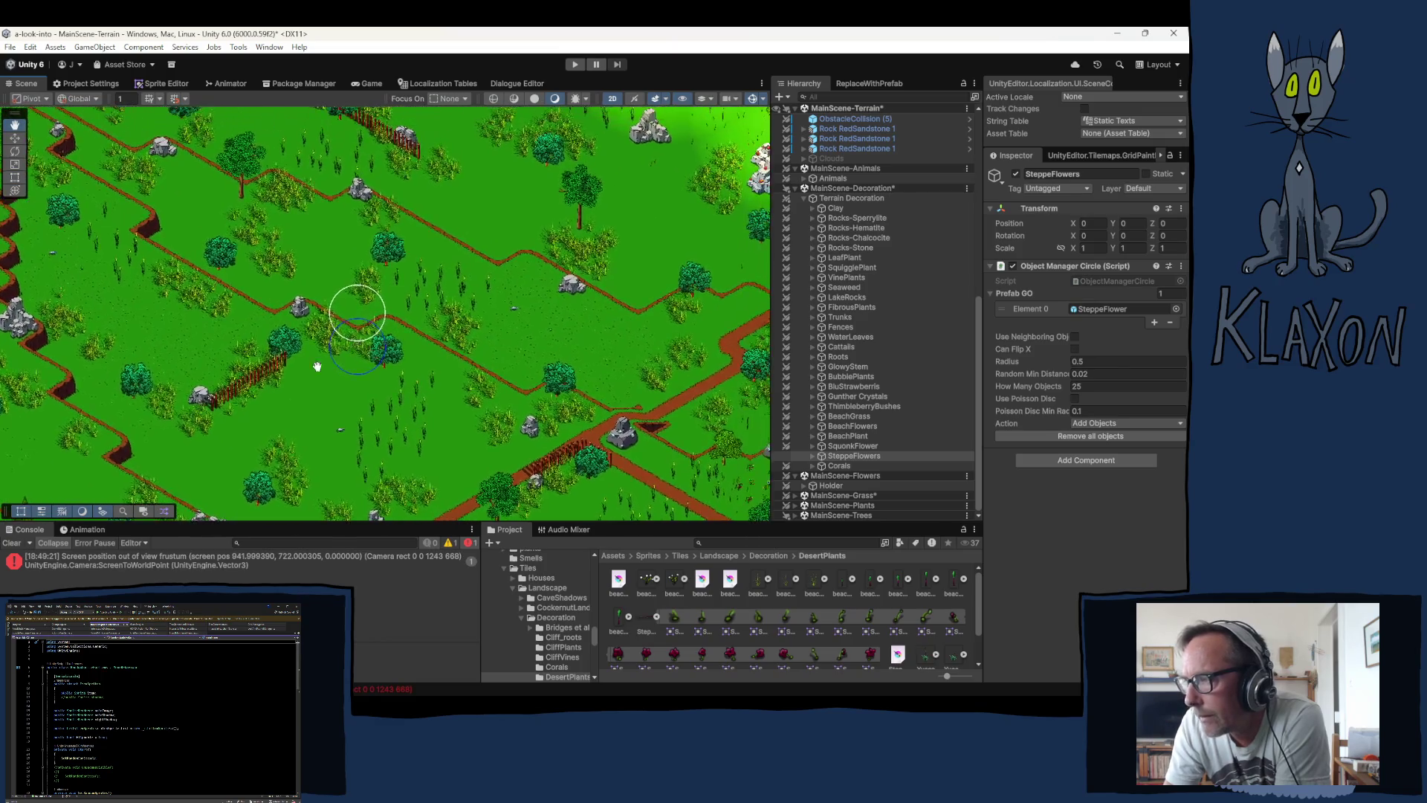
key("t")
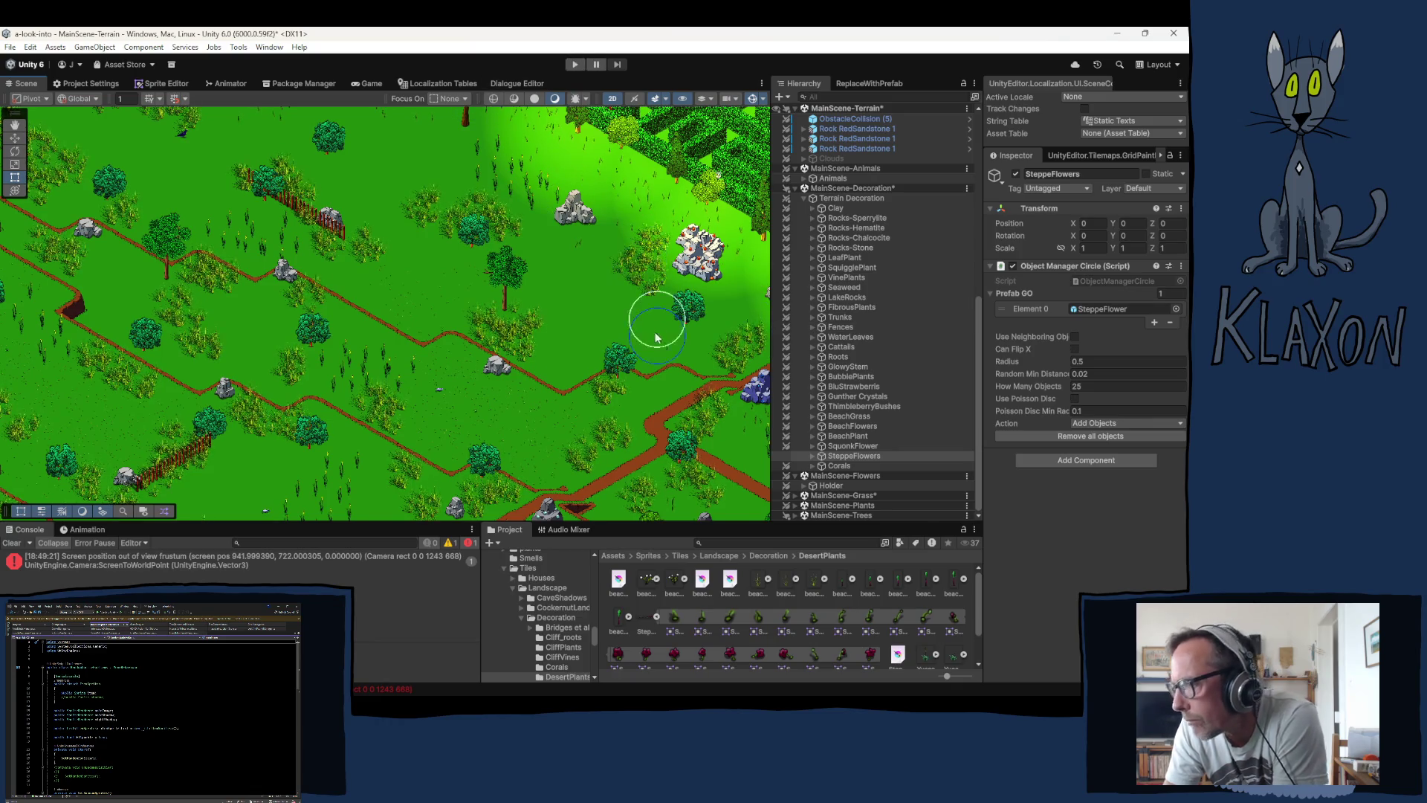
Step: Zoom the Scene view in and back out with the scroll wheel
scroll(702, 357, "up", 5)
scroll(702, 356, "up", 3)
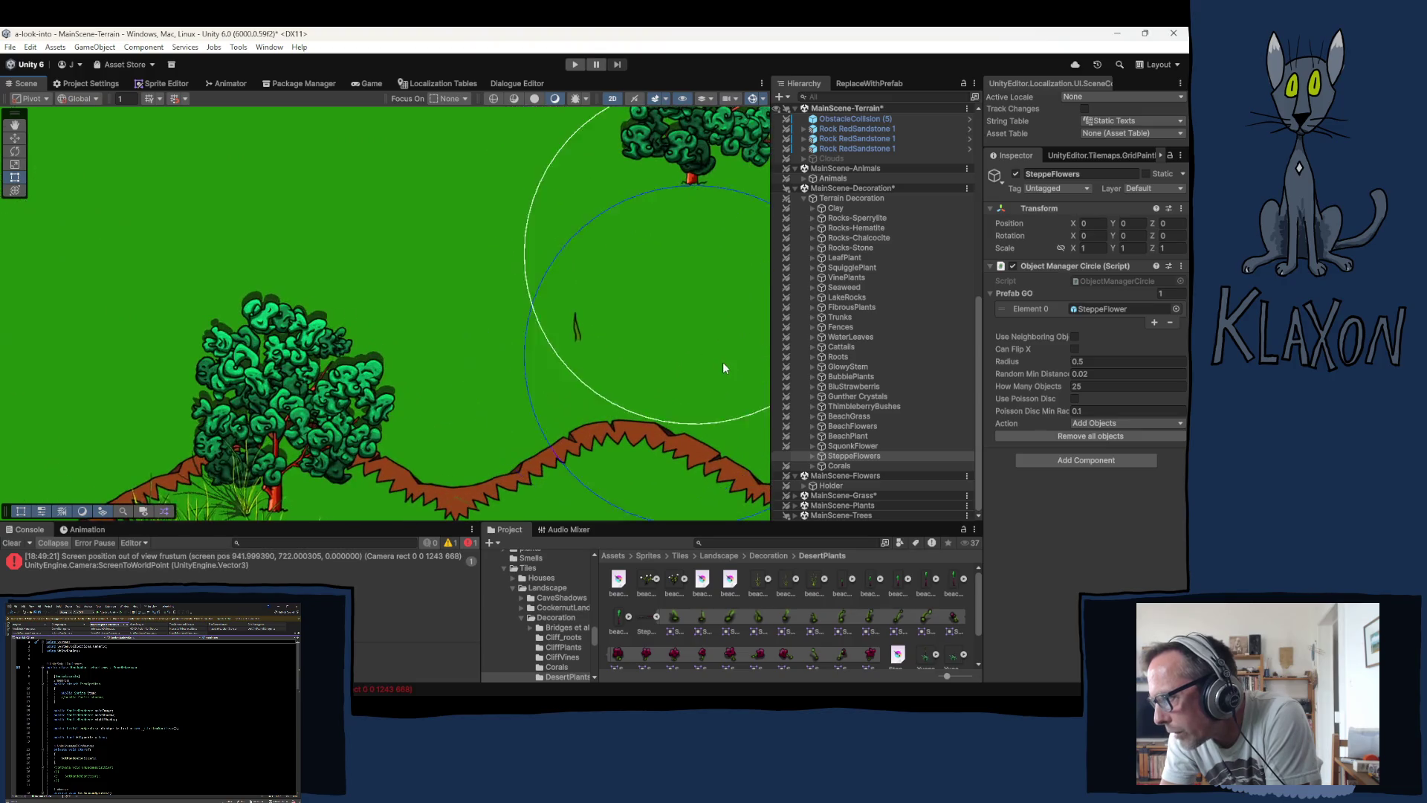
scroll(676, 384, "up", 2)
scroll(581, 400, "down", 6)
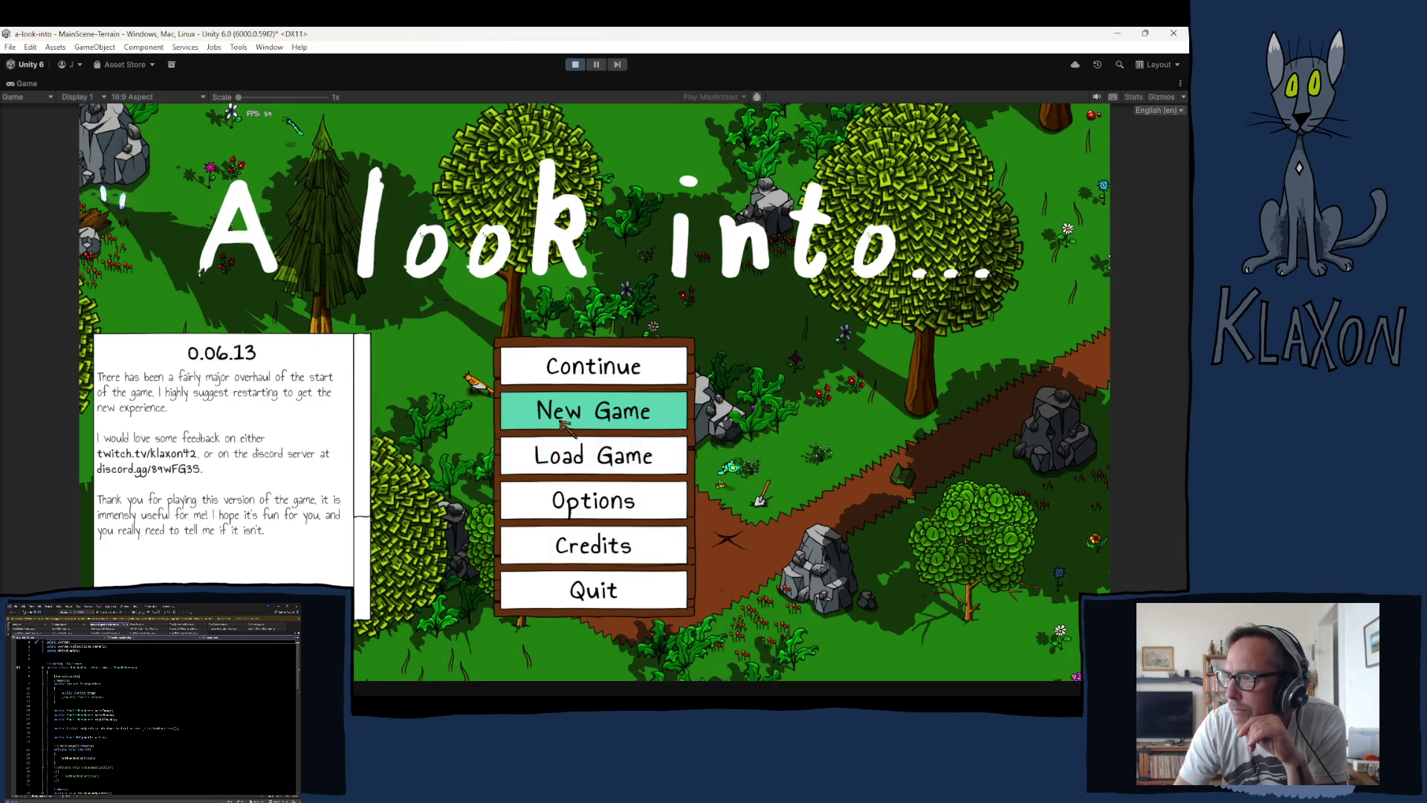
Step: Start a fresh new game, accept the character, and teleport to Steppe via the debug dropdown
left_click(520, 415)
left_click(539, 485)
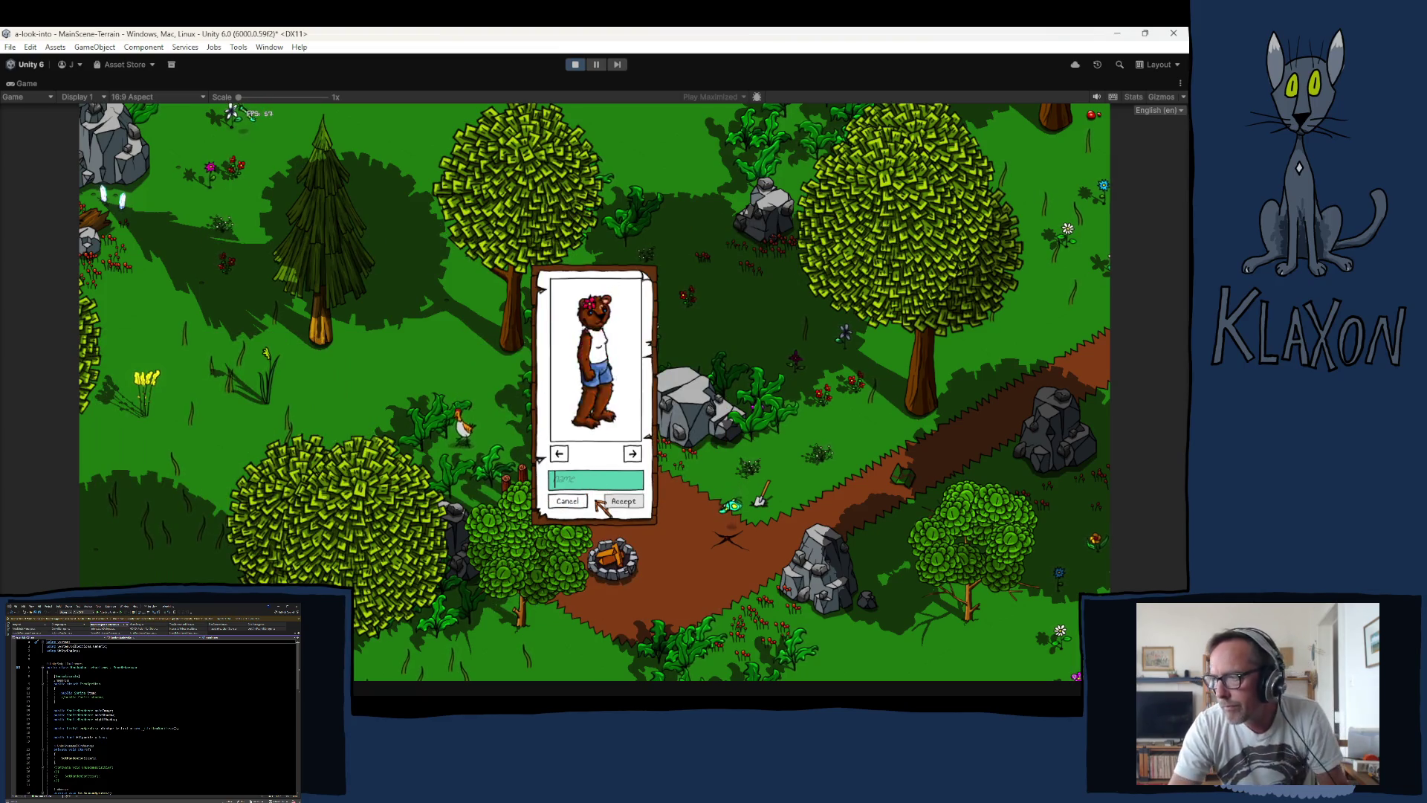
left_click(623, 502)
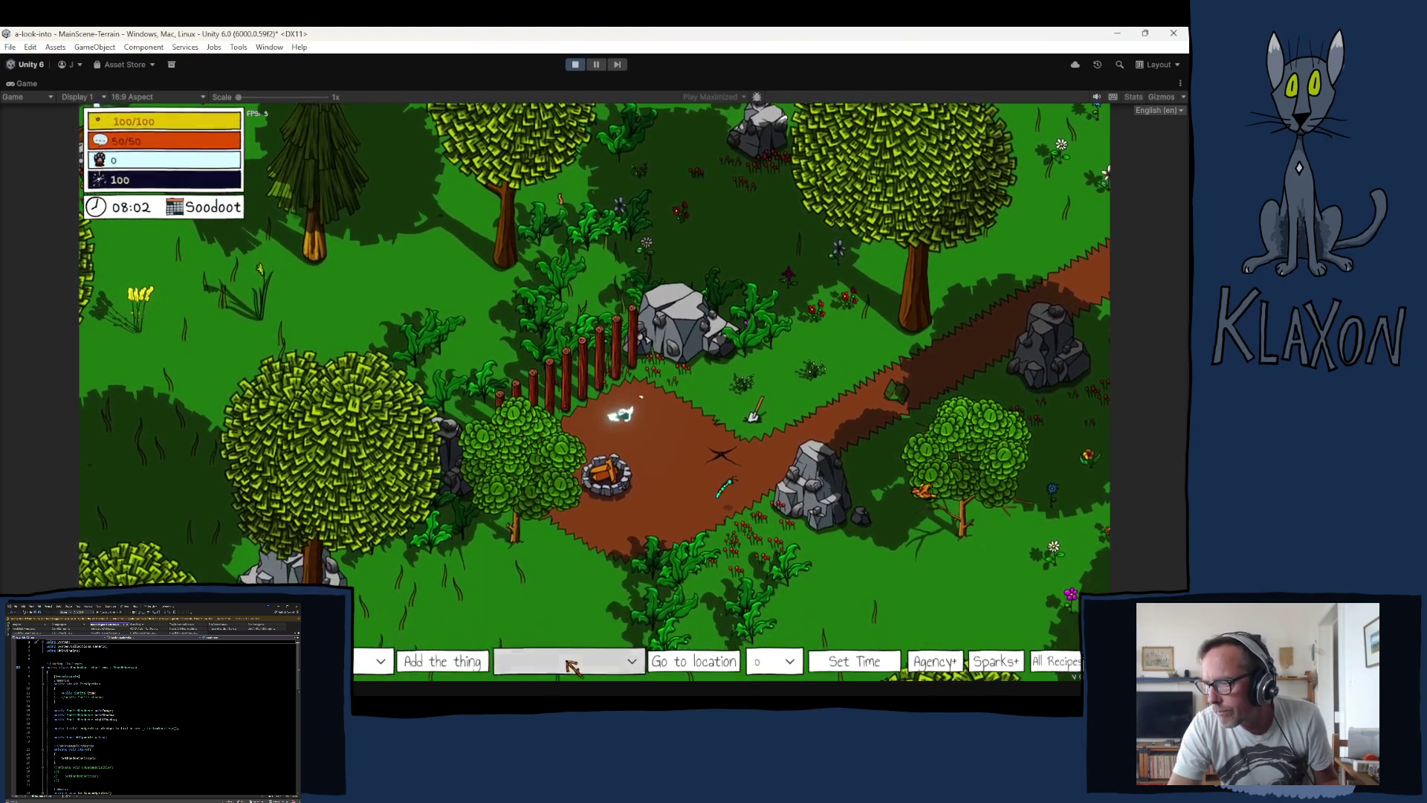
left_click(571, 663)
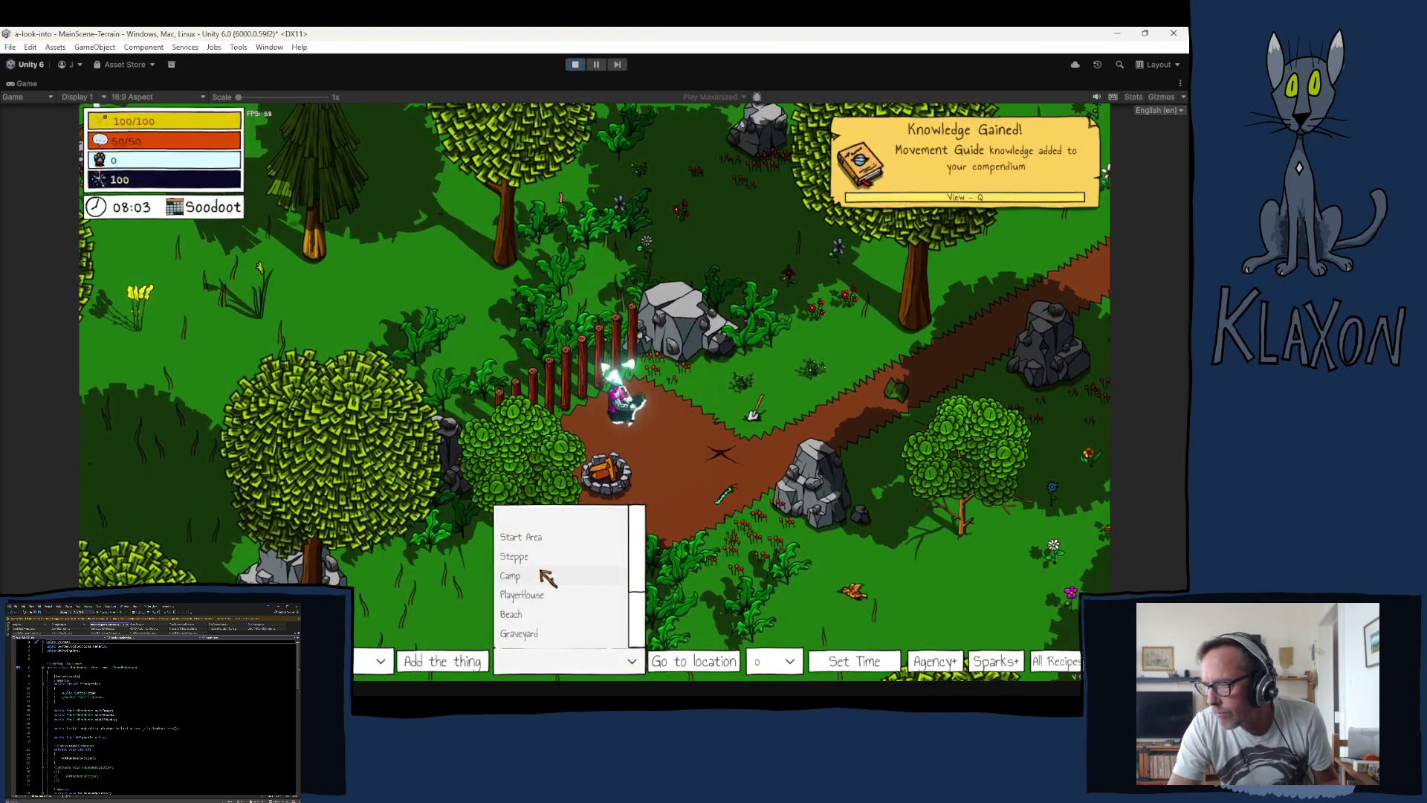
left_click(538, 561)
left_click(676, 660)
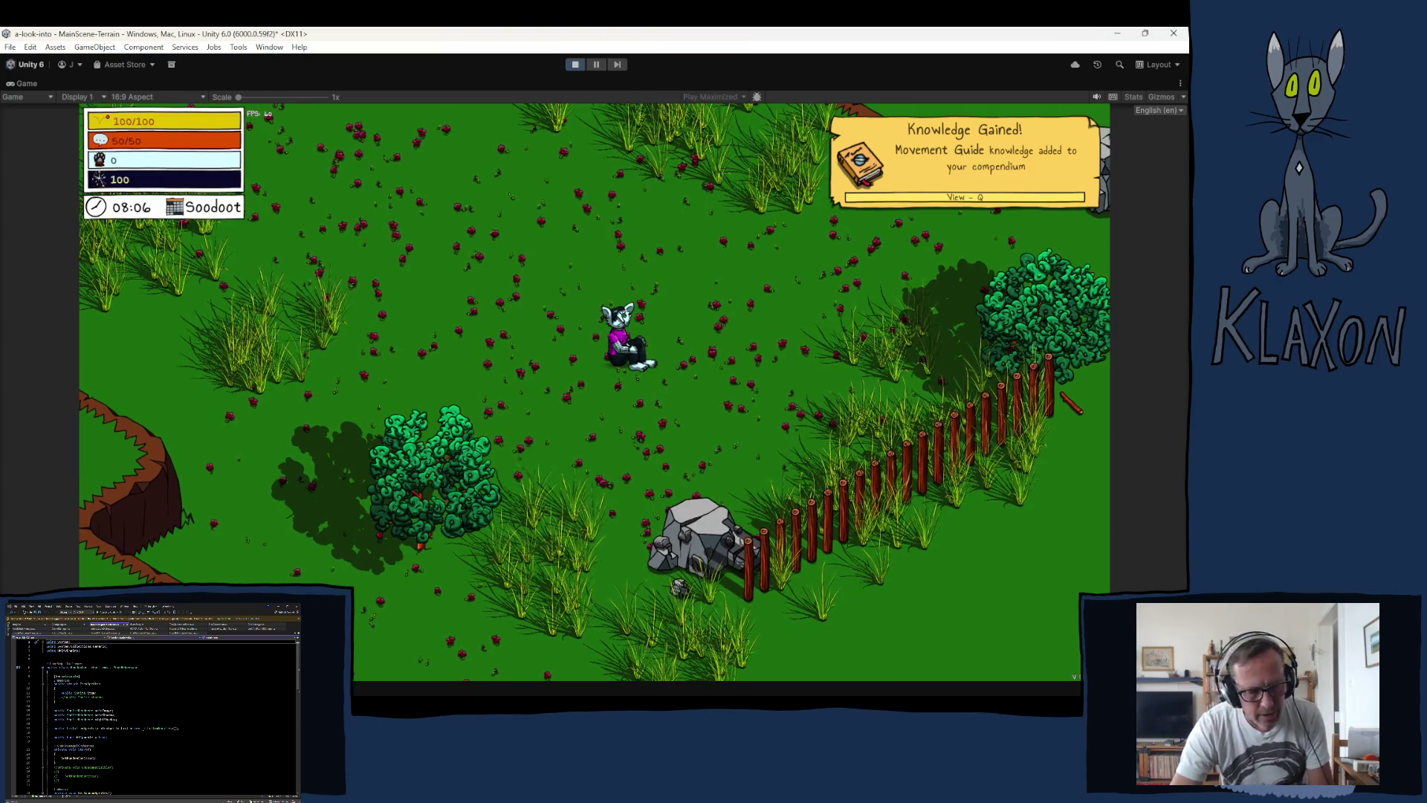
Step: Run the character down, up-right past the fence, into the red flowers and north past the cliffs
key("s")
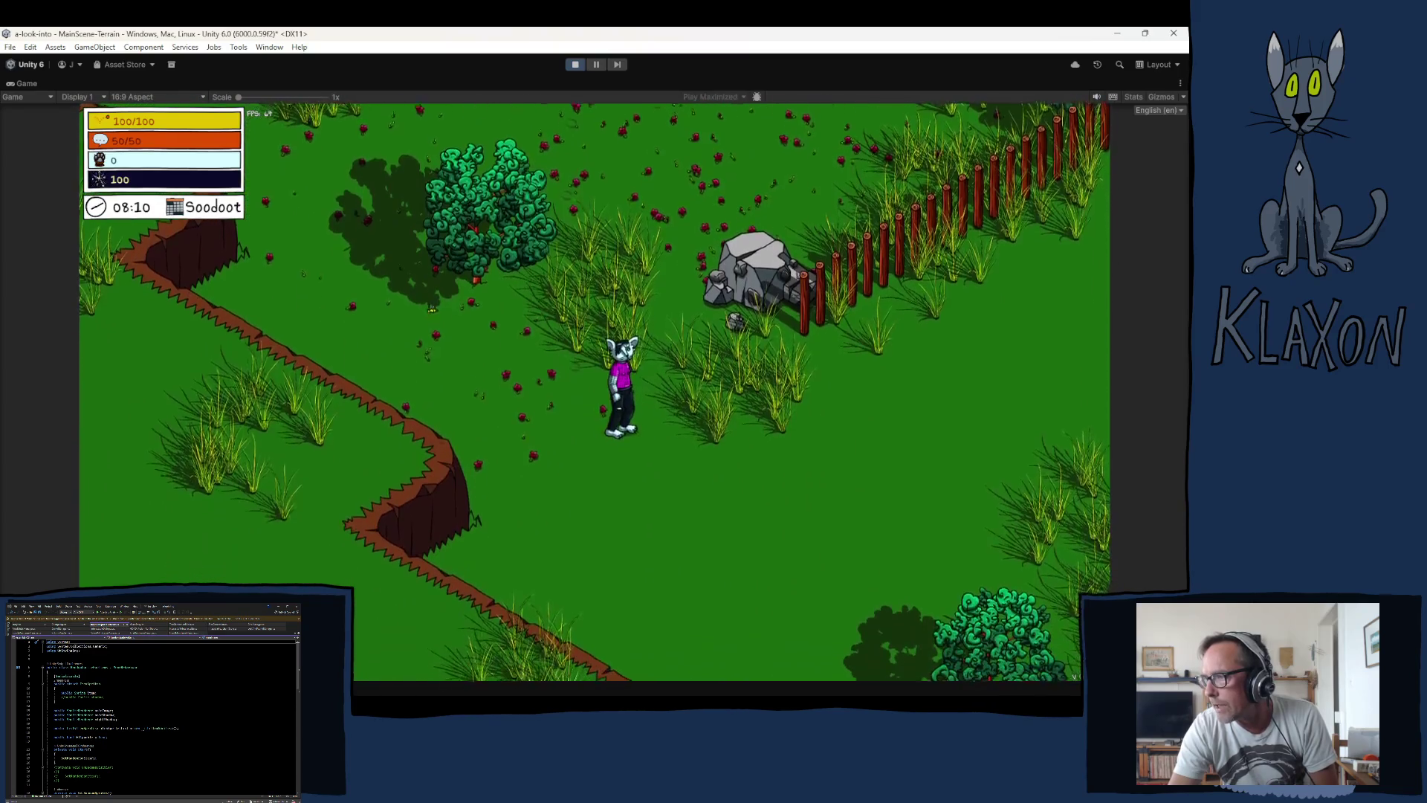
key("d")
key("w")
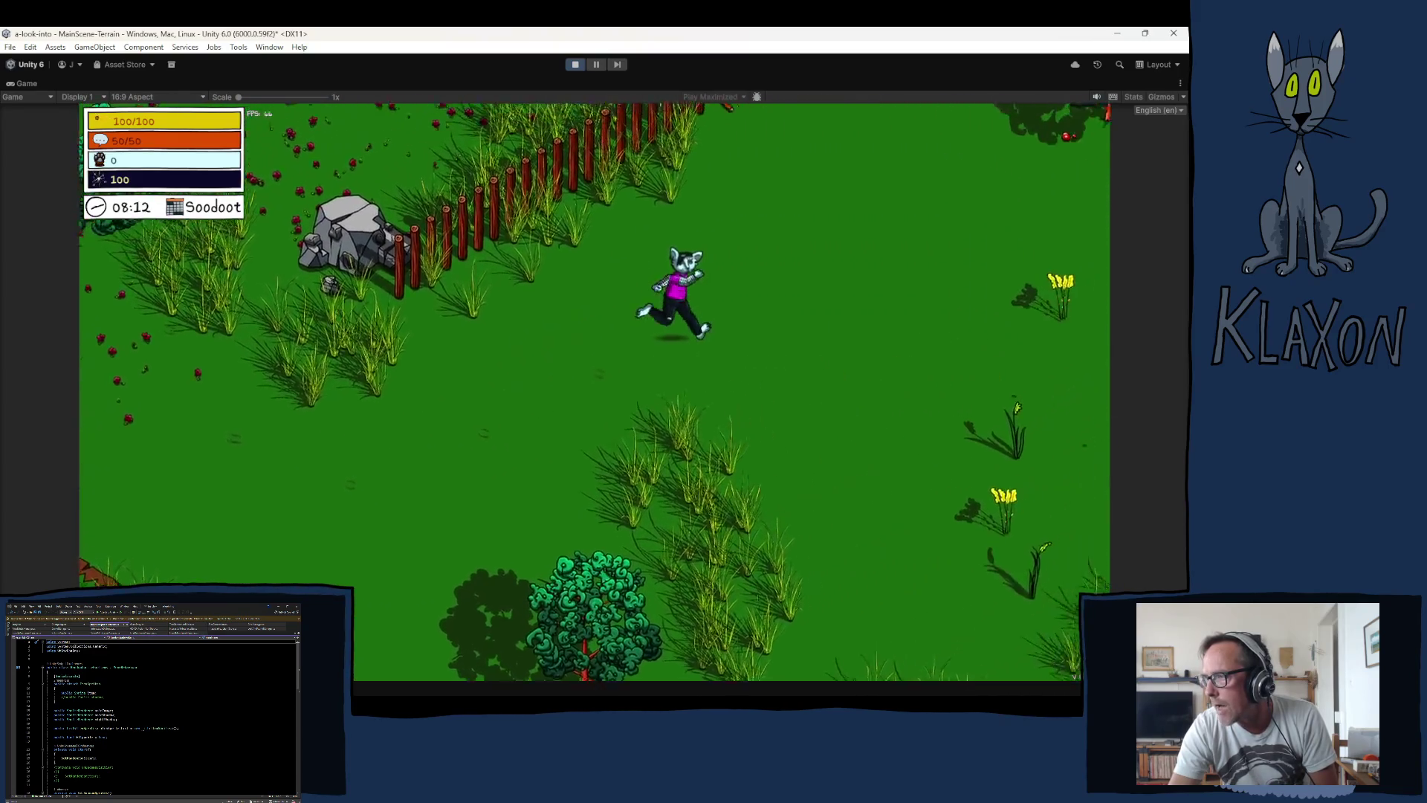
key("a")
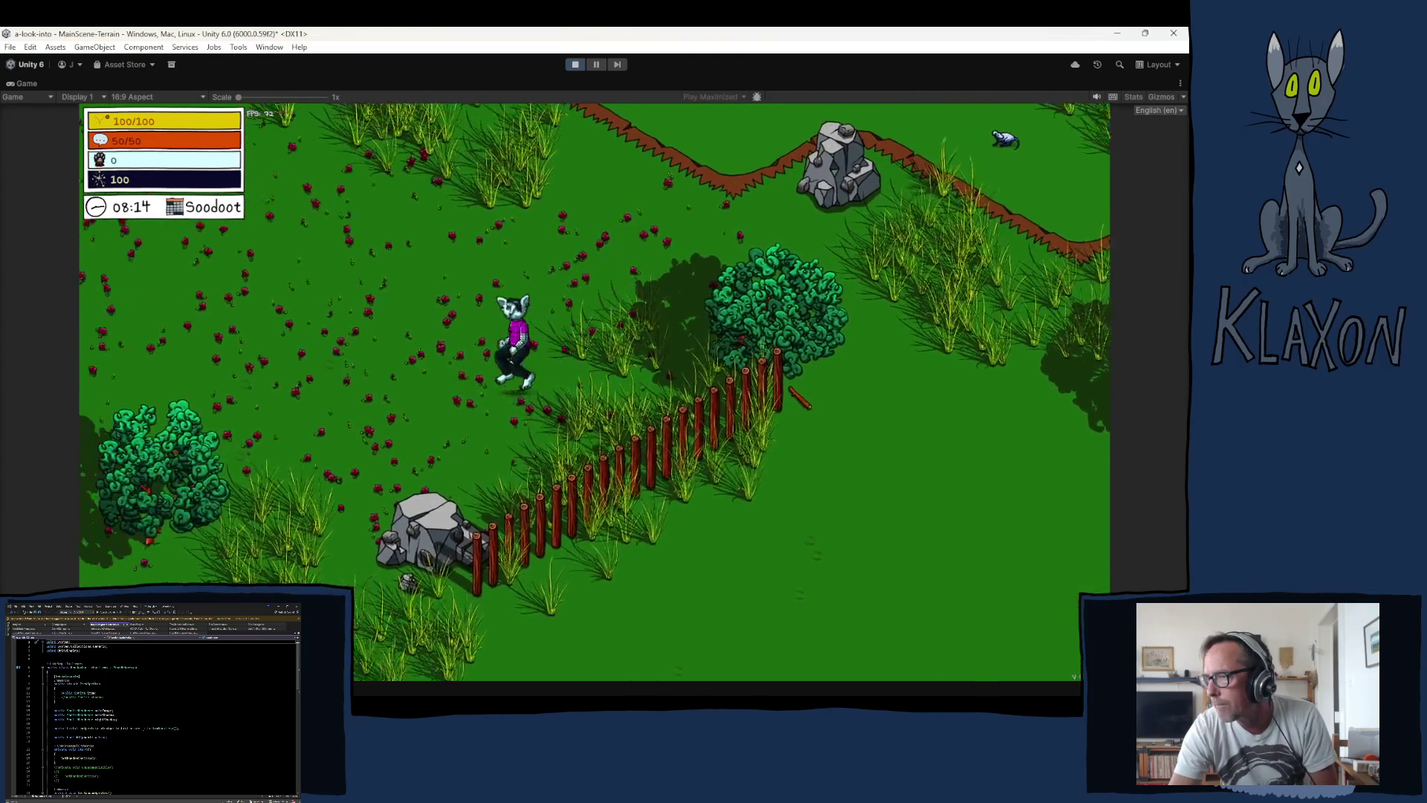
key("a")
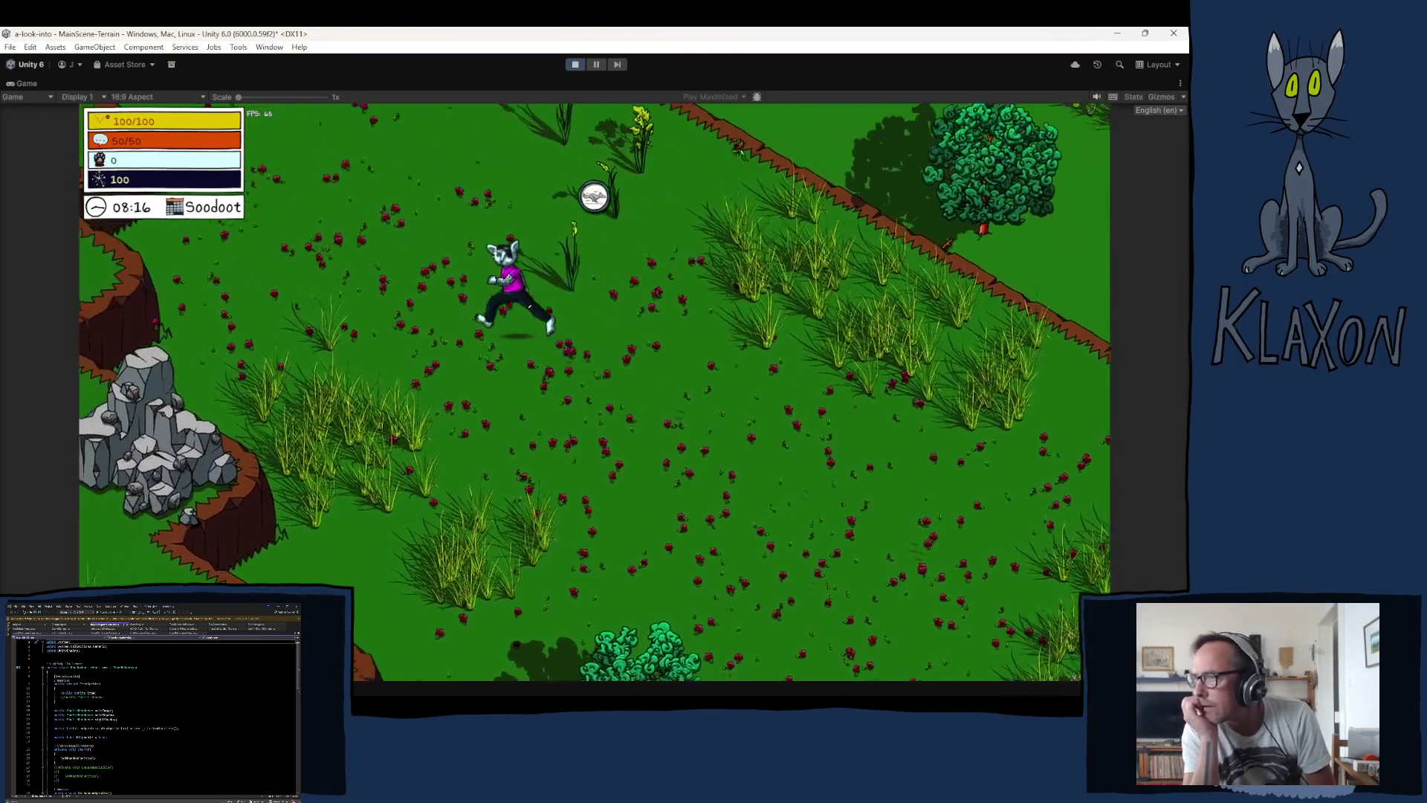
key("w")
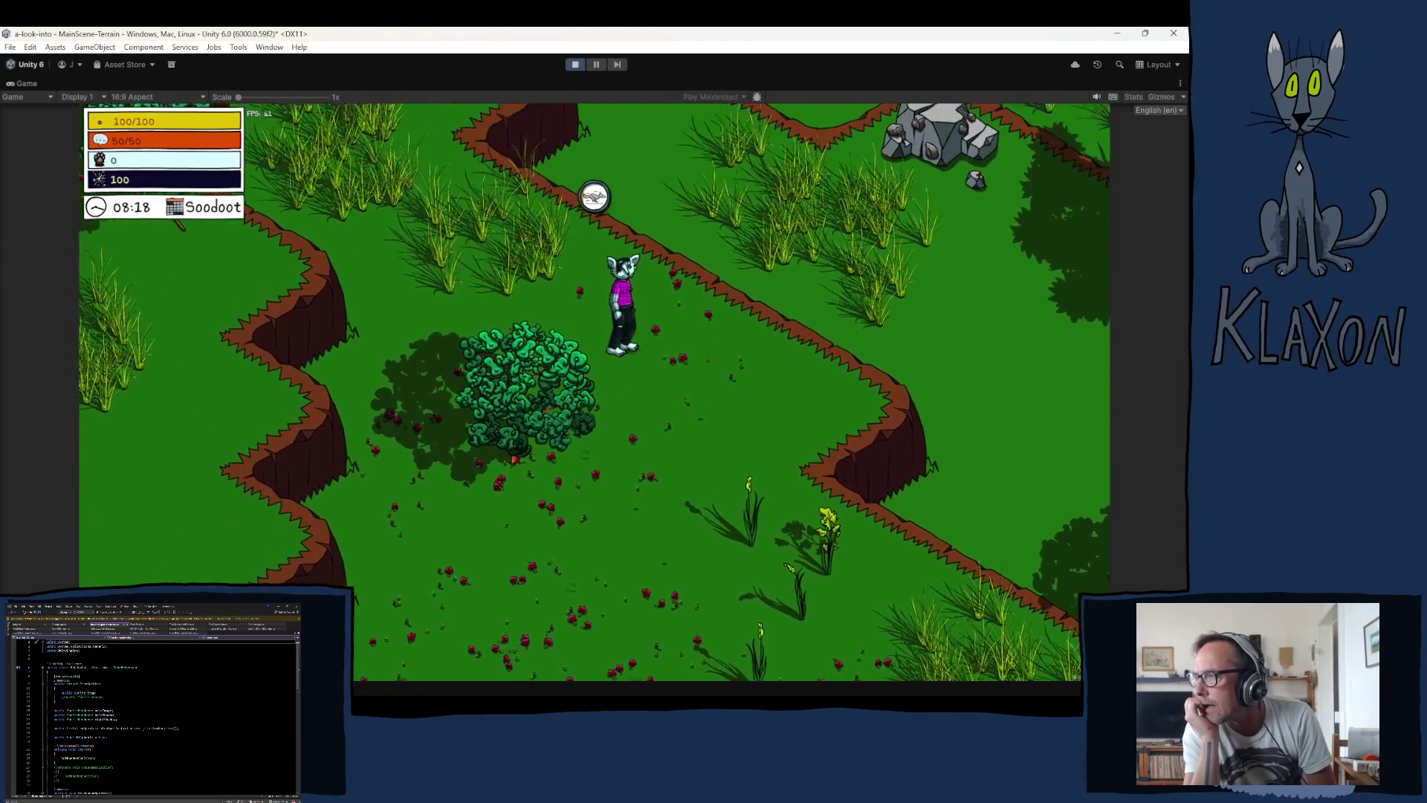
key("w")
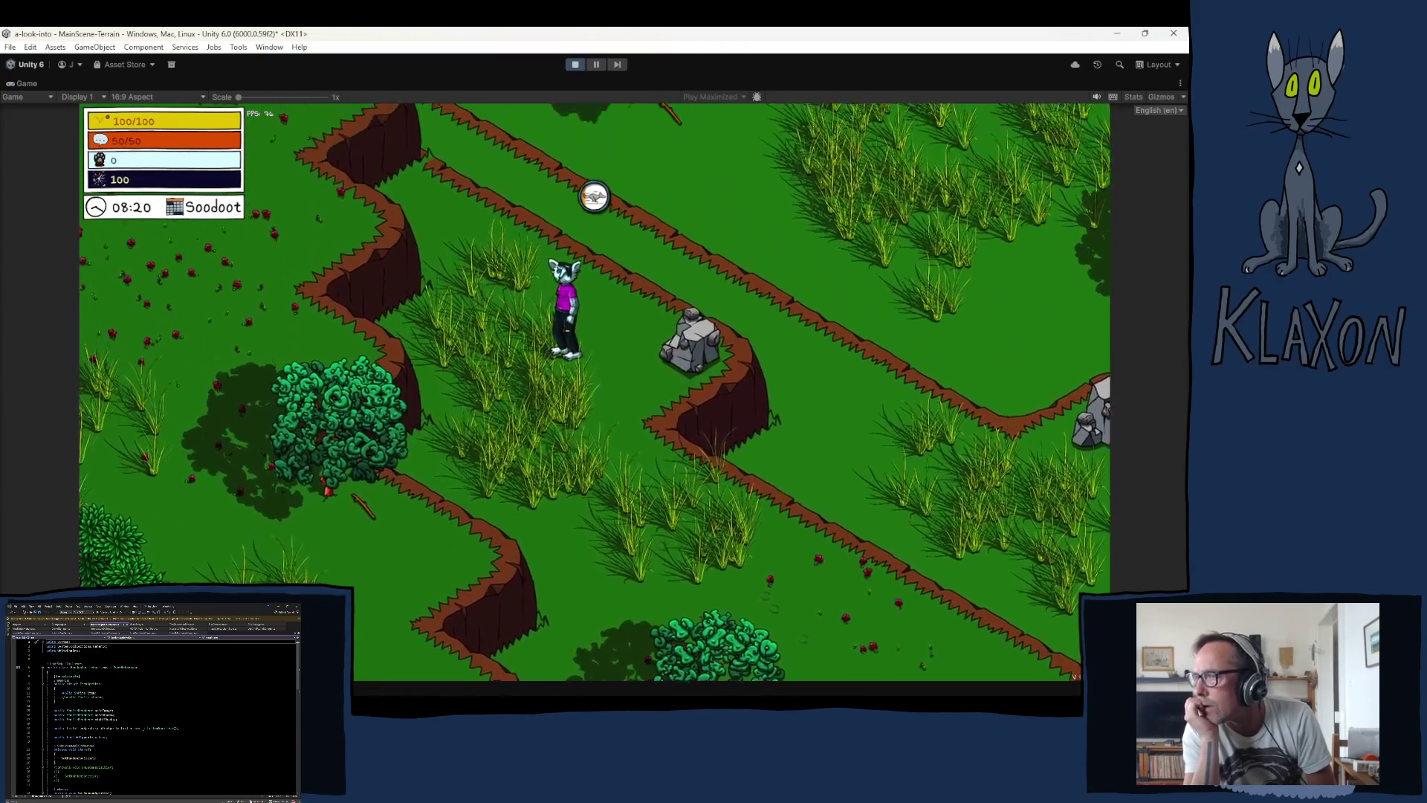
key("a")
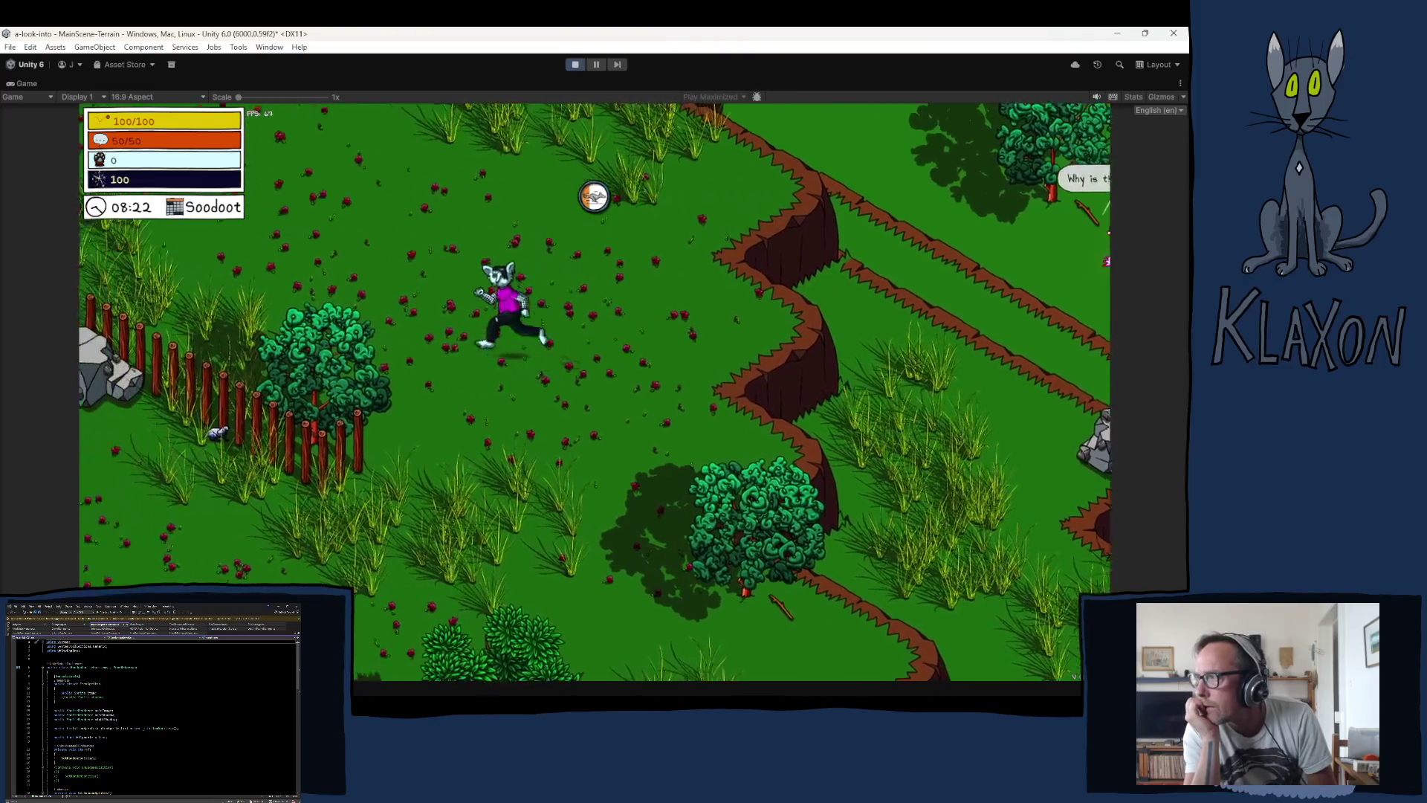
key("d")
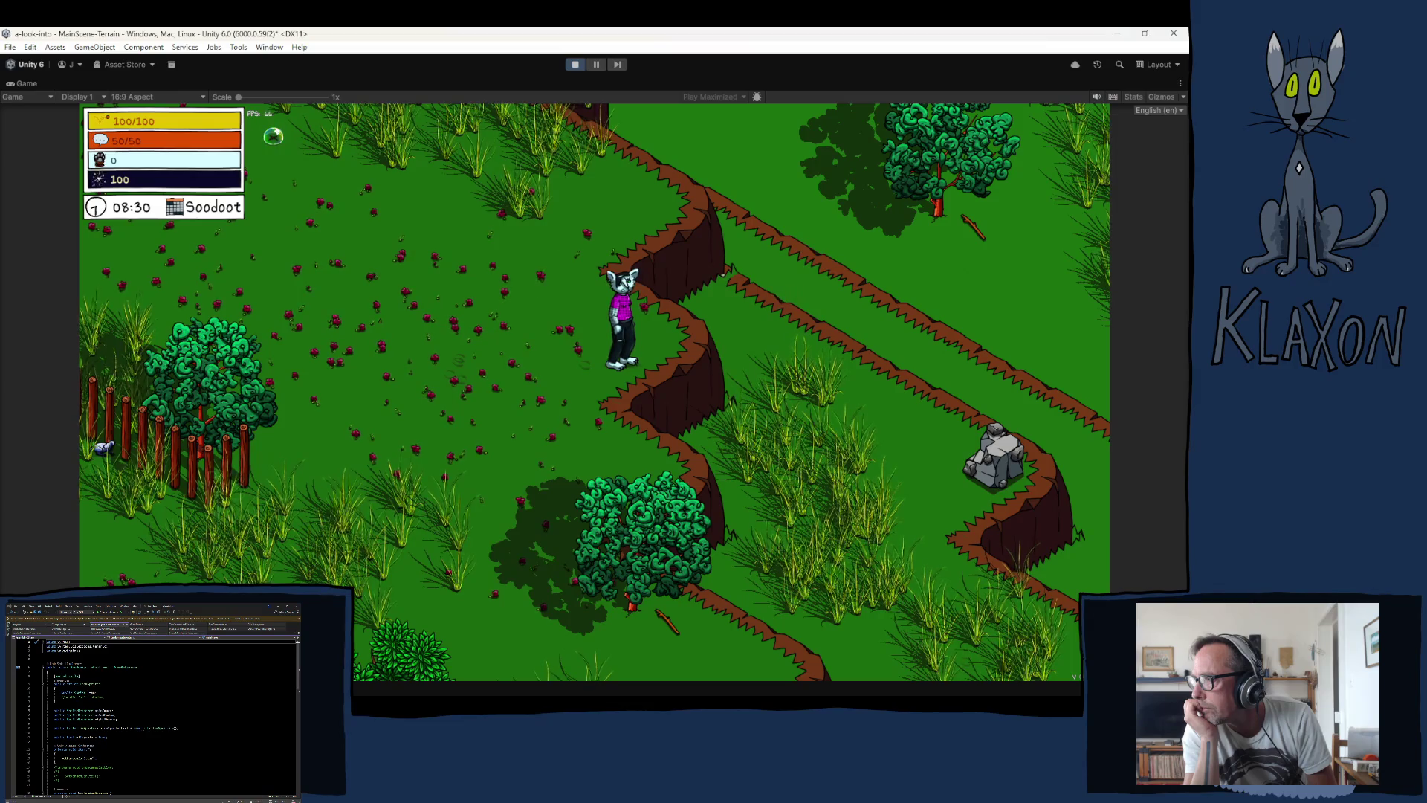
Step: Move the character west and northwest, then down-right into open grass
key("a")
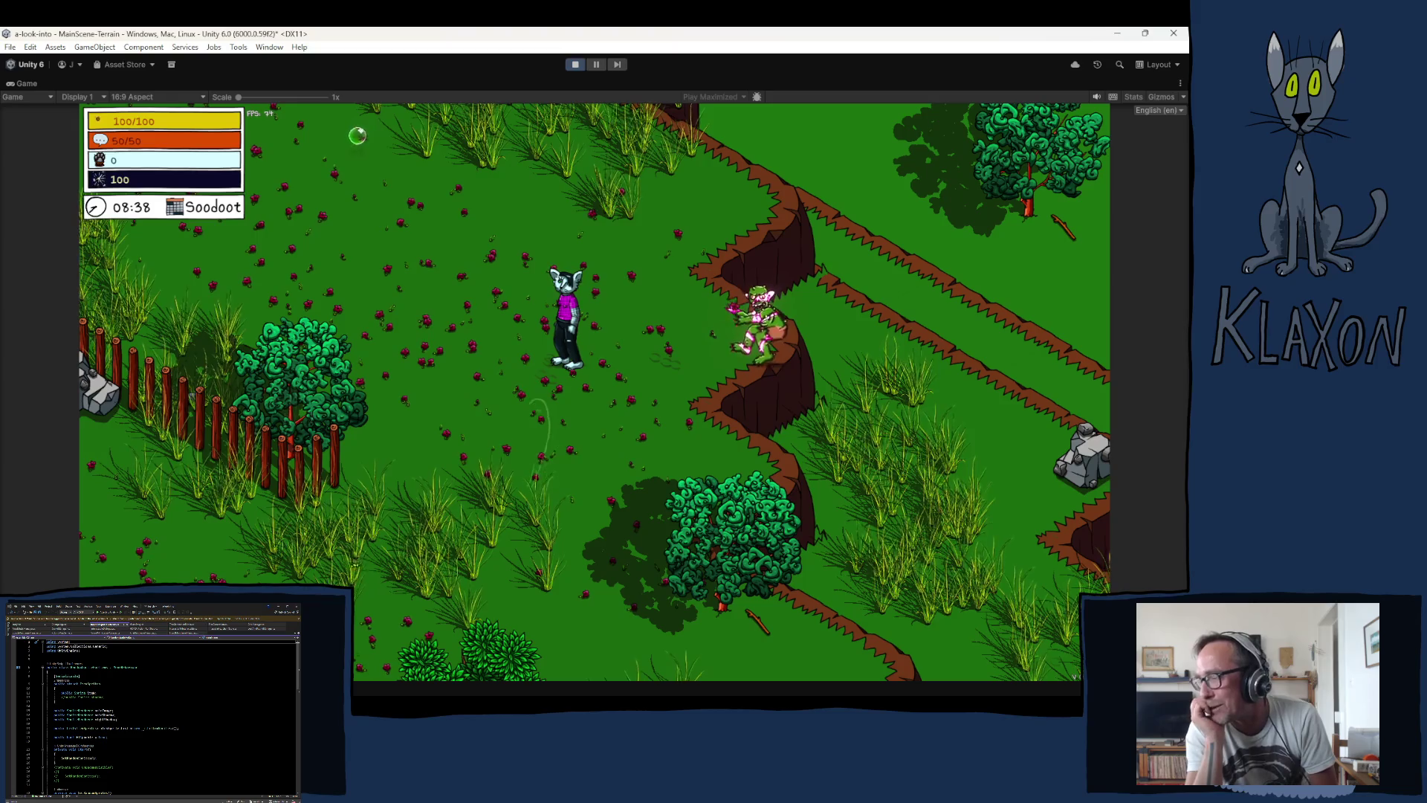
key("a")
key("w")
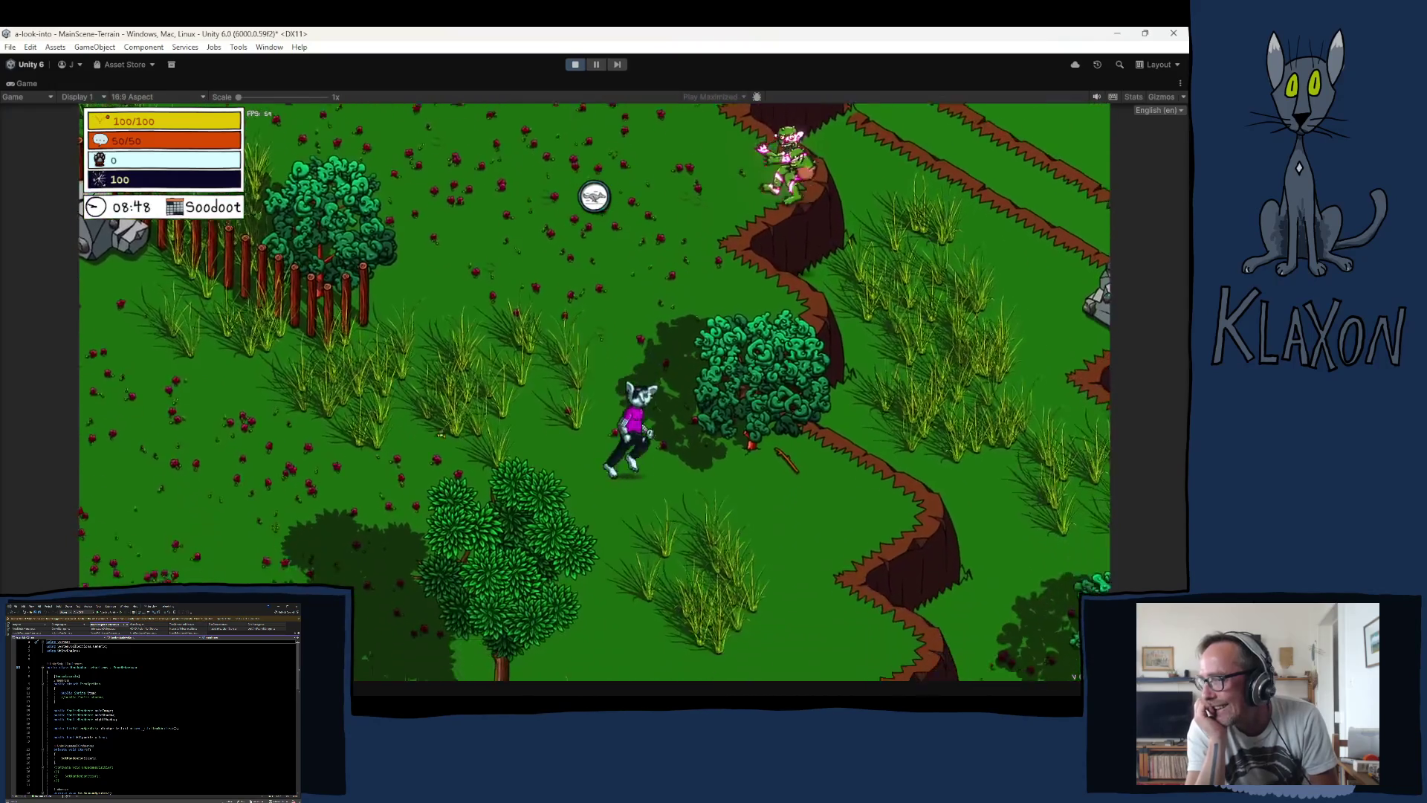
key("a")
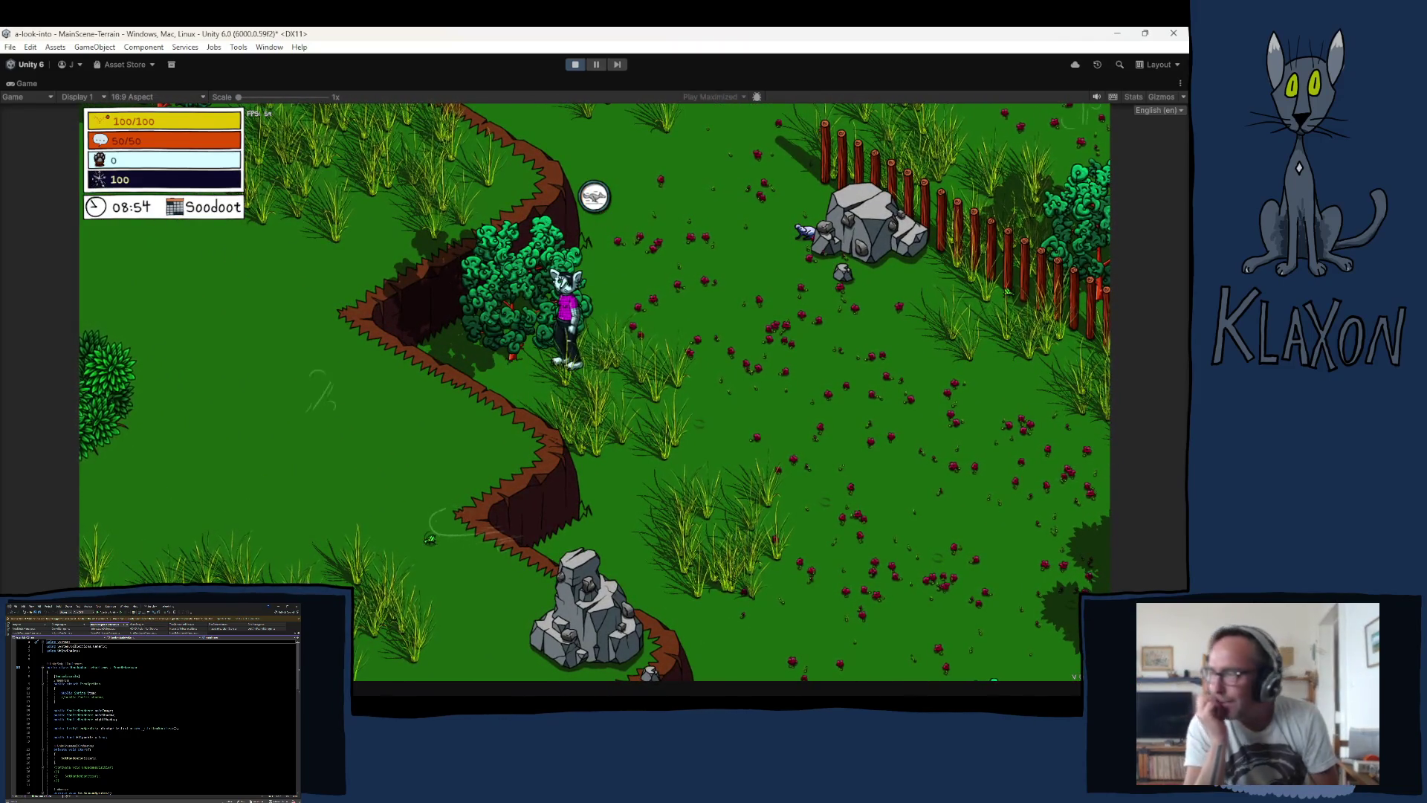
key("d")
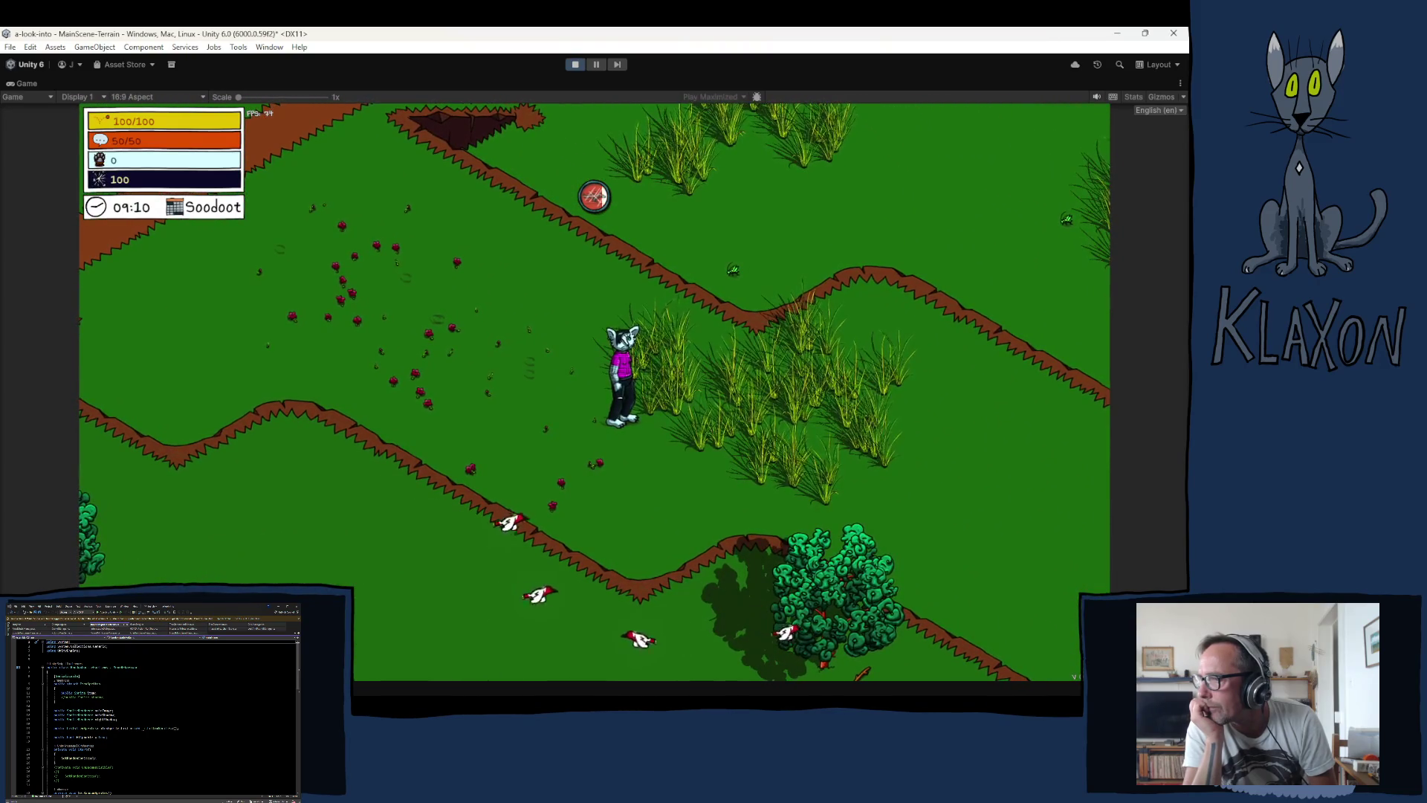
Step: Run the character up-left and up-right along the path, then right along it
key("w+a")
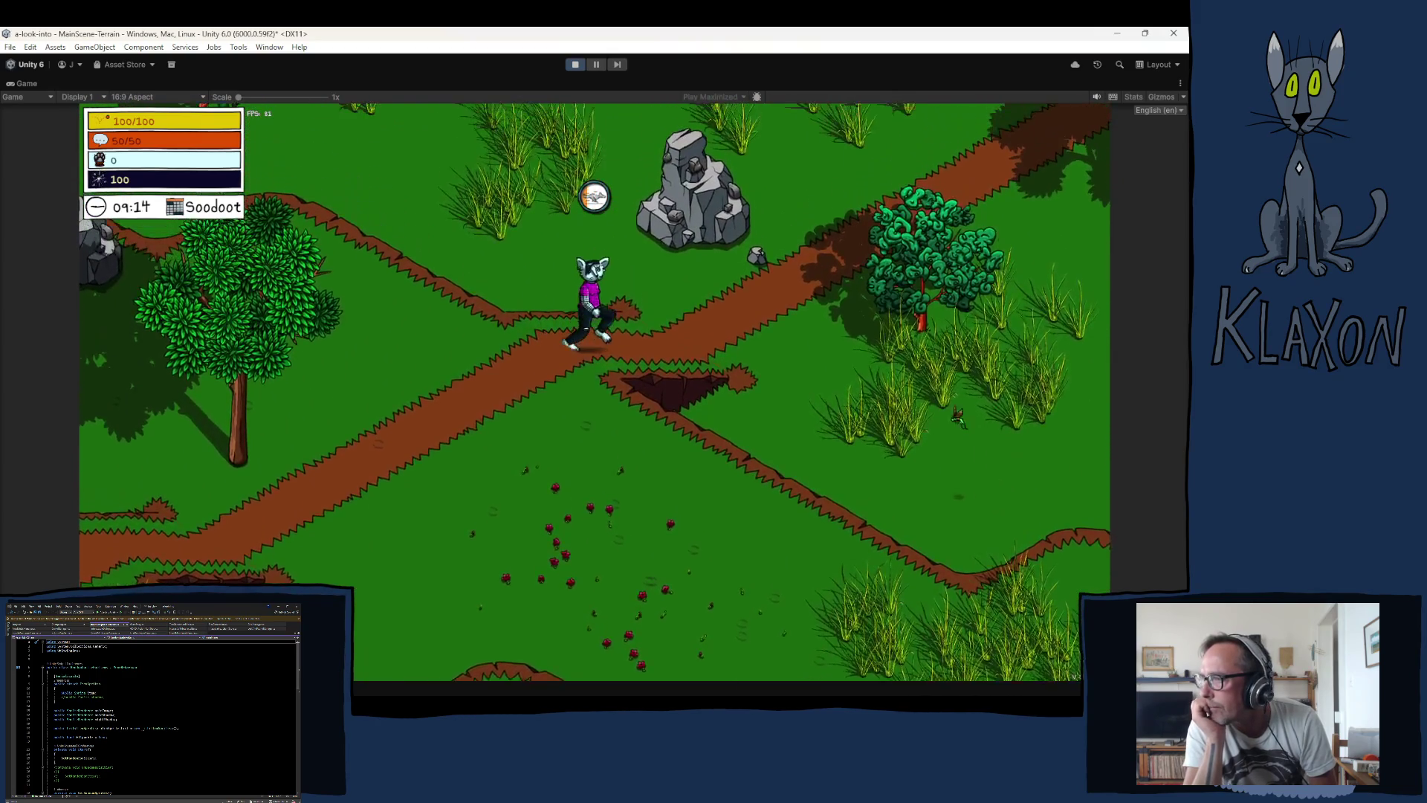
key("w+d")
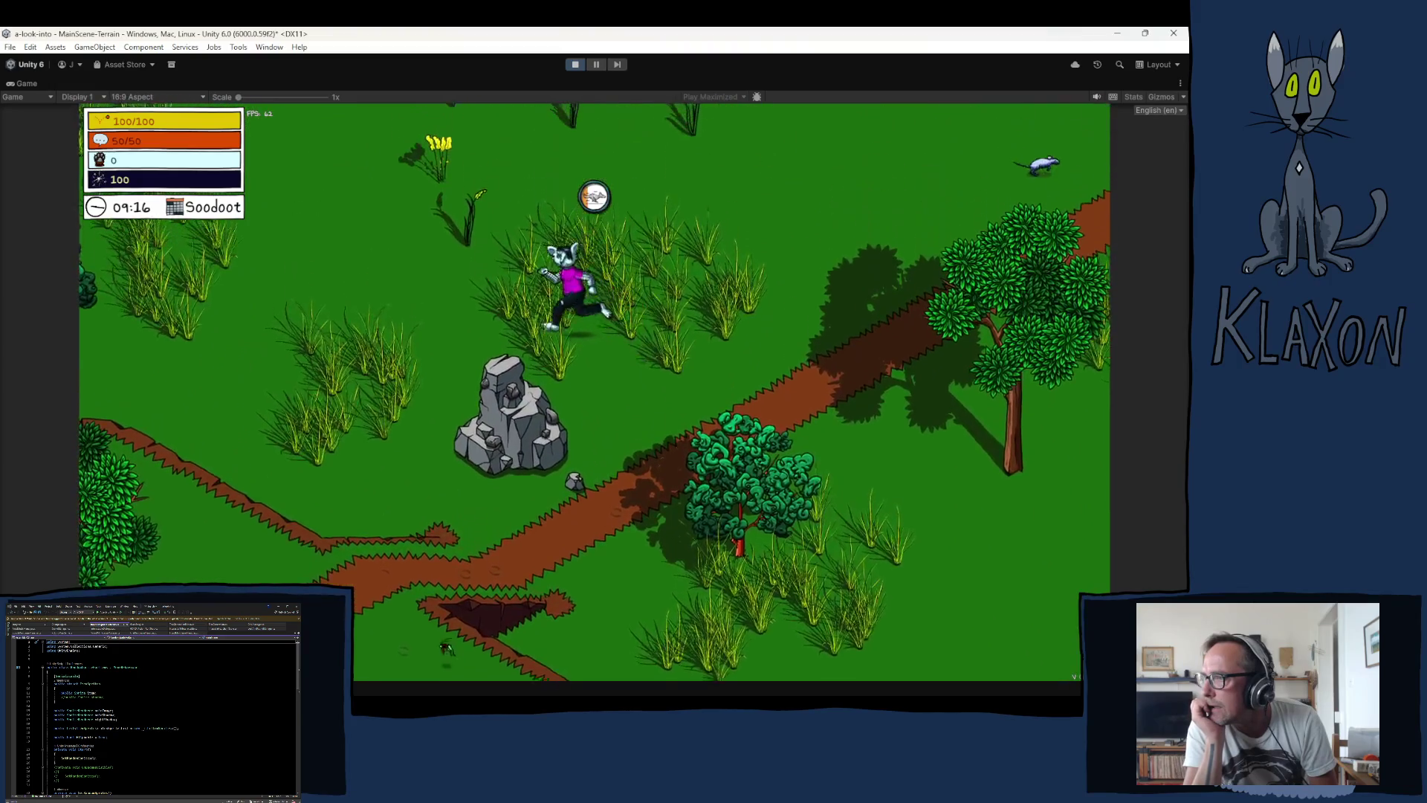
key("w+a")
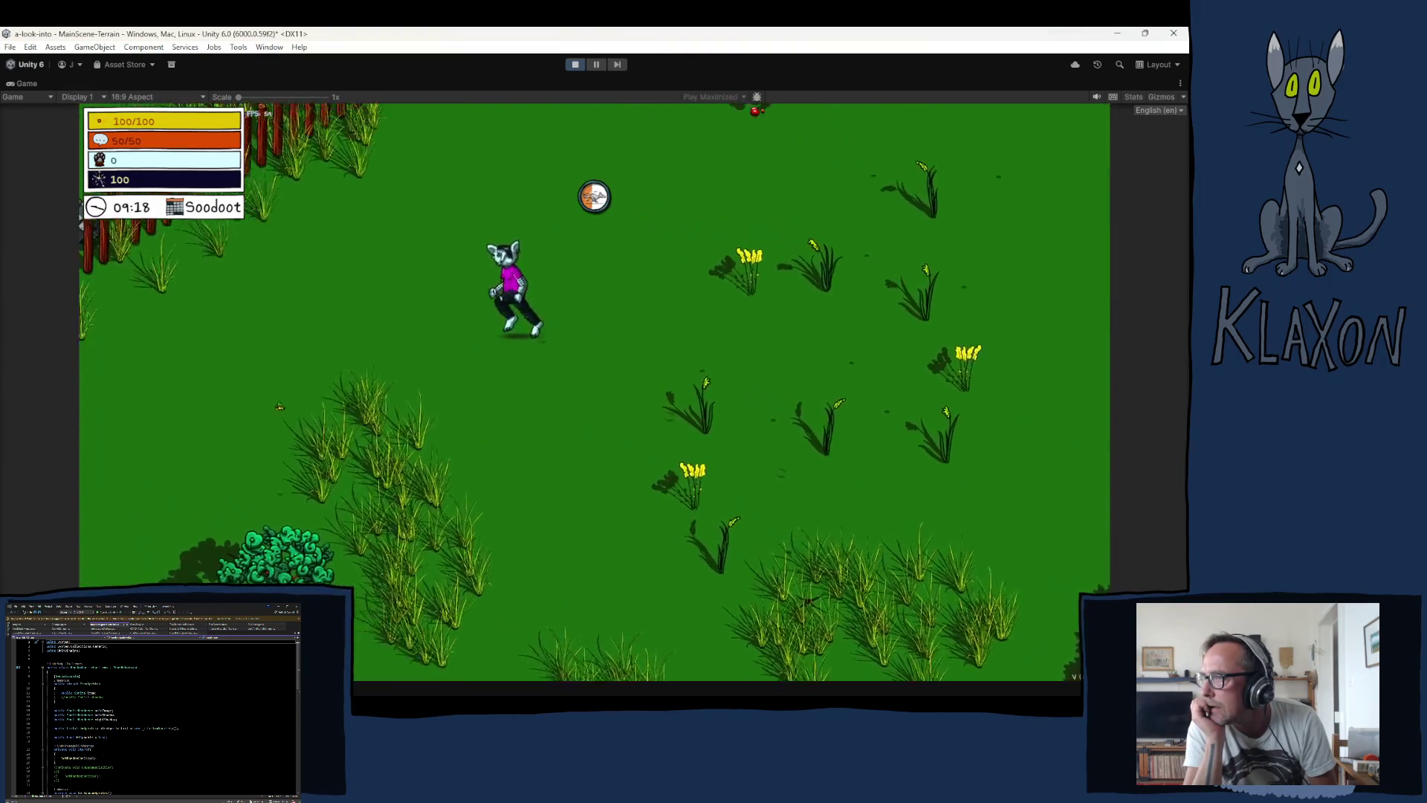
key("w+a")
key("w")
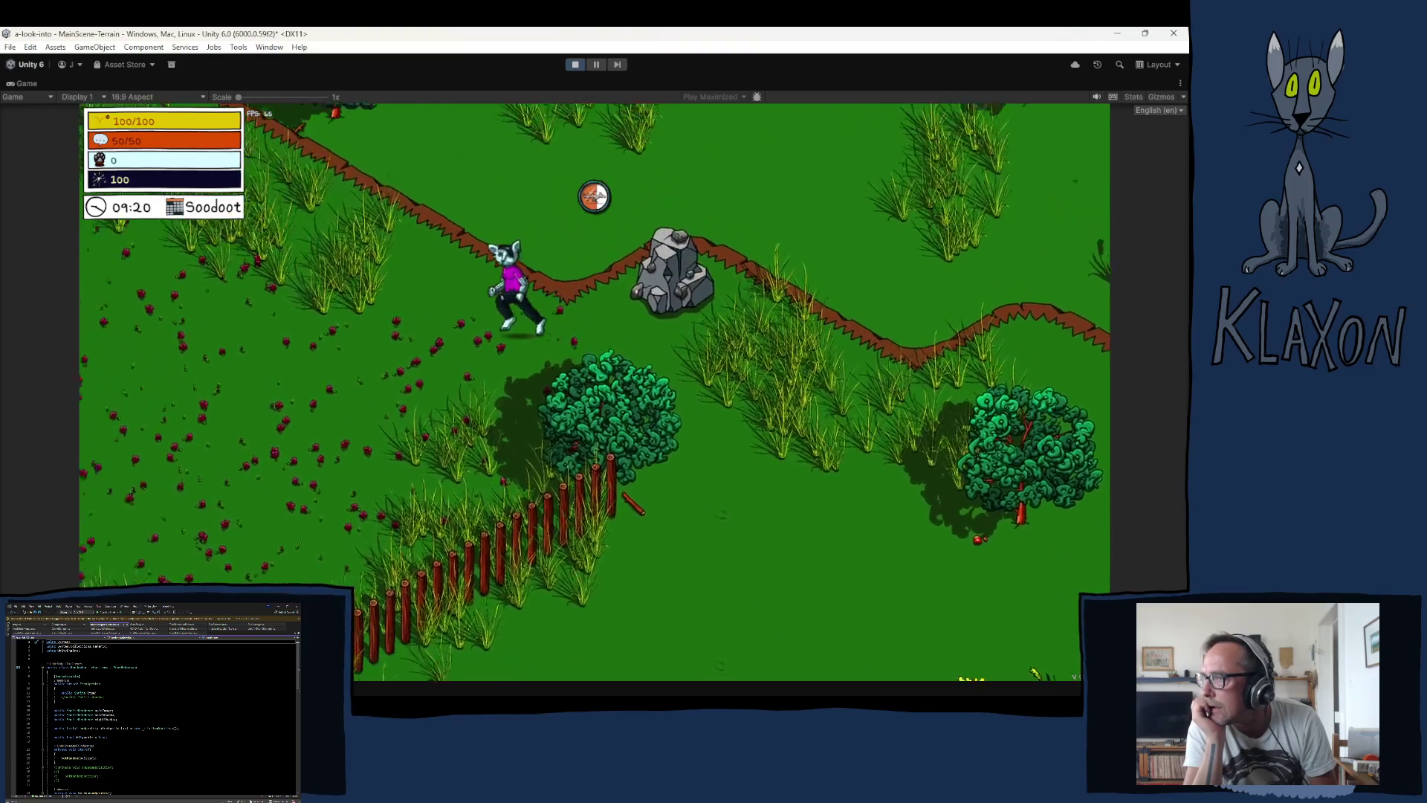
key("w+a")
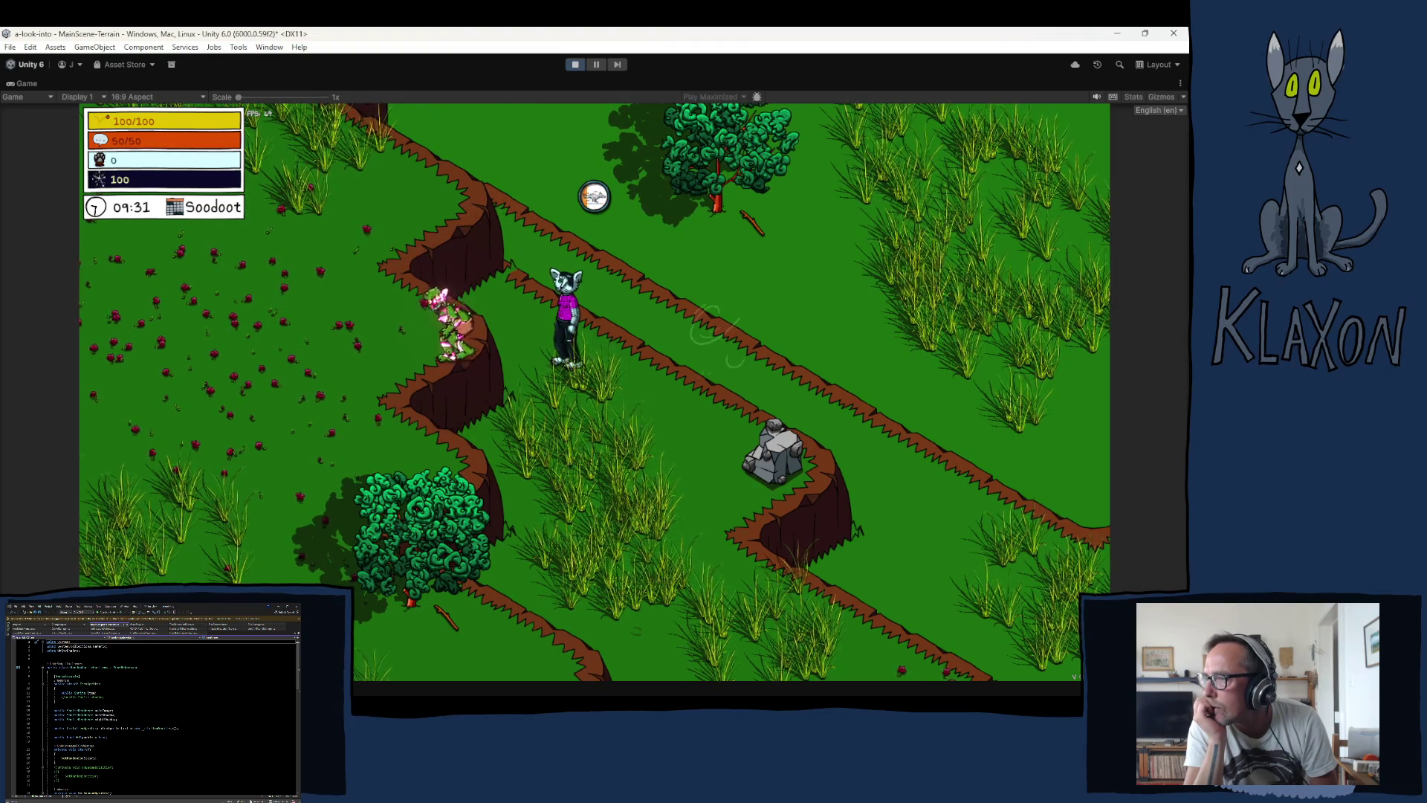
key("d")
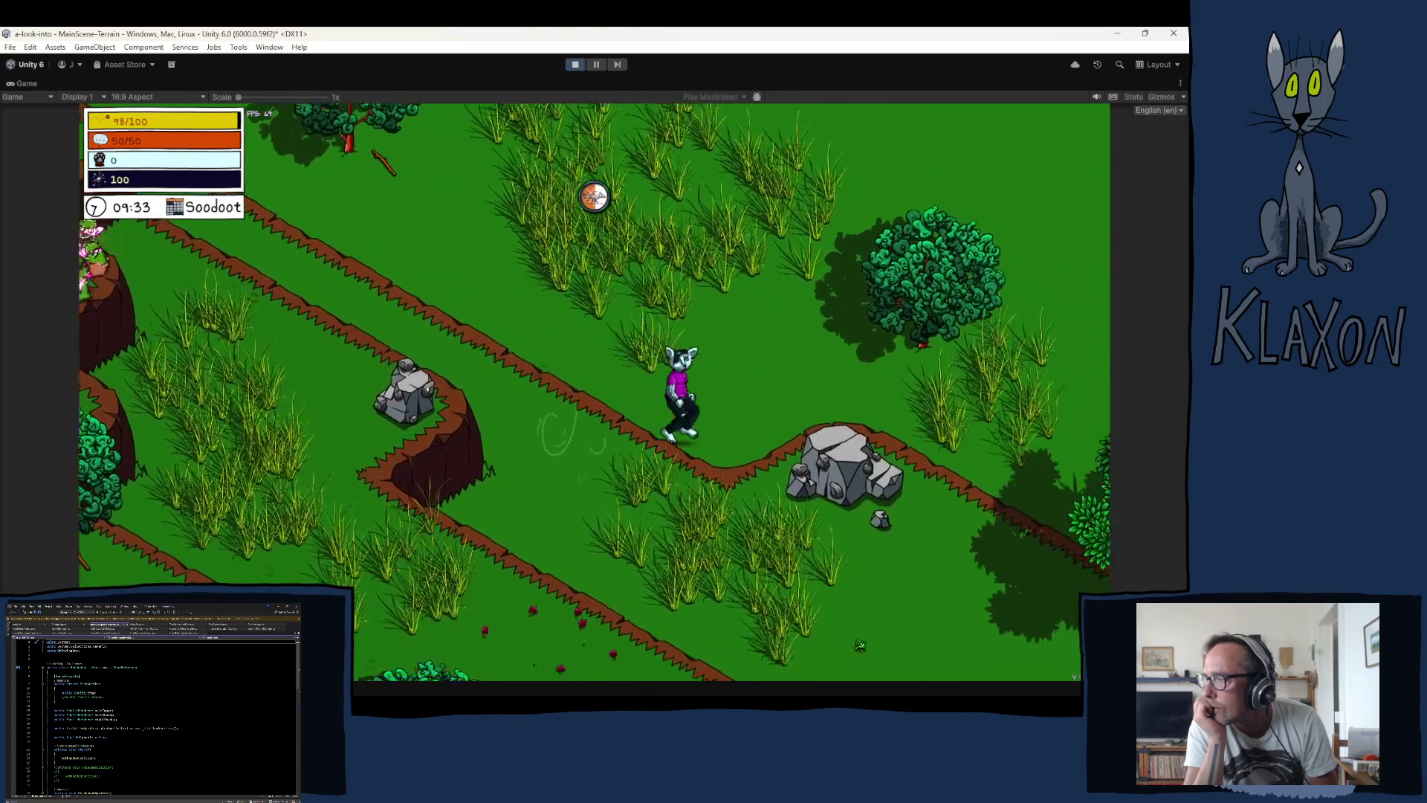
key("w")
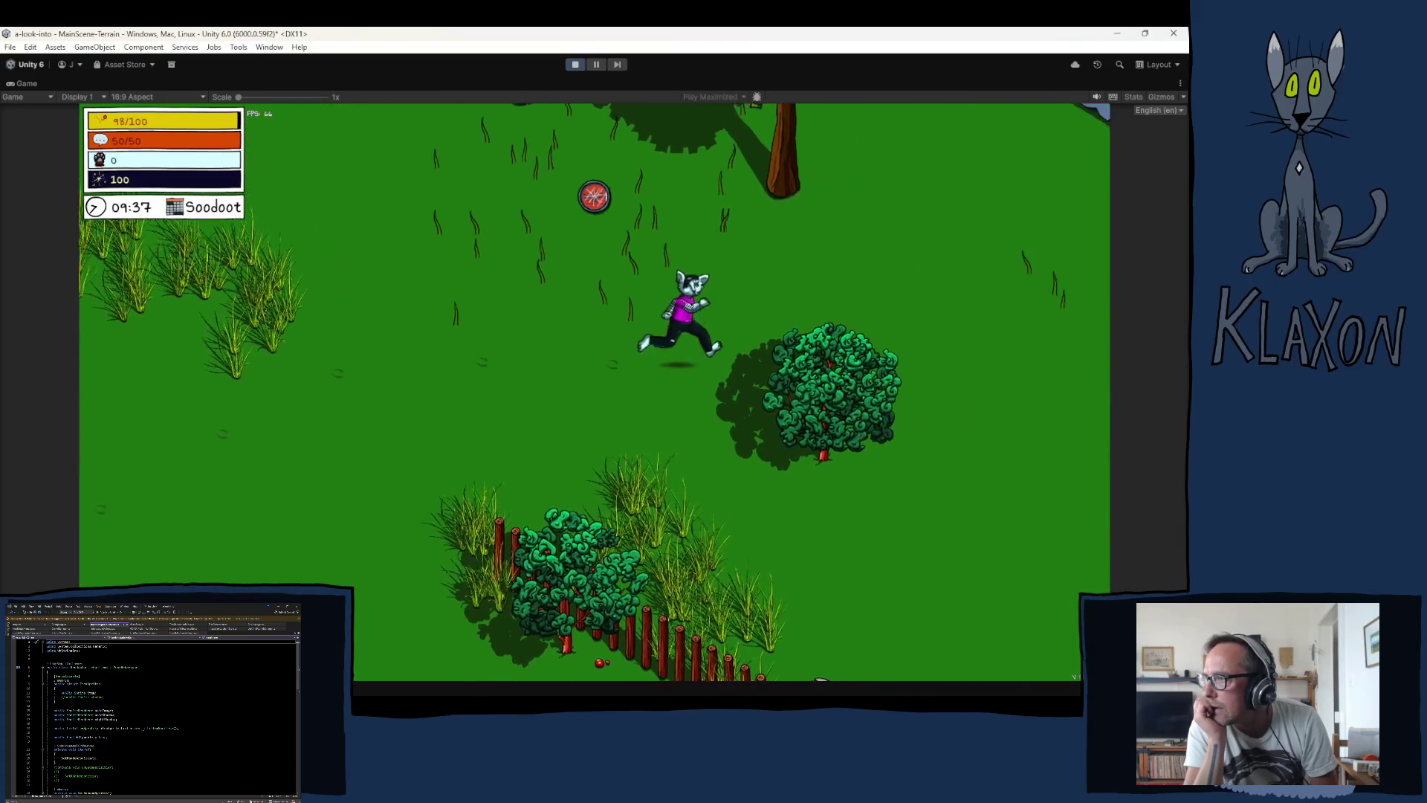
key("d")
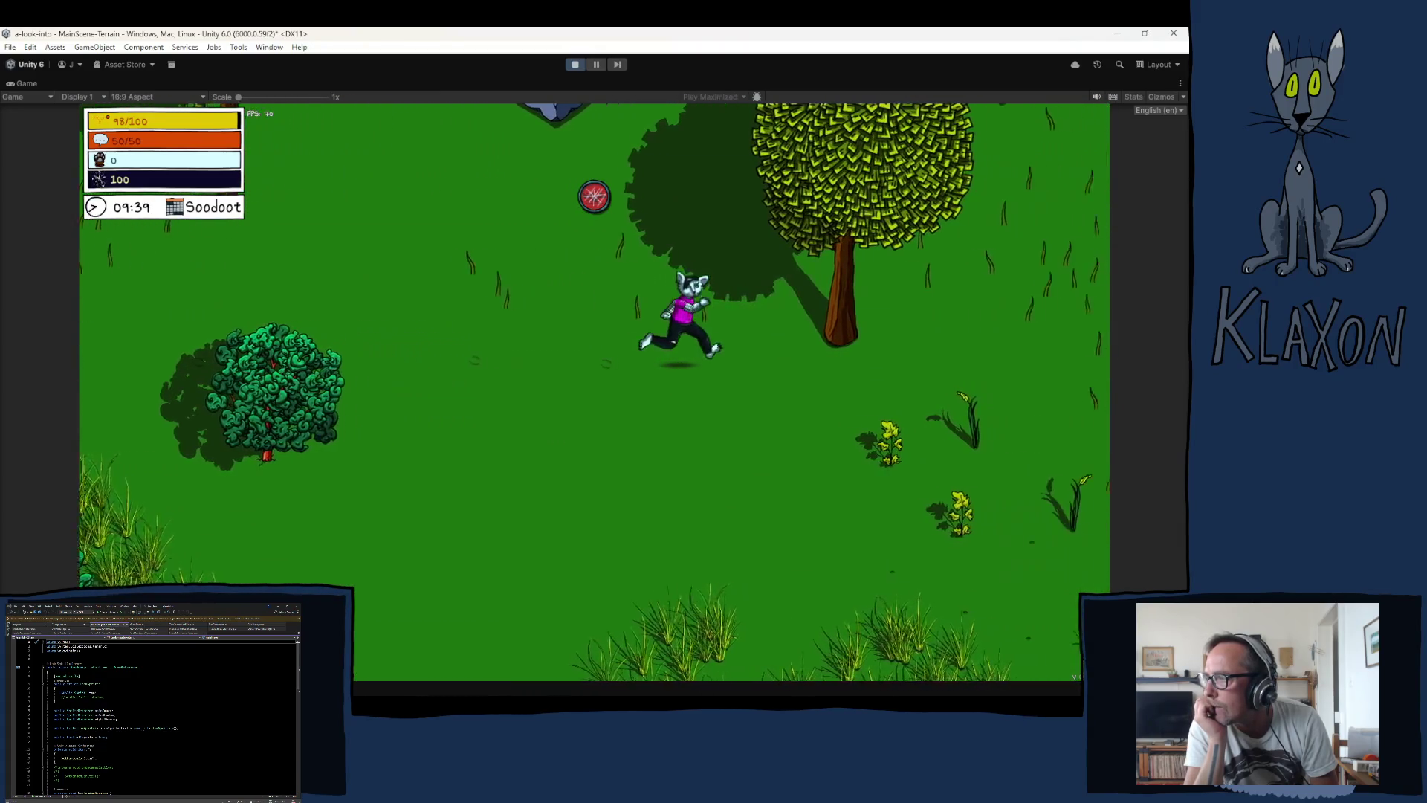
key("d")
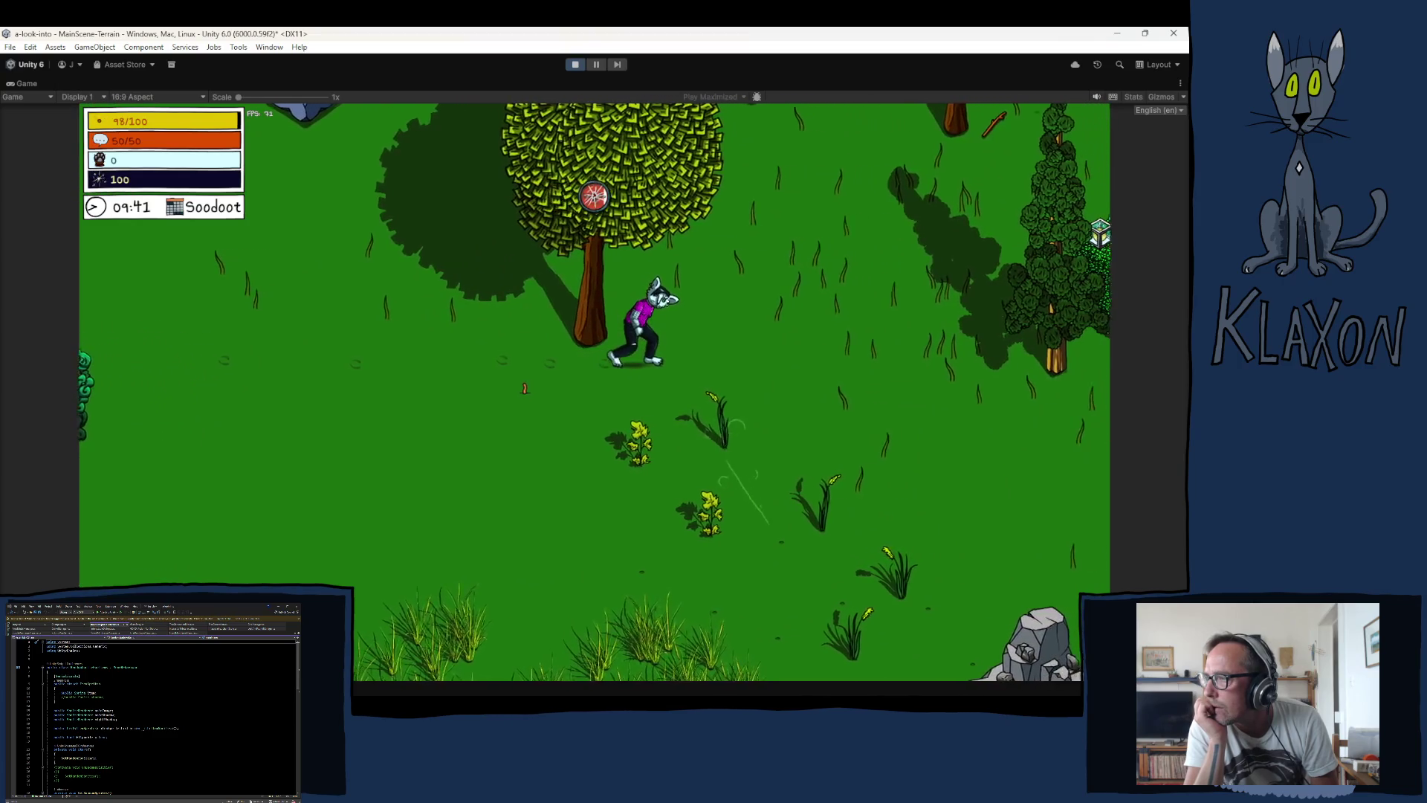
Step: Walk the character down past the big tree to the path, then stop the game
key("s")
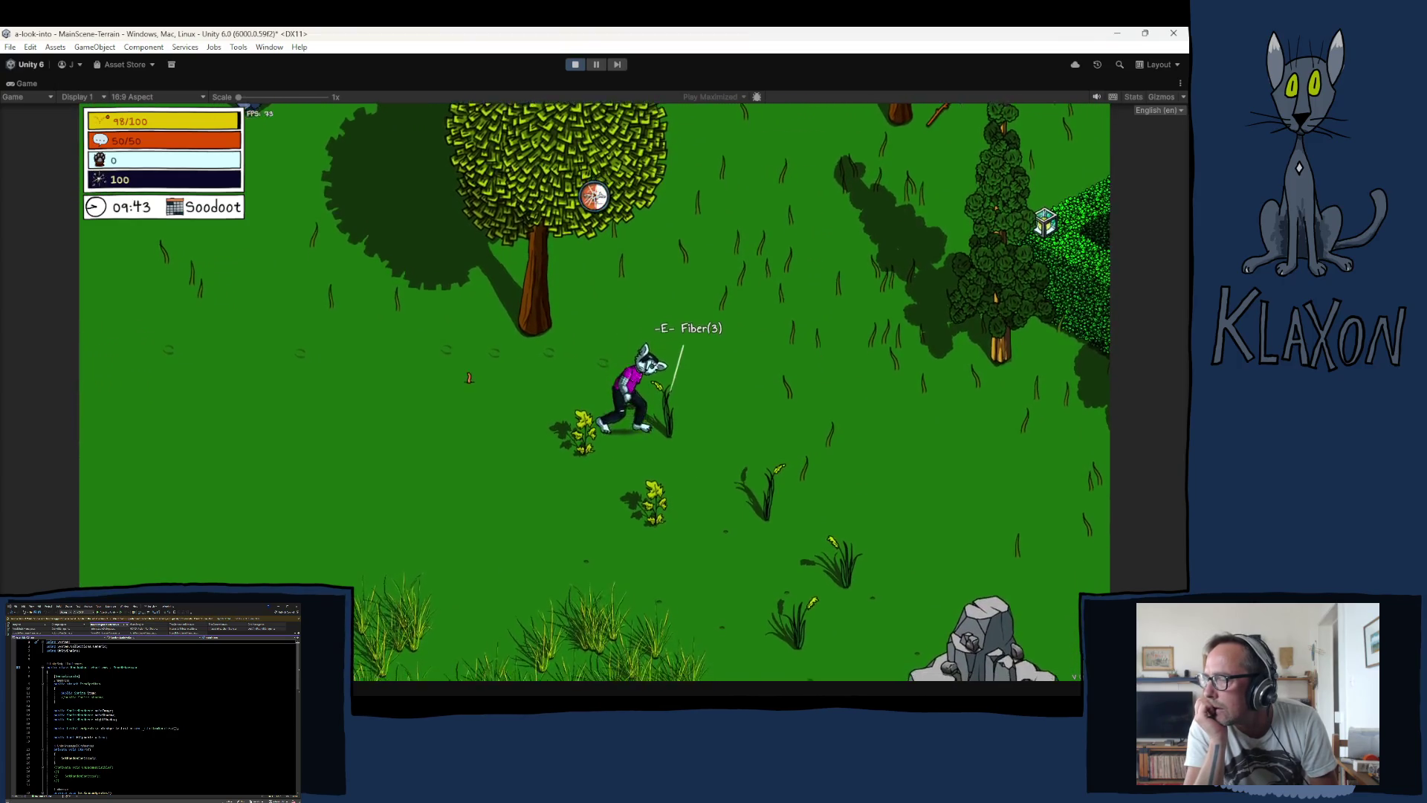
key("s")
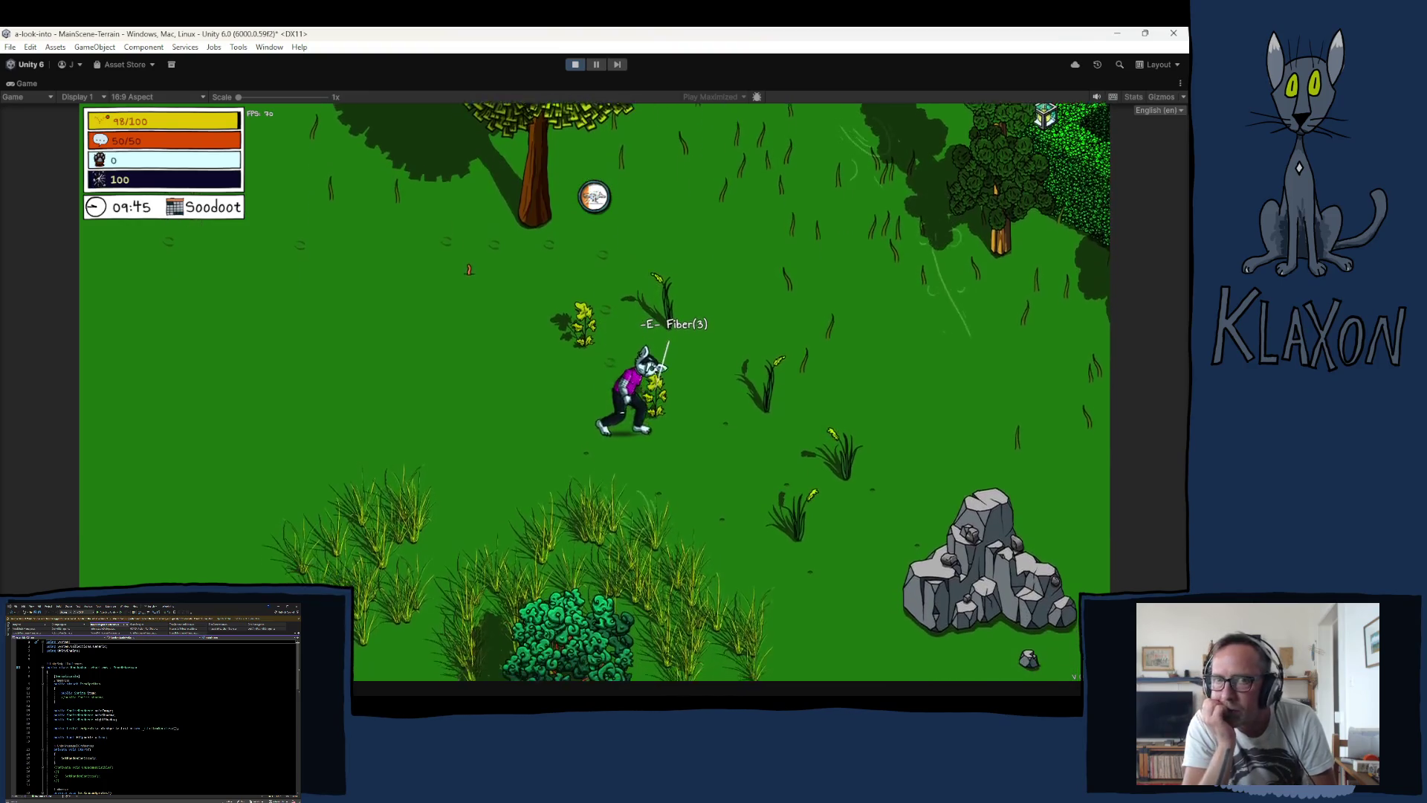
key("s")
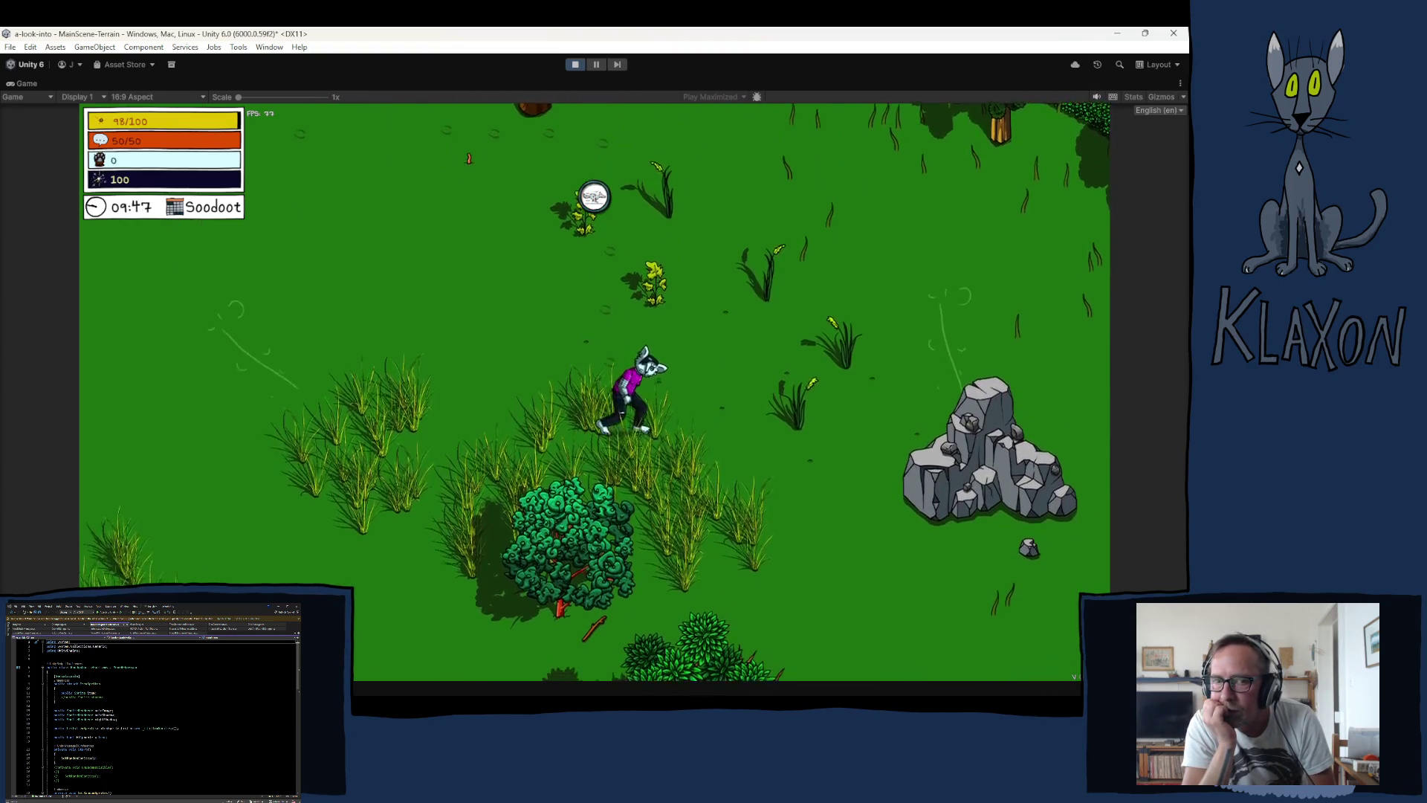
key("s")
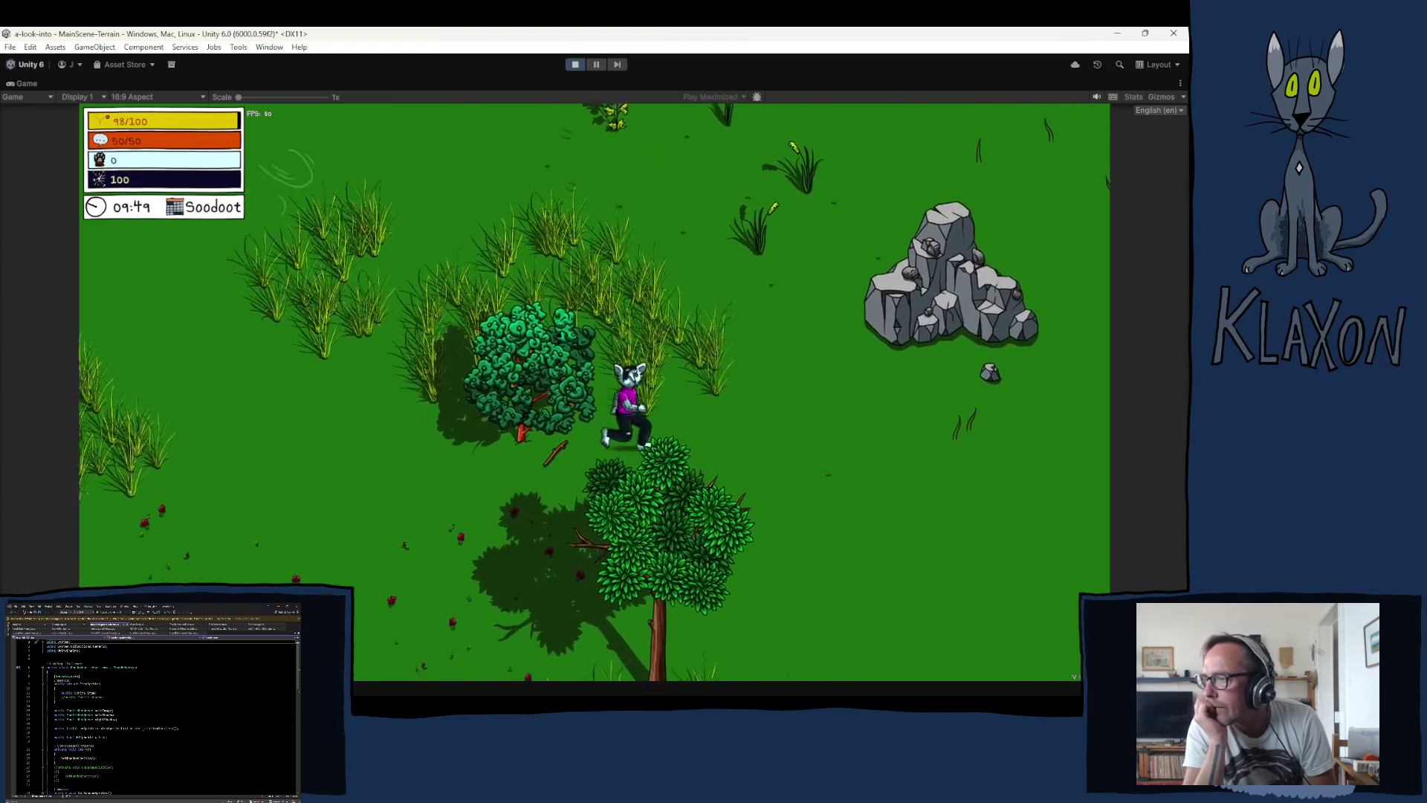
key("s")
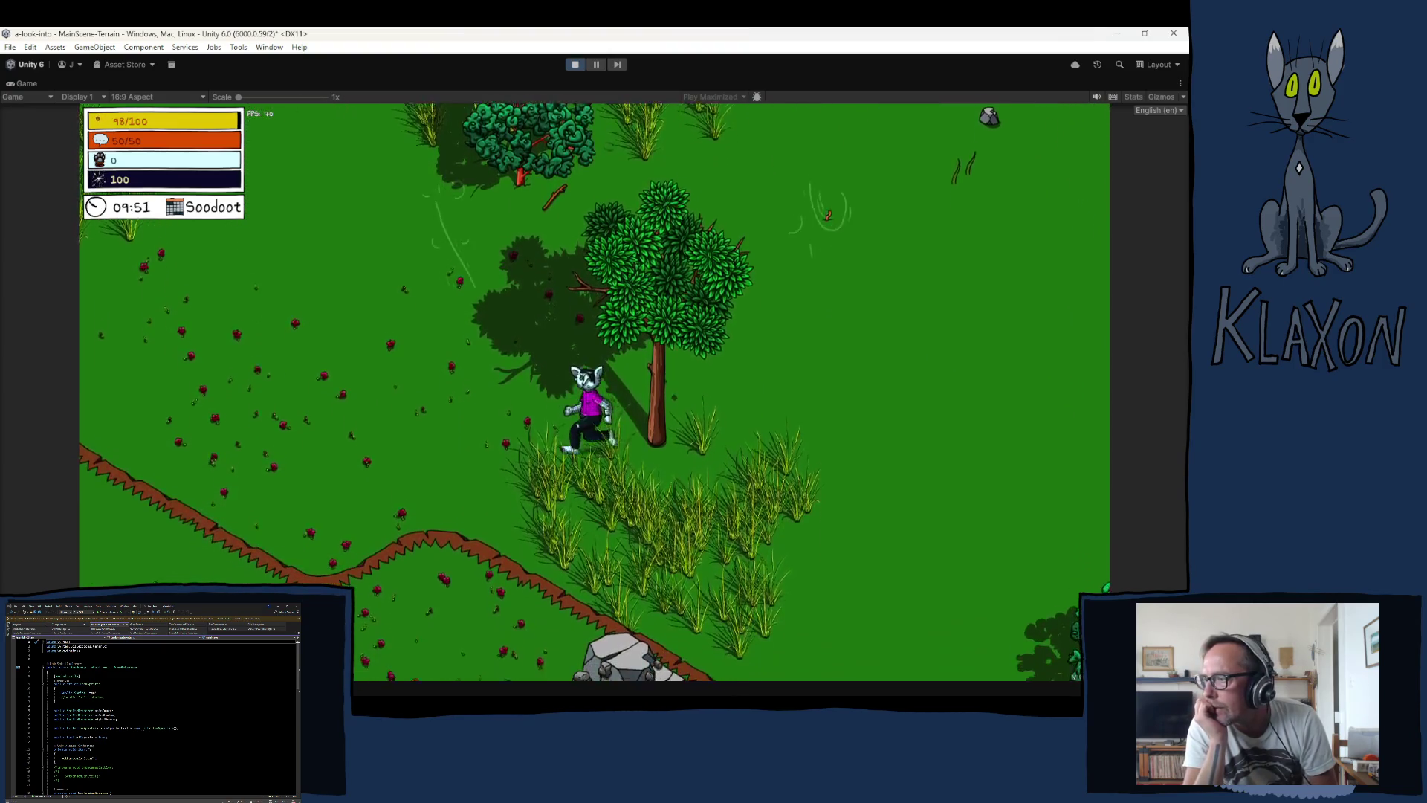
key("d")
key("s")
key("d")
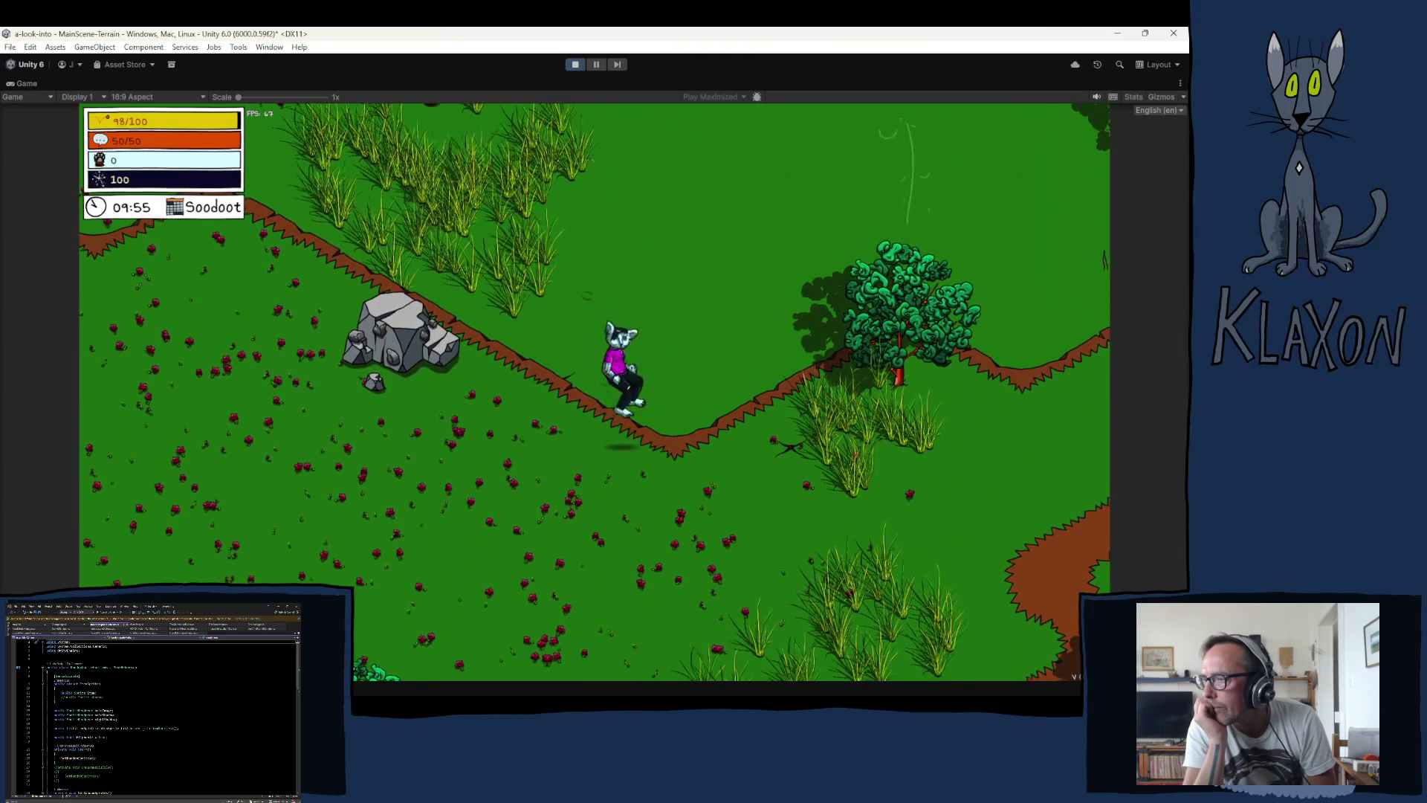
key("s")
key("d")
key("s")
key("d")
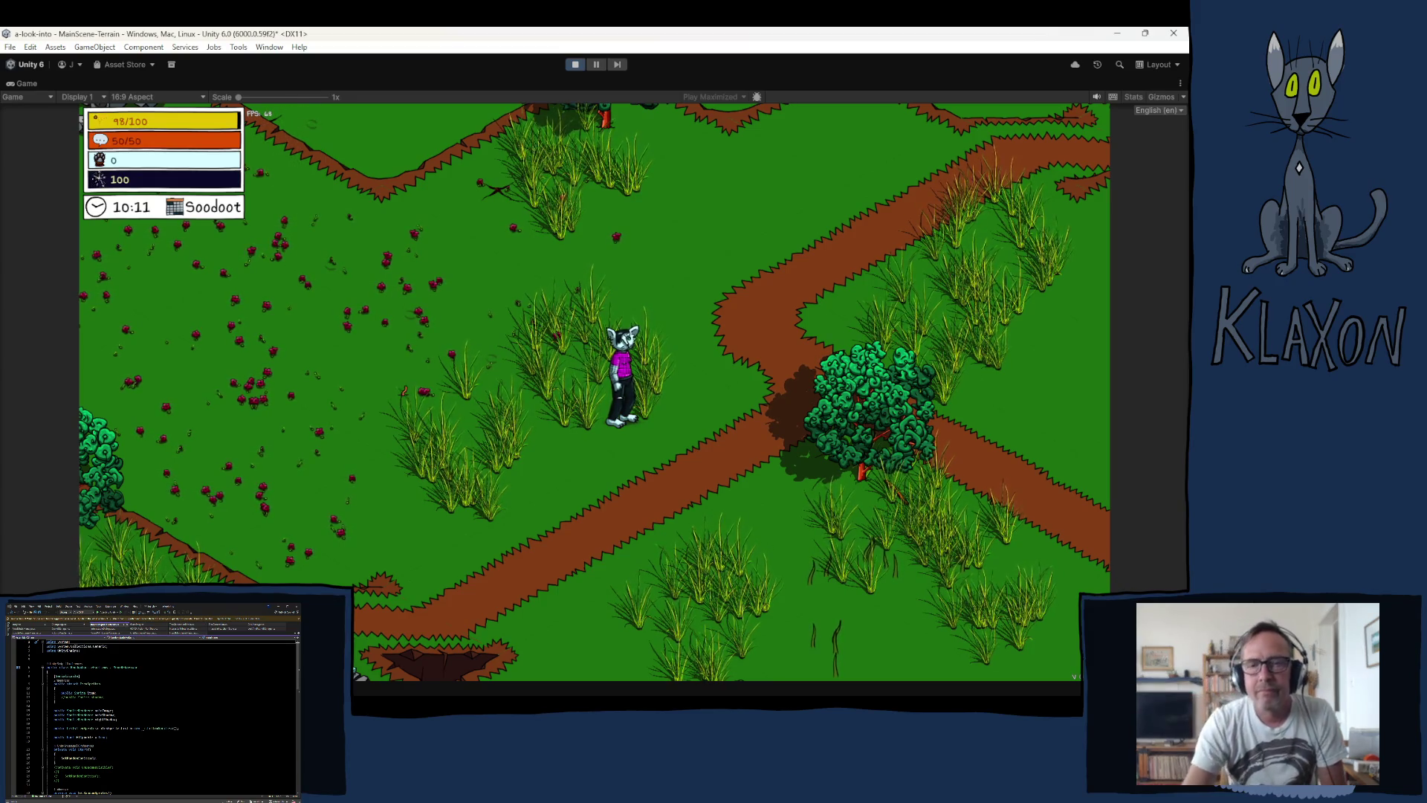
left_click(576, 65)
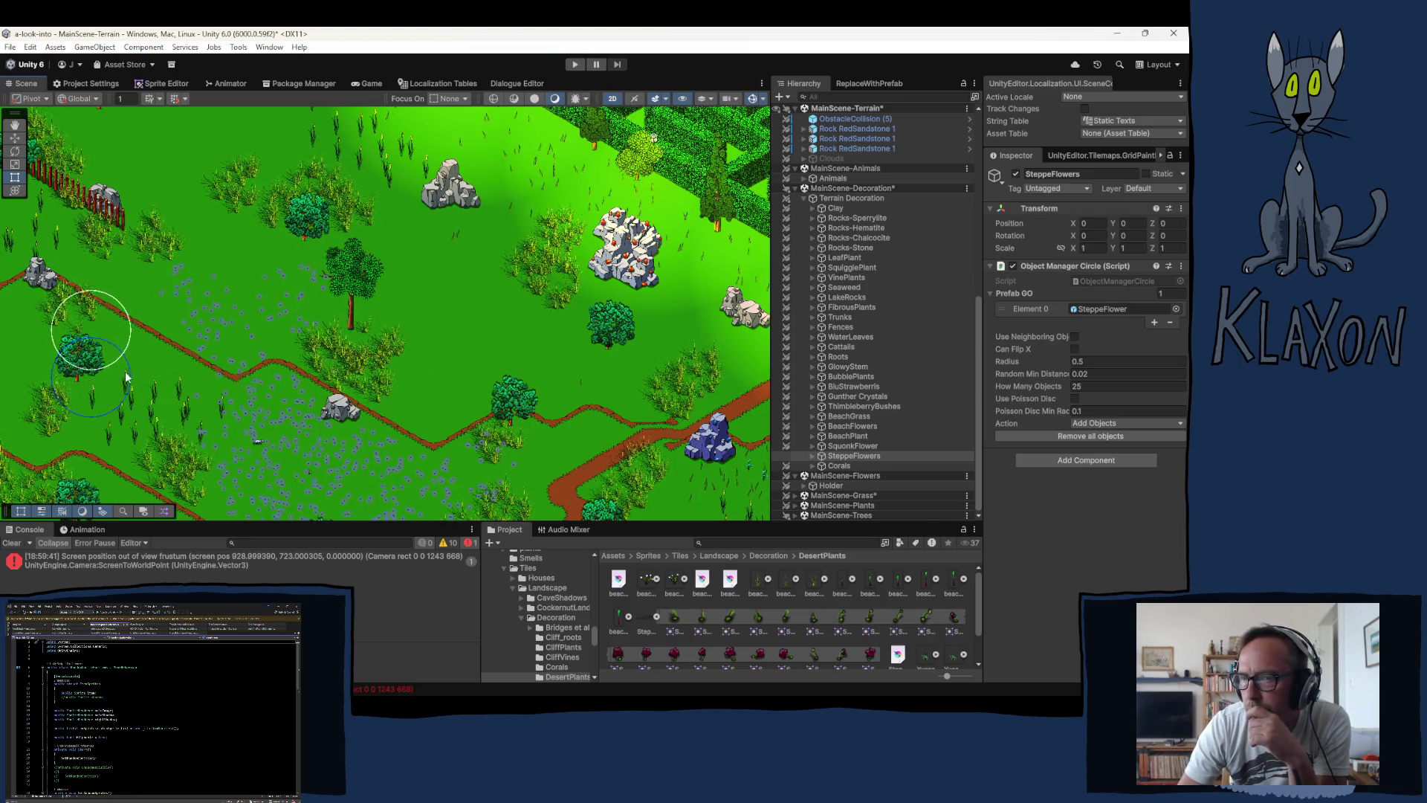
Step: Change the SteppeFlowers brush from 25 to 10 objects, then select the BeachGrass group
left_click_drag(89, 327, 323, 352)
left_click_drag(159, 324, 286, 342)
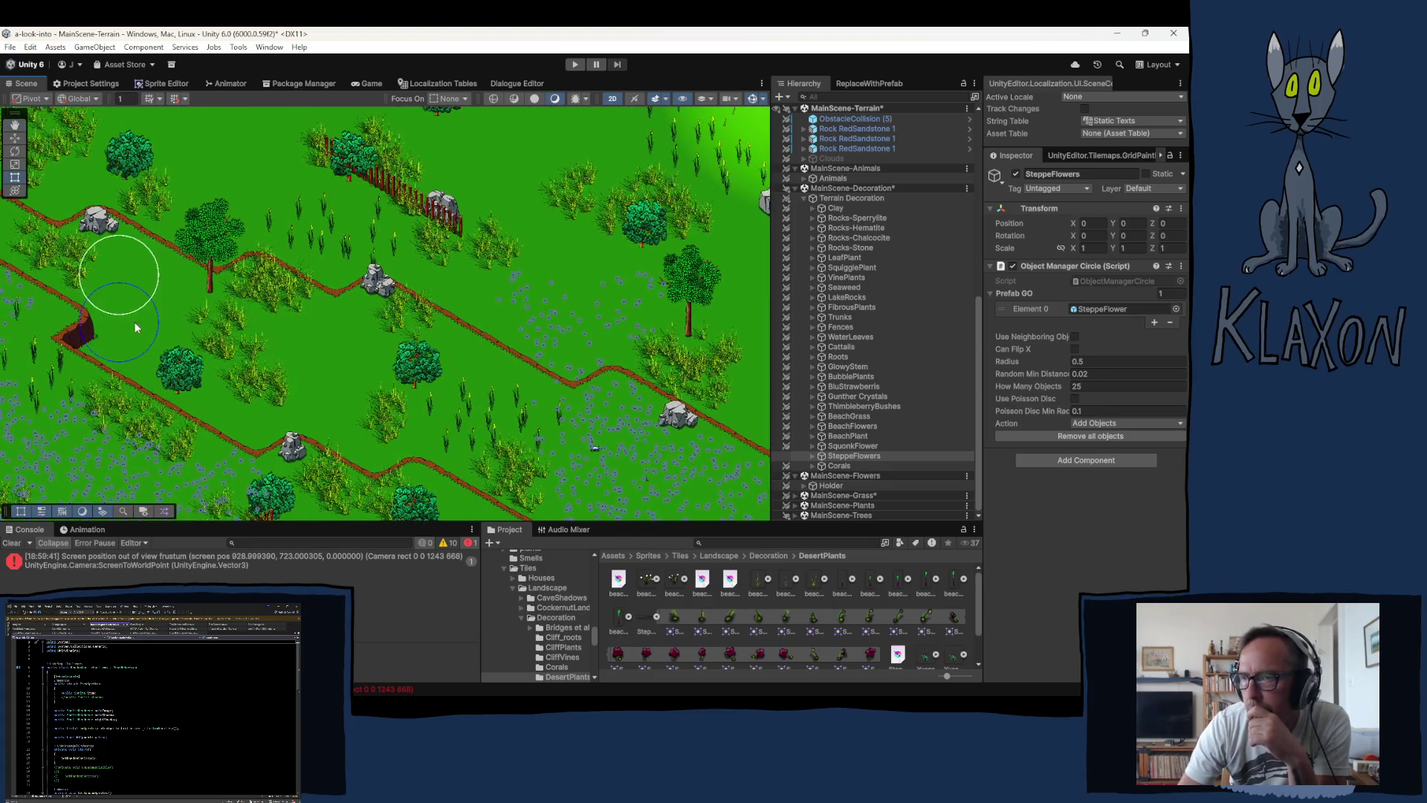
mouse_move(136, 322)
left_mouse_down()
mouse_move(236, 335)
mouse_move(314, 297)
mouse_move(260, 383)
mouse_move(374, 309)
left_mouse_up()
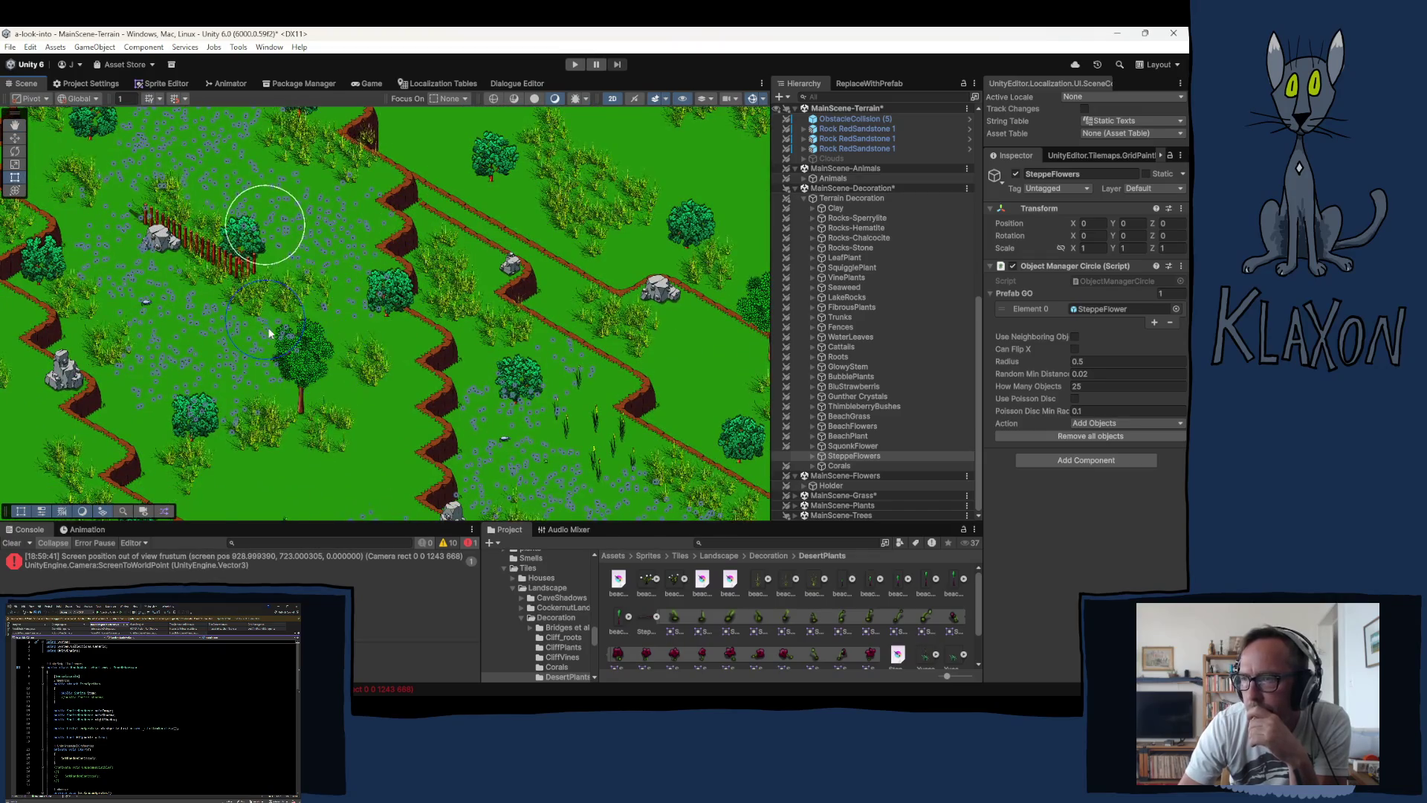
mouse_move(263, 270)
left_mouse_down()
mouse_move(281, 346)
mouse_move(322, 349)
mouse_move(298, 260)
mouse_move(305, 312)
mouse_move(281, 330)
mouse_move(261, 321)
left_mouse_up()
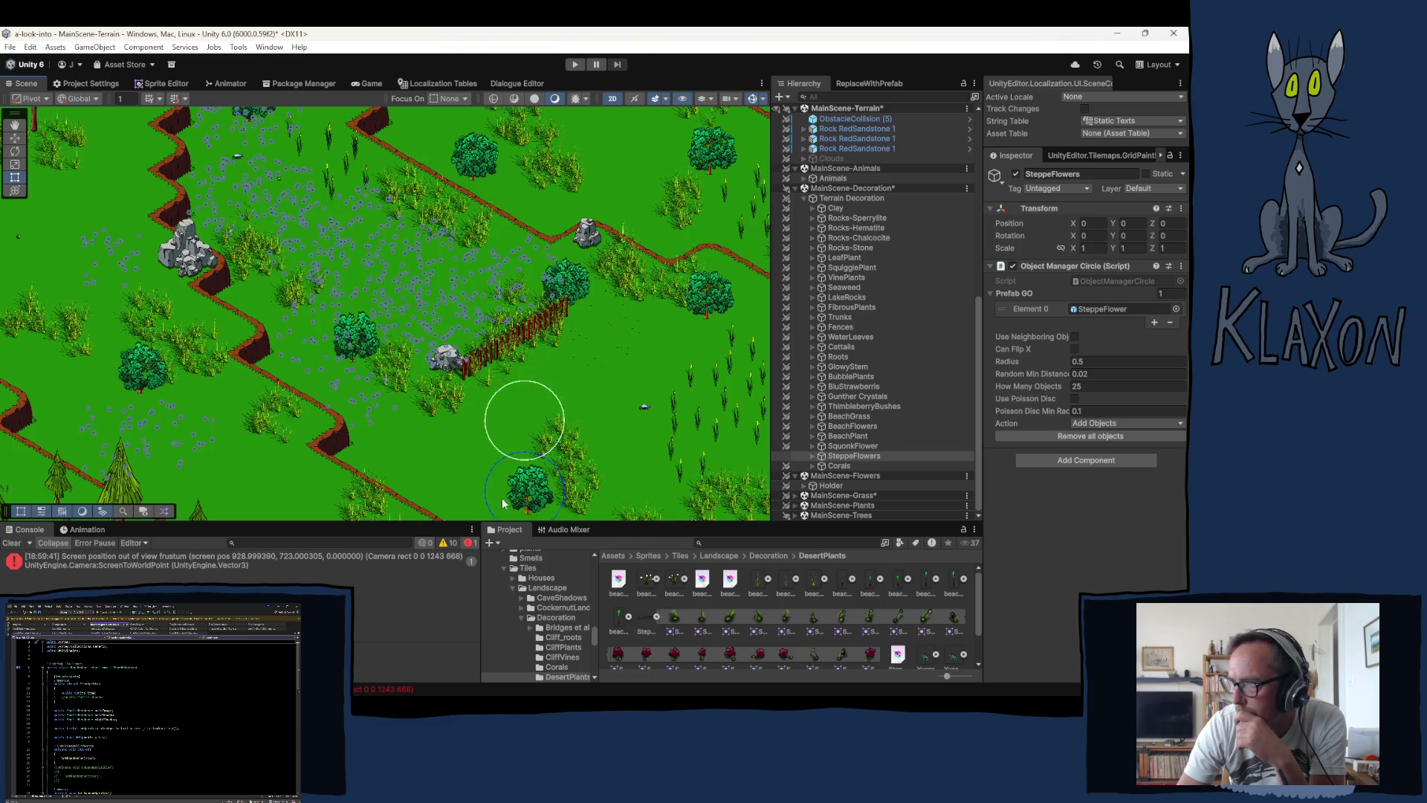
left_click(1087, 386)
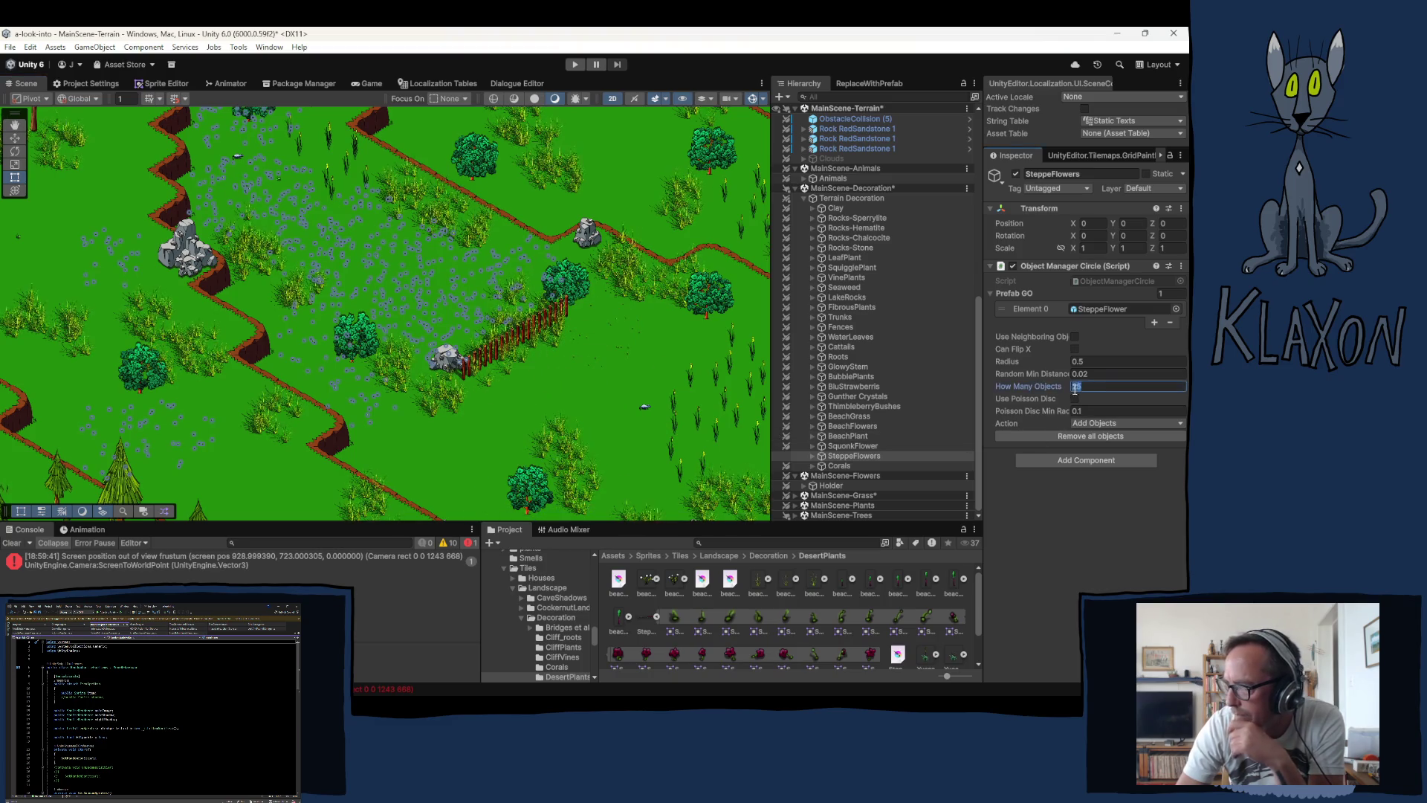
type("10")
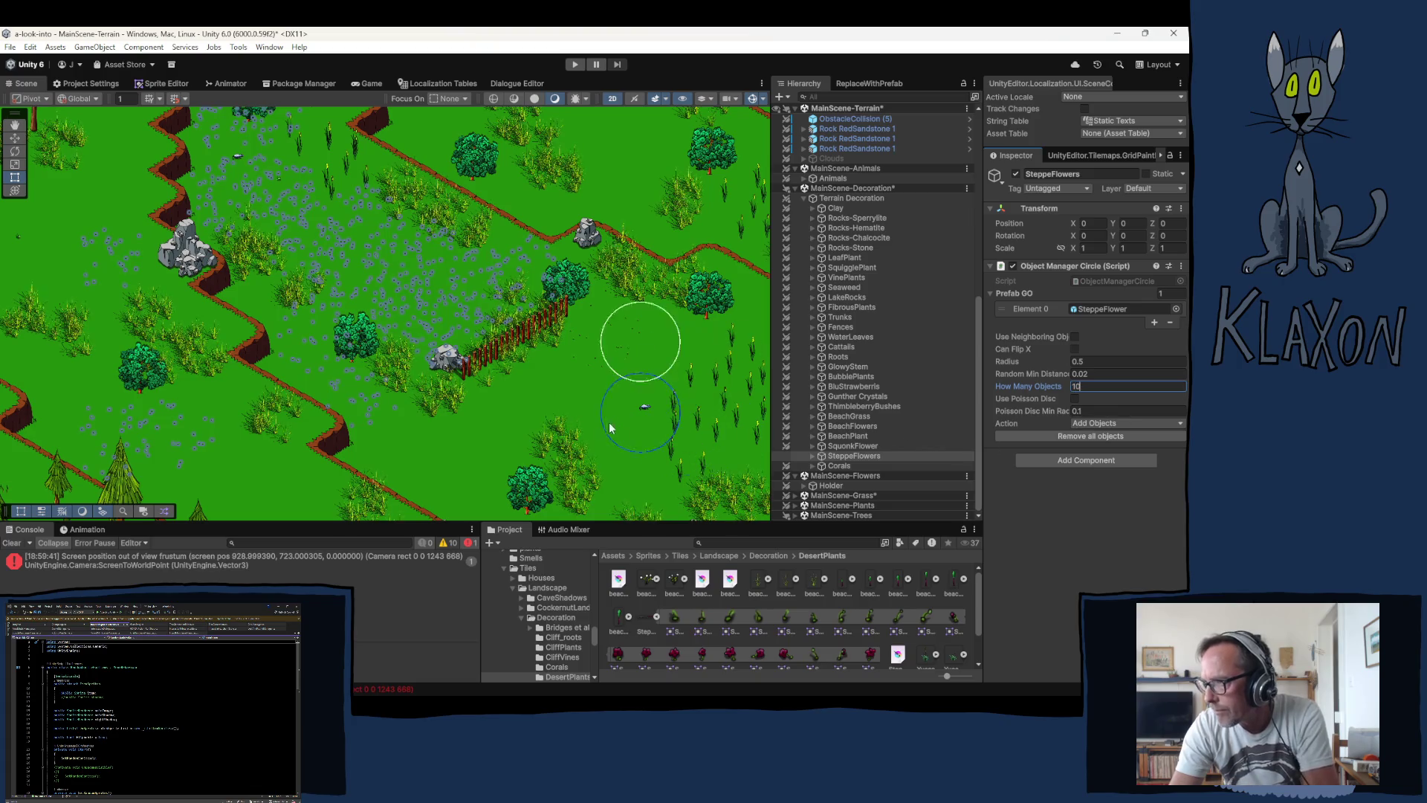
left_click(560, 469)
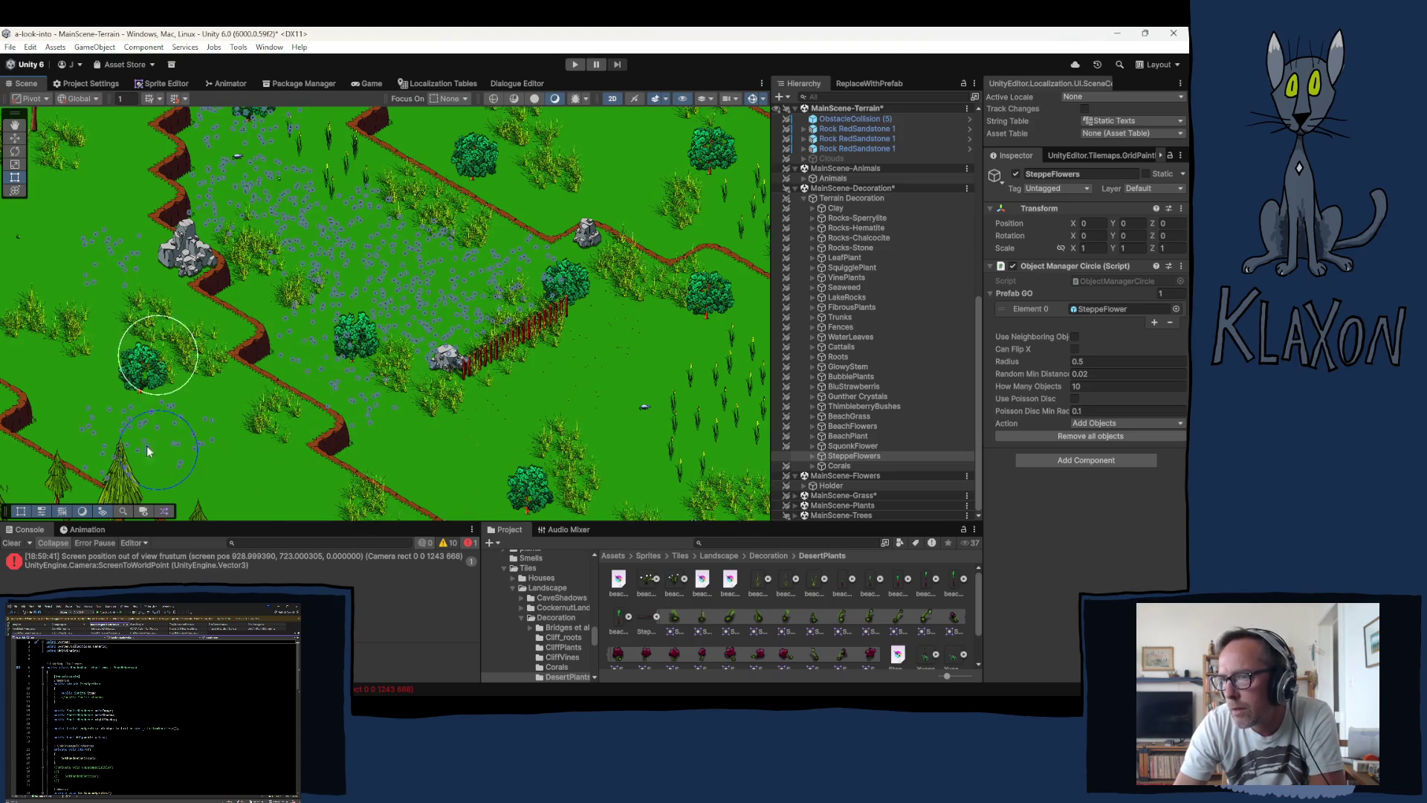
mouse_move(77, 350)
left_mouse_down()
mouse_move(116, 409)
mouse_move(171, 445)
mouse_move(211, 447)
left_mouse_up()
left_click(211, 448)
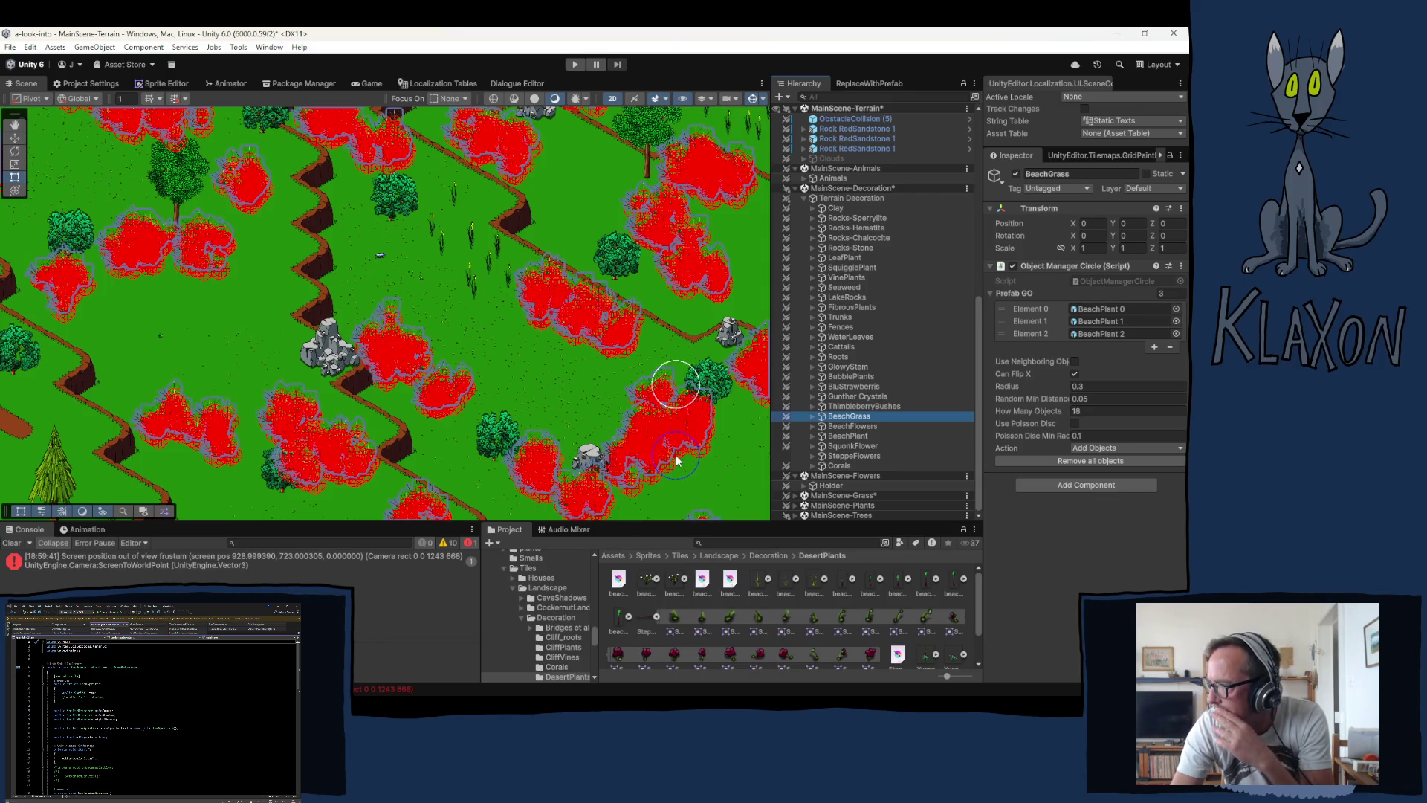
Step: Expand BeachGrass and show BeachPlant 1's shadow and BirdLandingSpot children
left_click(814, 416)
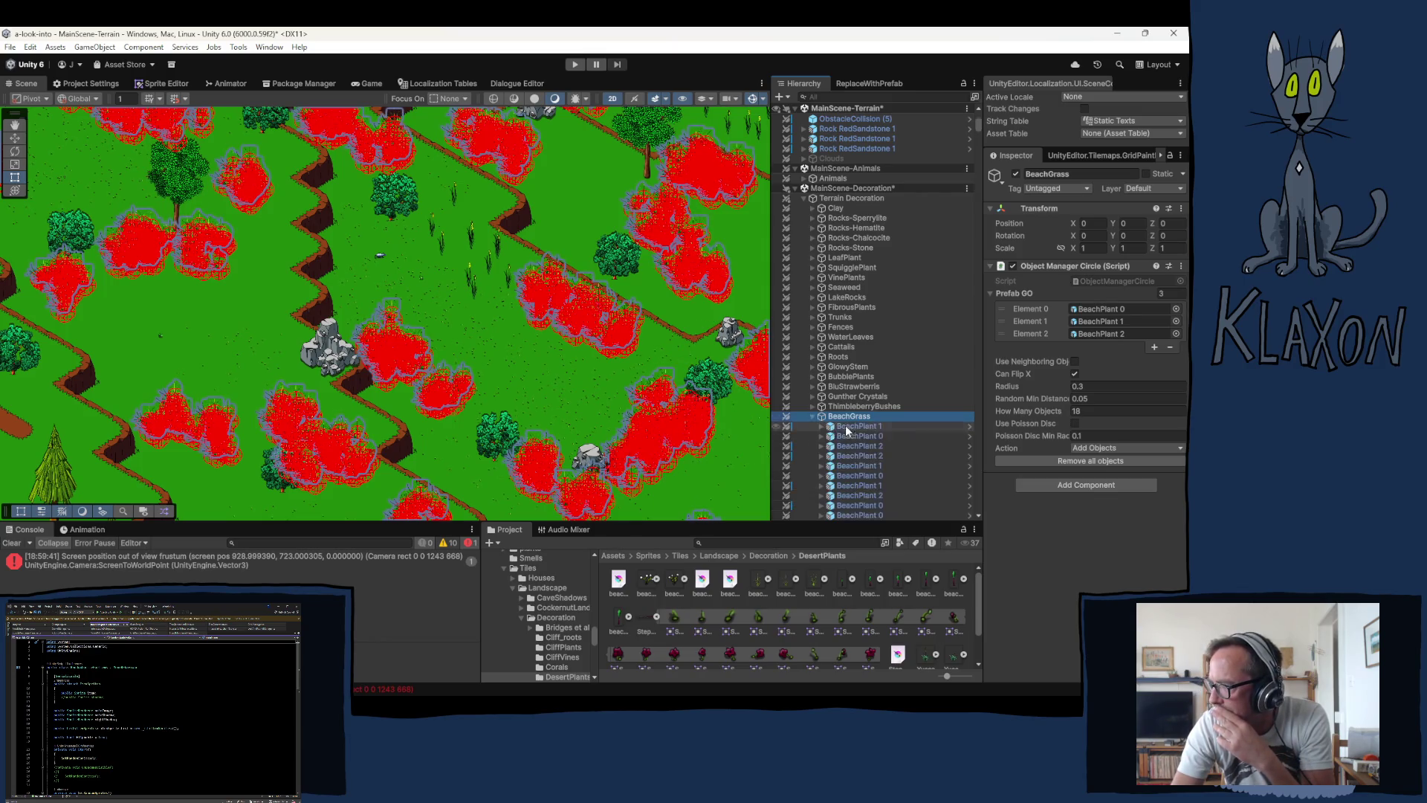
left_click(846, 425)
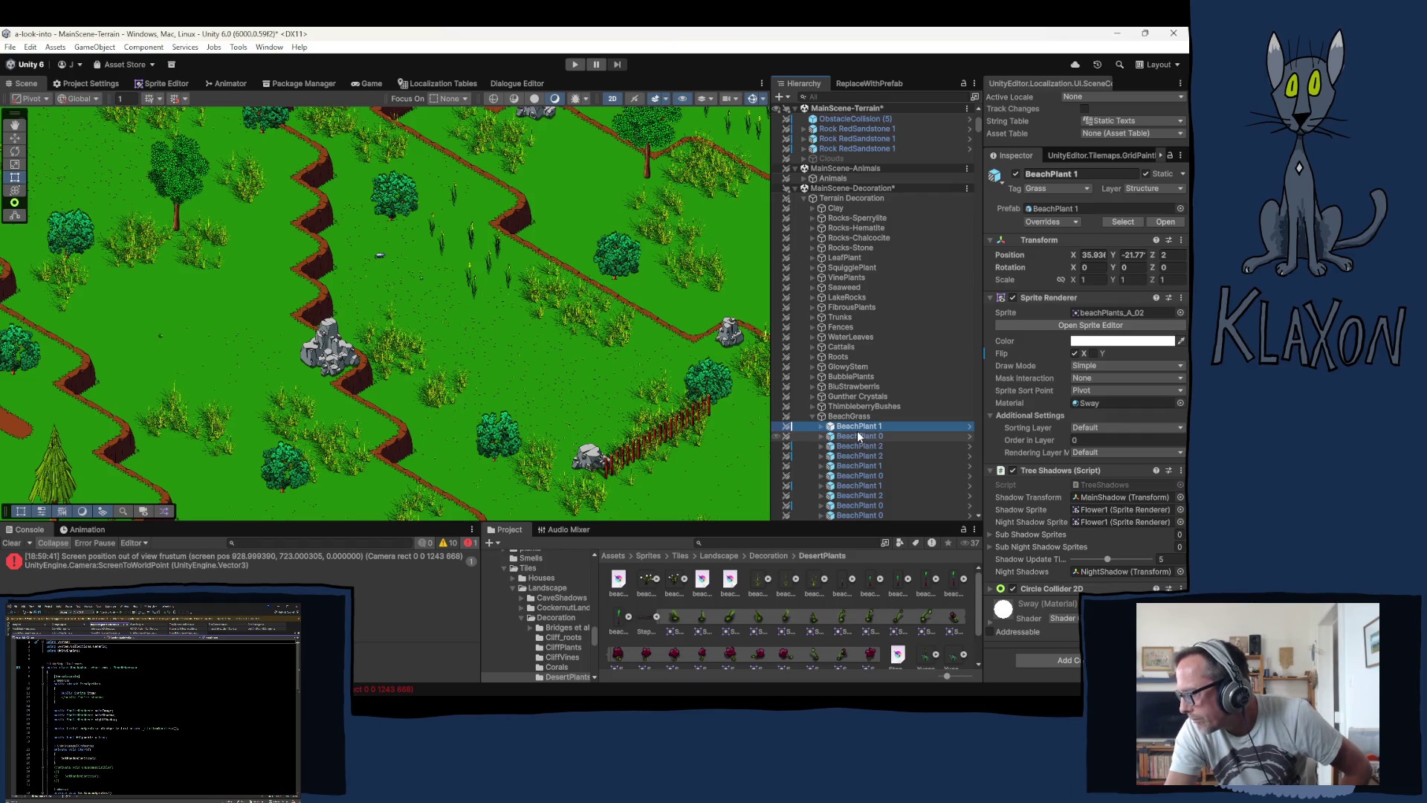
left_click(822, 426)
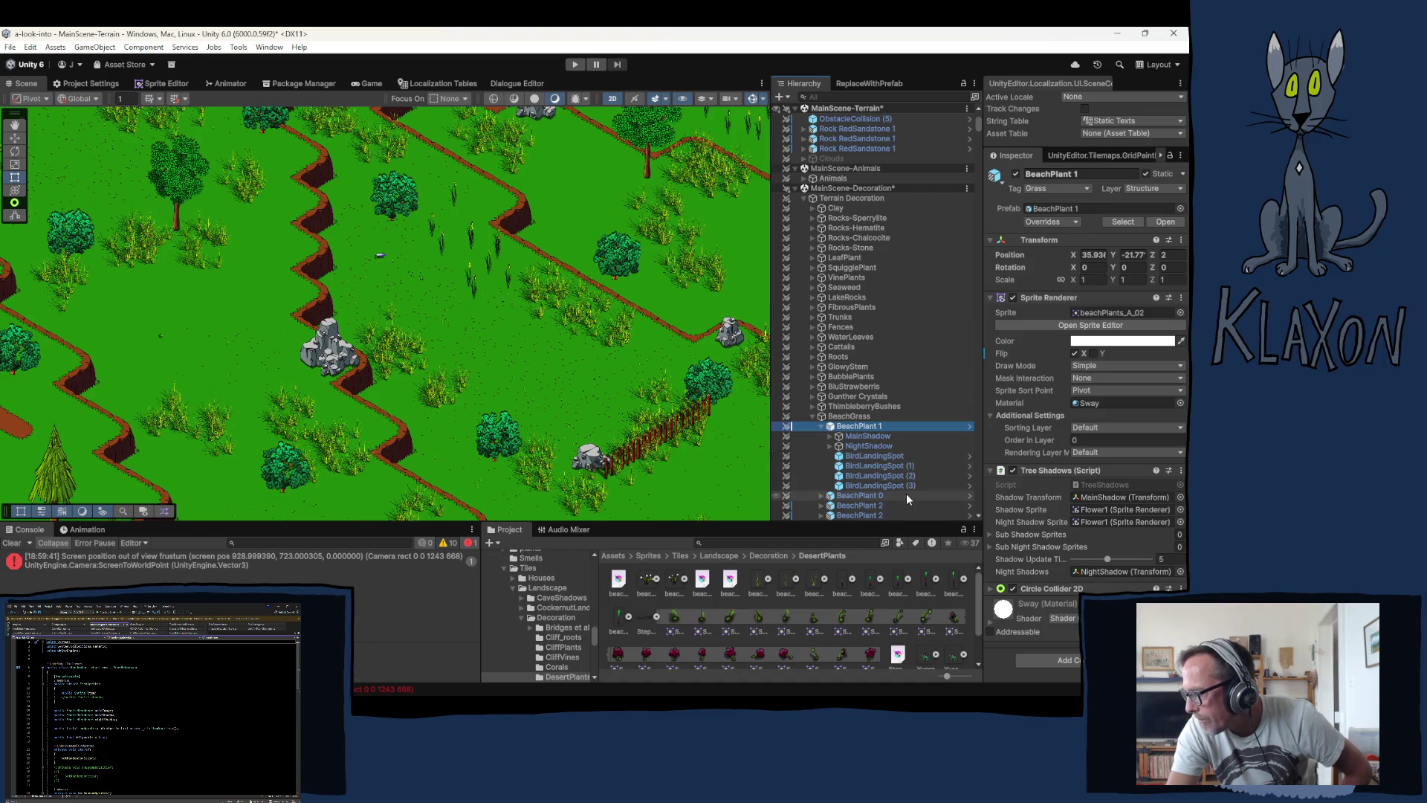
Step: Check the Spot Type of each of BeachPlant 1's four BirdLandingSpot children
left_click(874, 456)
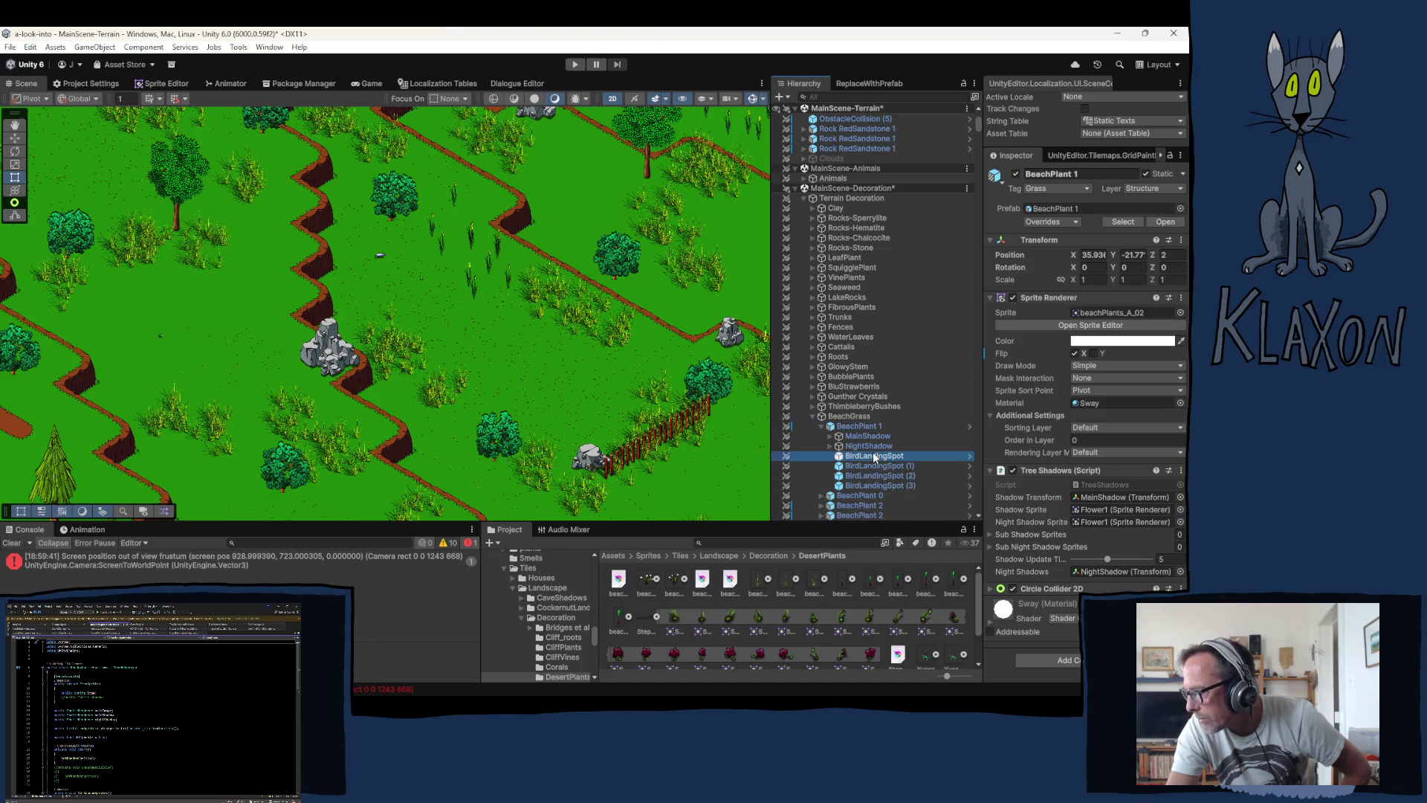
left_click(872, 466)
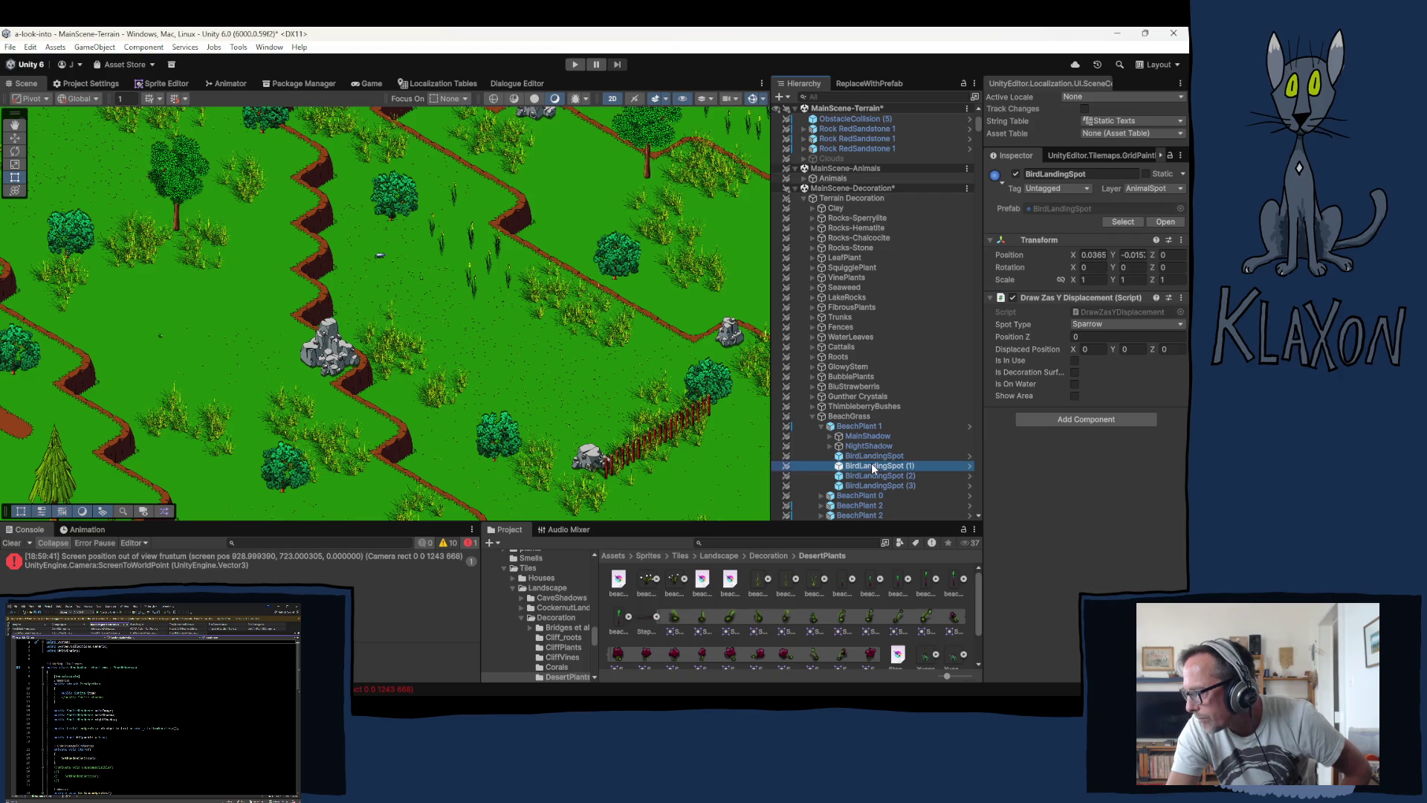
left_click(873, 475)
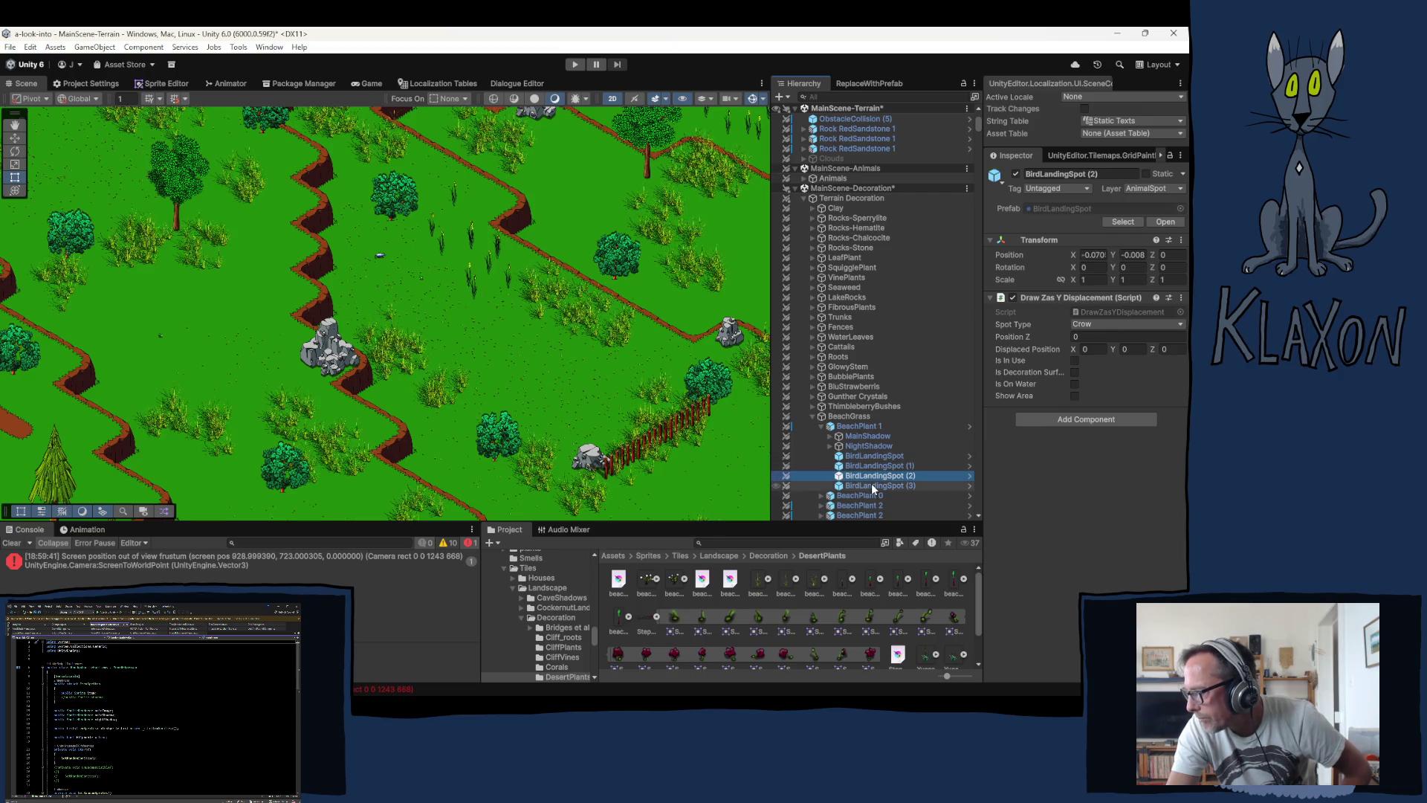
left_click(871, 484)
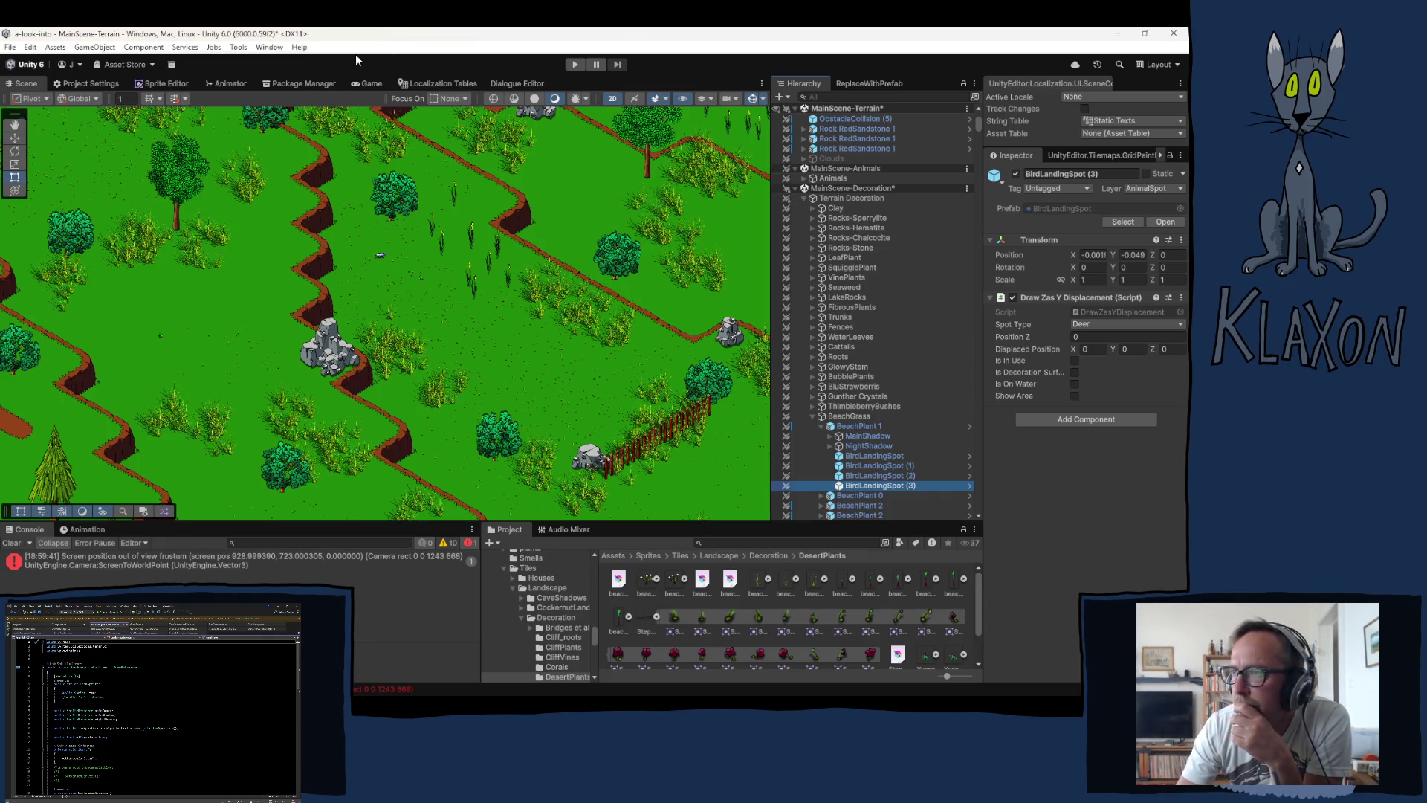
Step: Zoom out and pan across the grassland to survey BeachPlant instances, then collapse BeachPlant 1
scroll(264, 320, "down", 3)
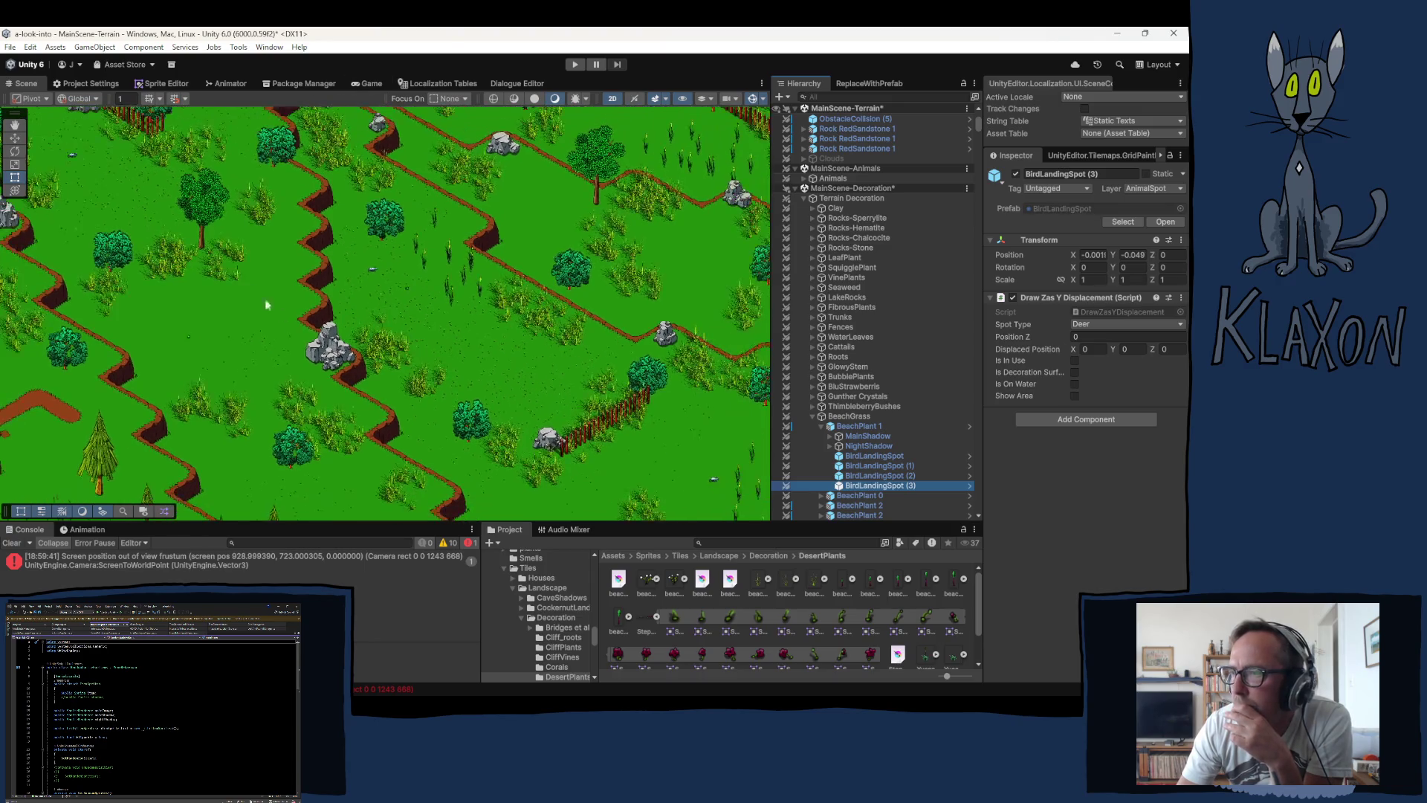
key("Up")
key("Left")
left_click_drag(203, 287, 303, 425)
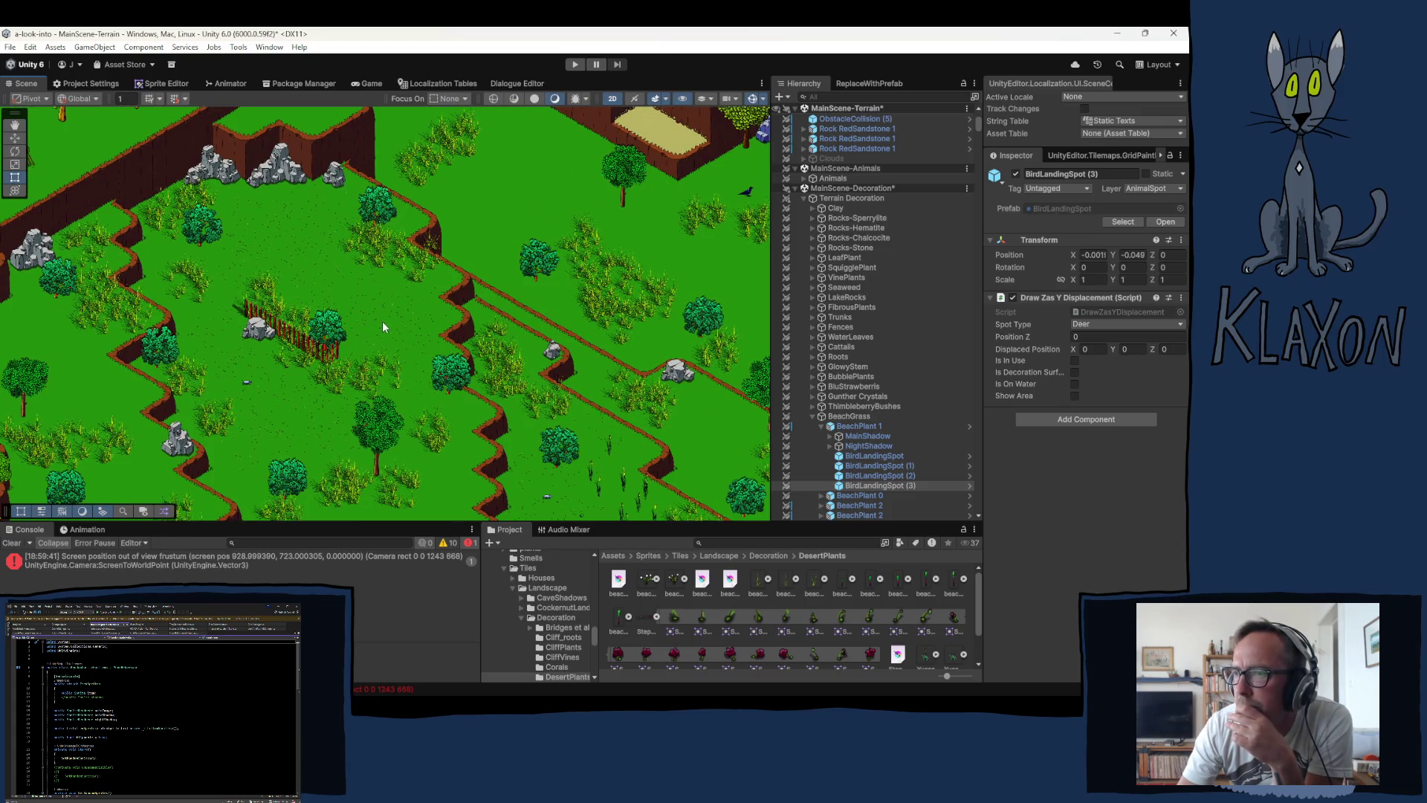
key("Right")
key("Down")
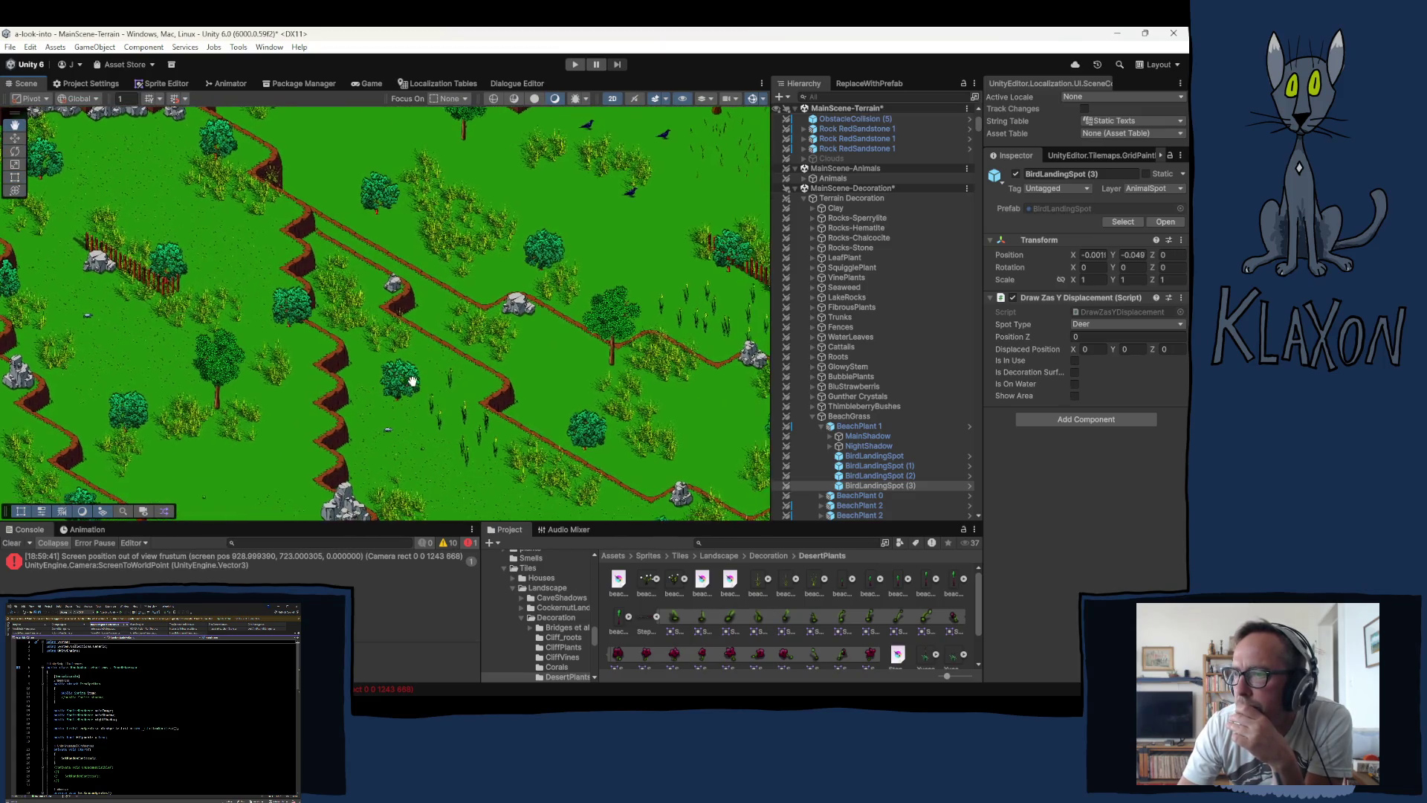
key("Right")
key("Down")
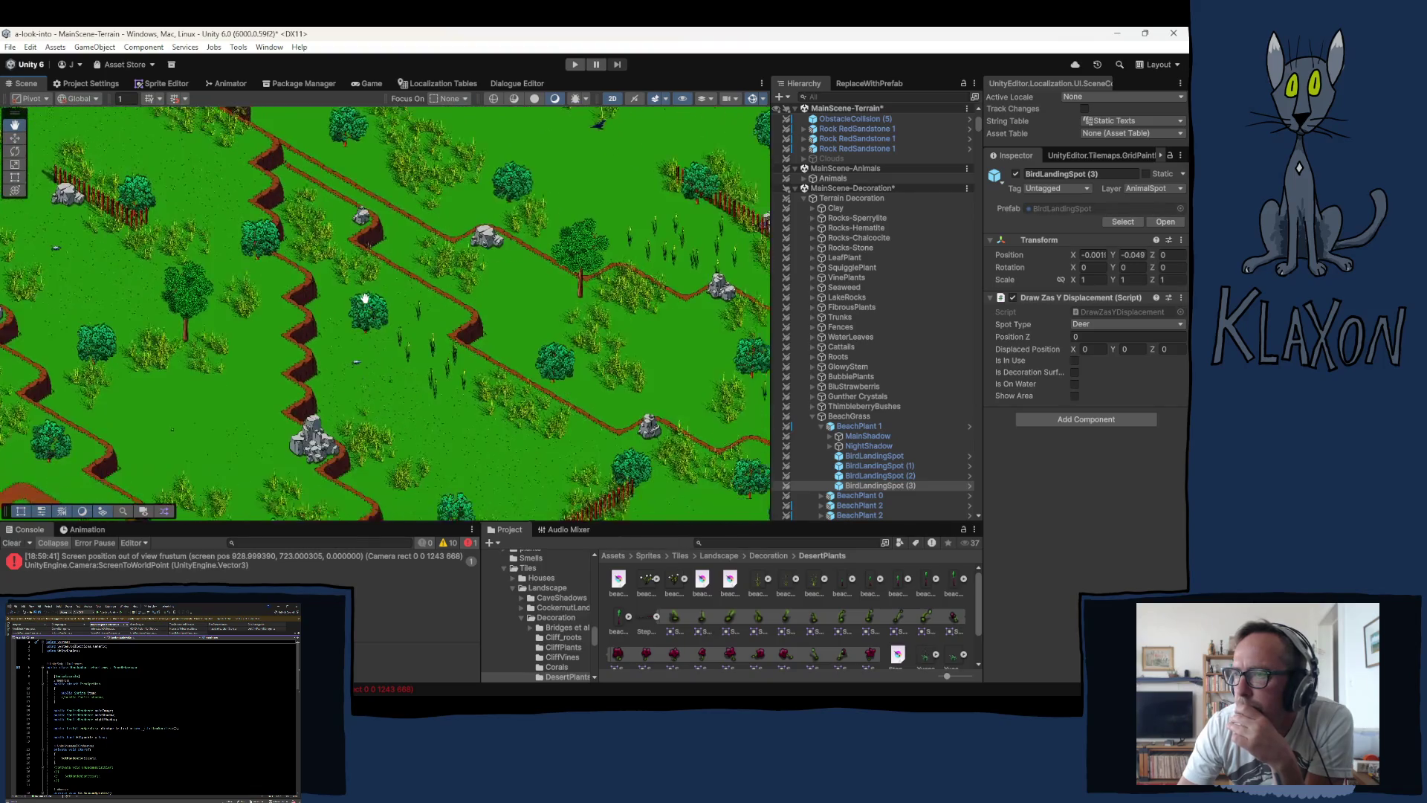
left_click_drag(473, 421, 345, 360)
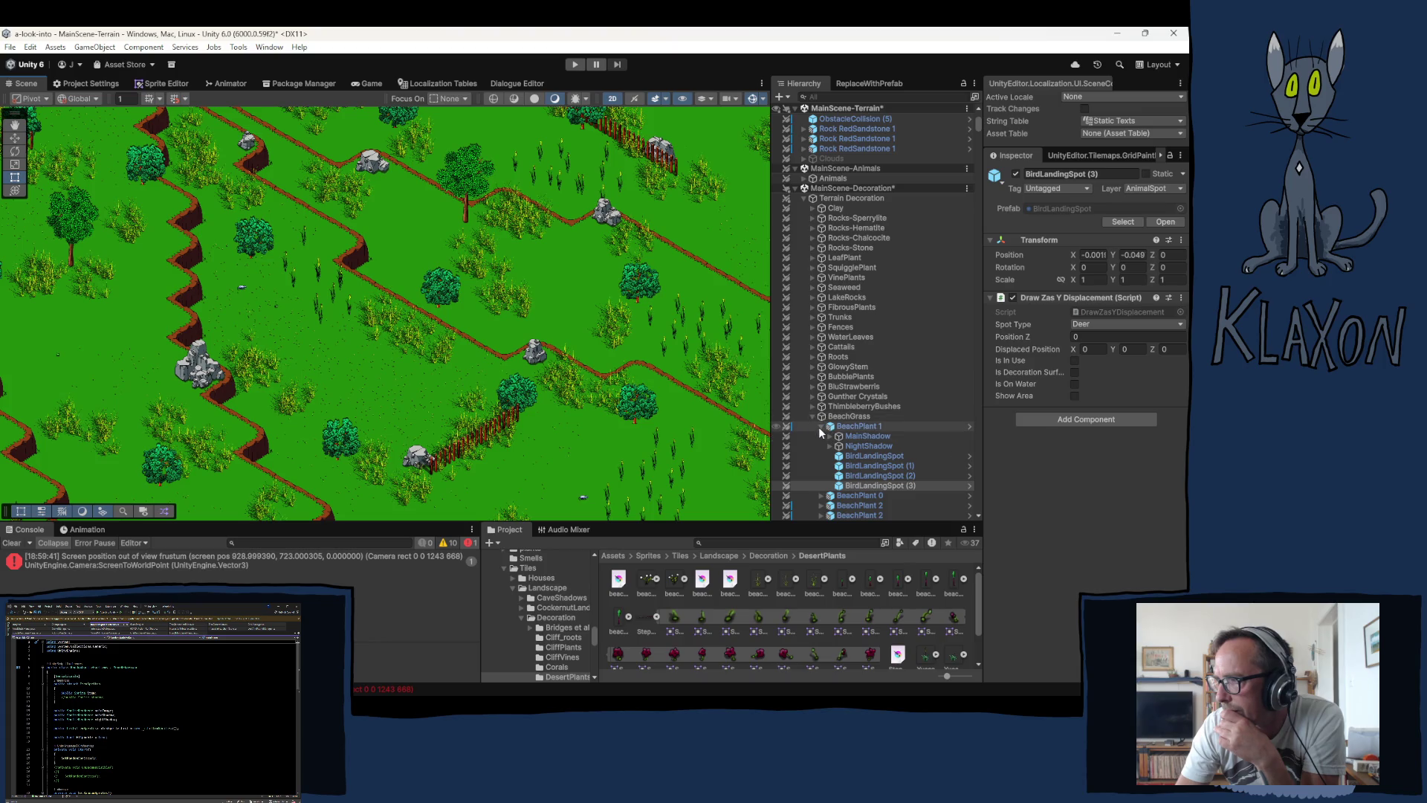
left_click(820, 426)
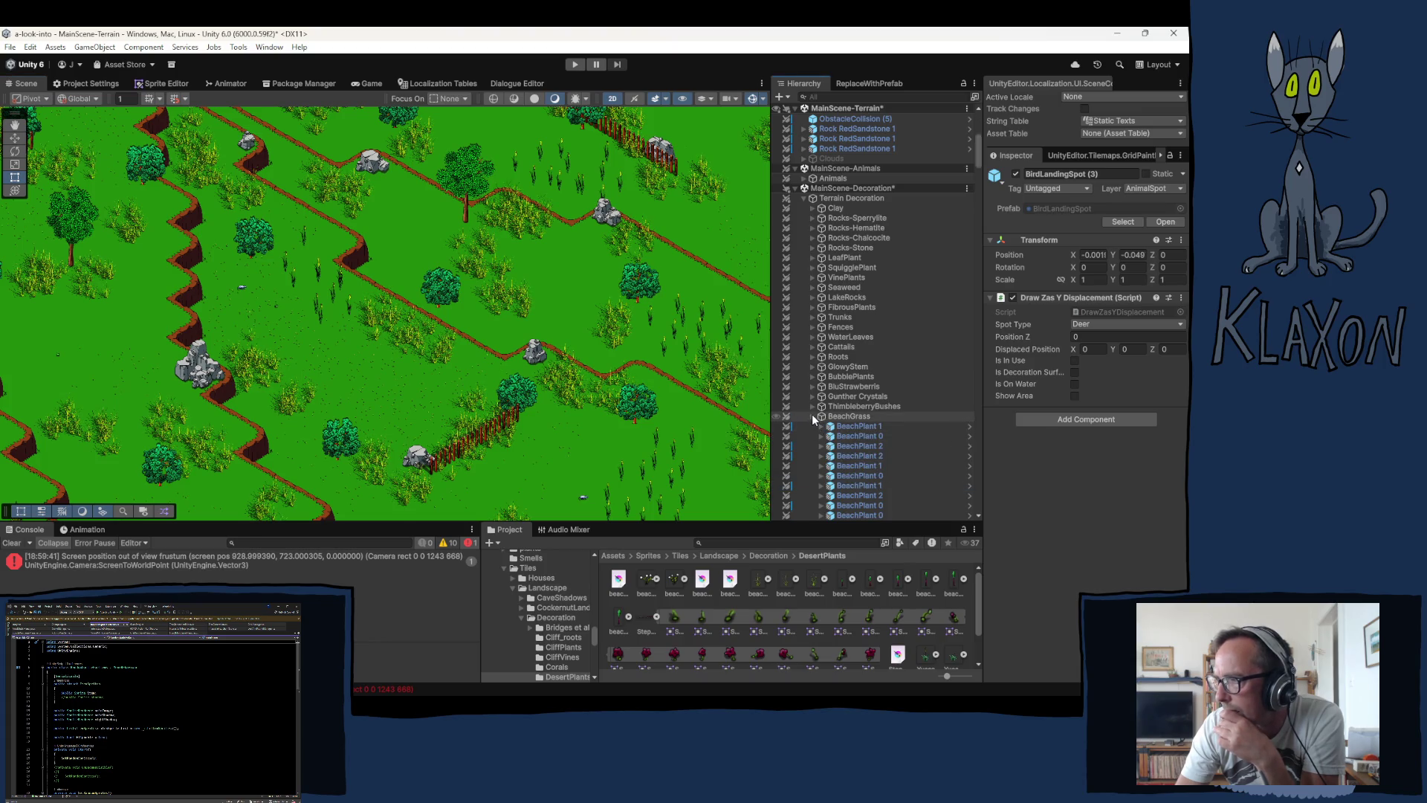
Step: Collapse BeachGrass and select the LeafPlant group to show its seven-prefab brush settings
left_click(812, 416)
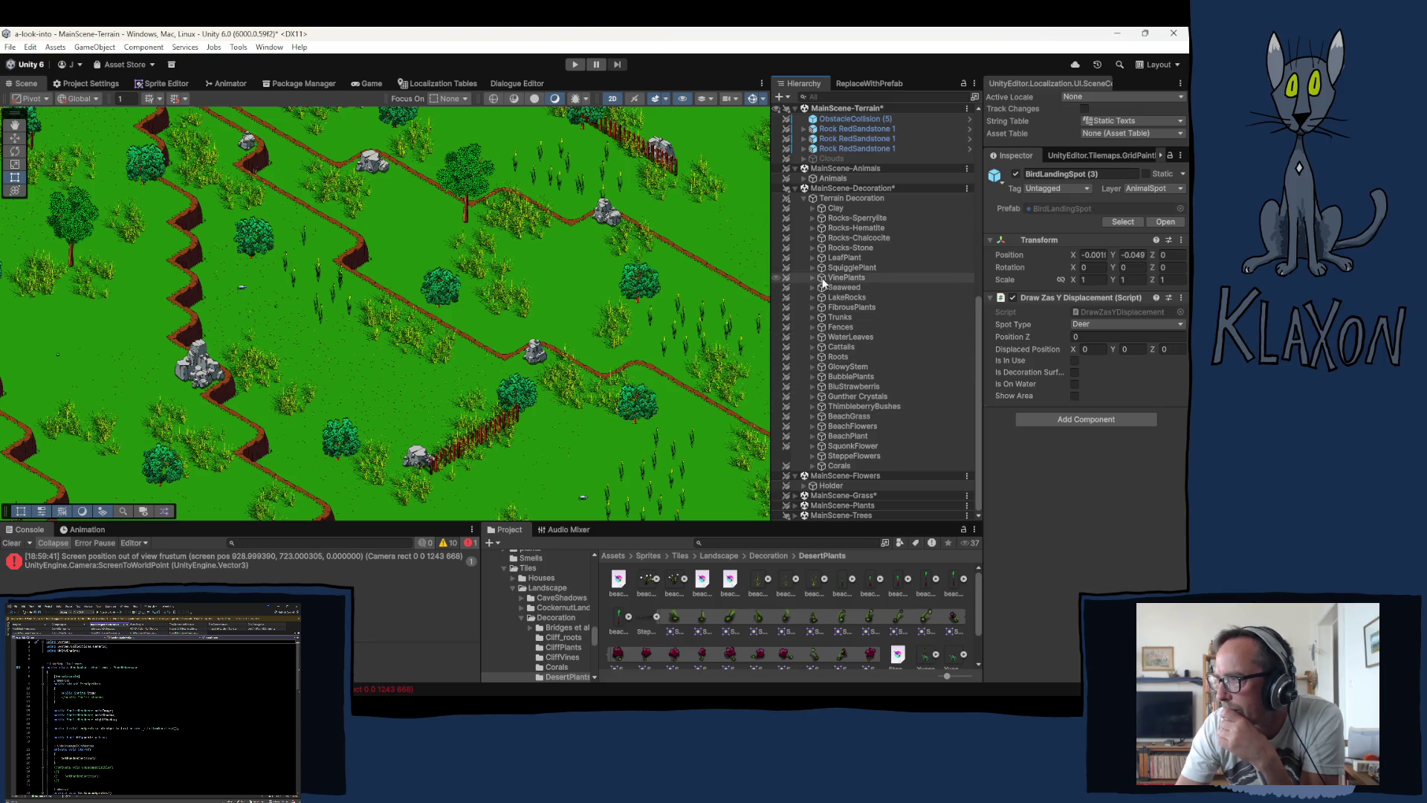
left_click(811, 257)
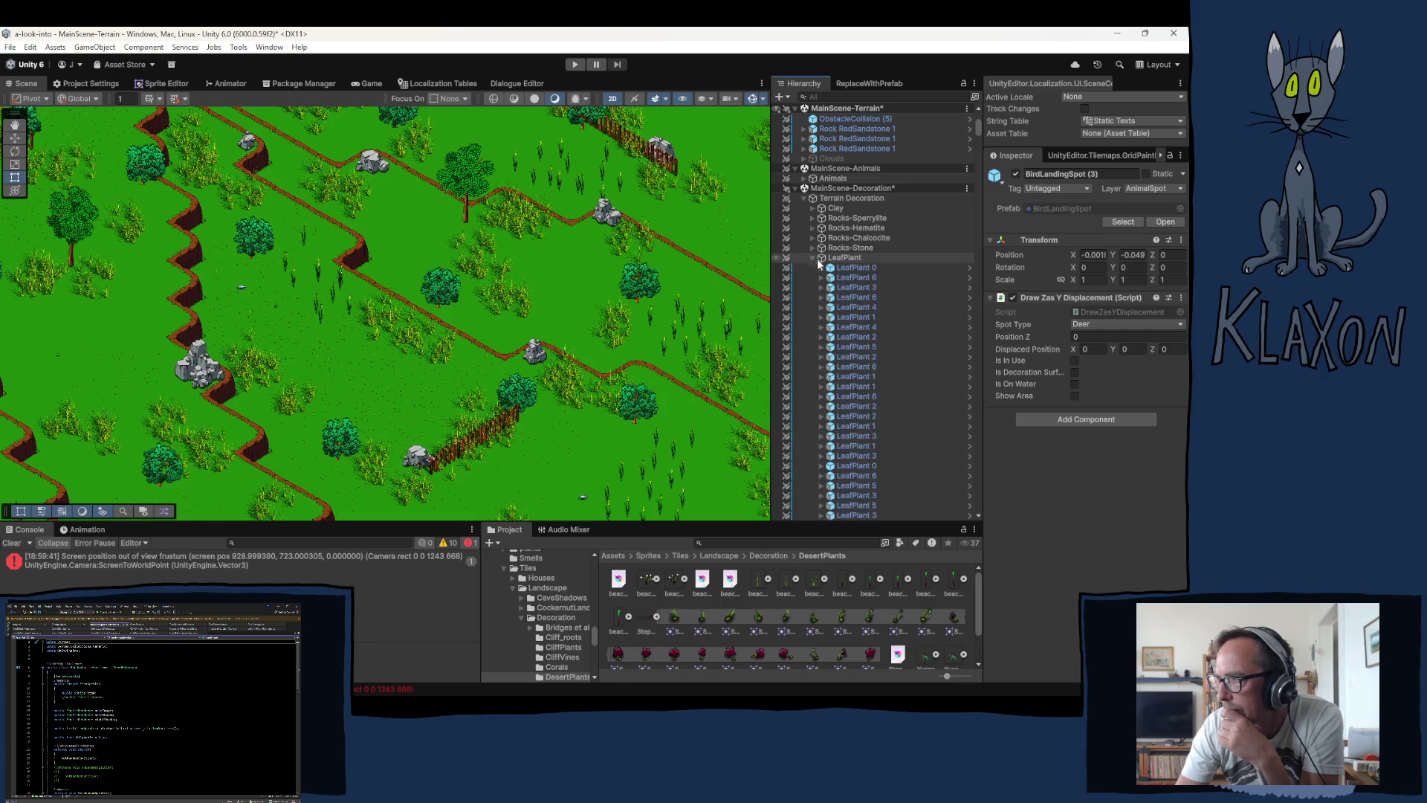
left_click(813, 257)
left_click(842, 257)
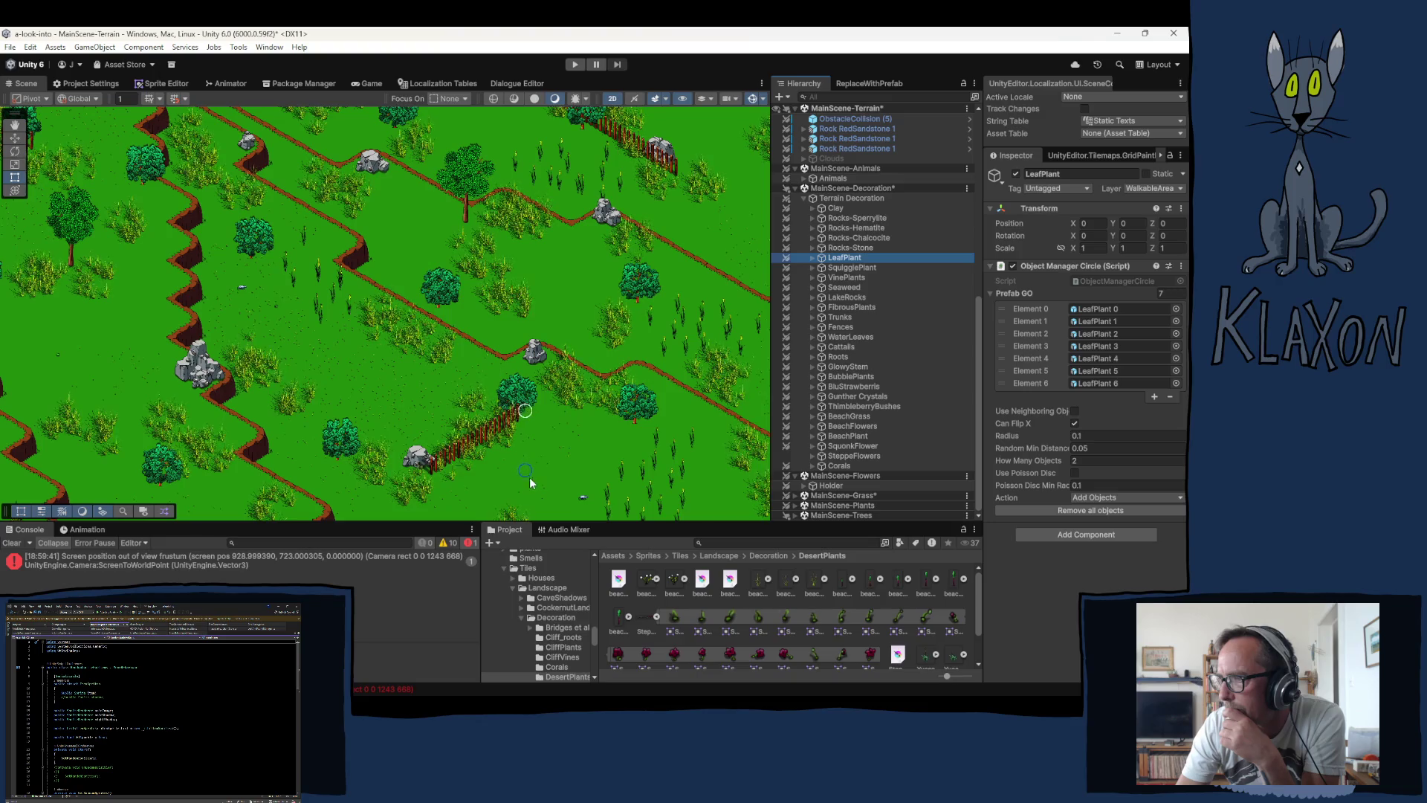
left_click_drag(344, 479, 387, 408)
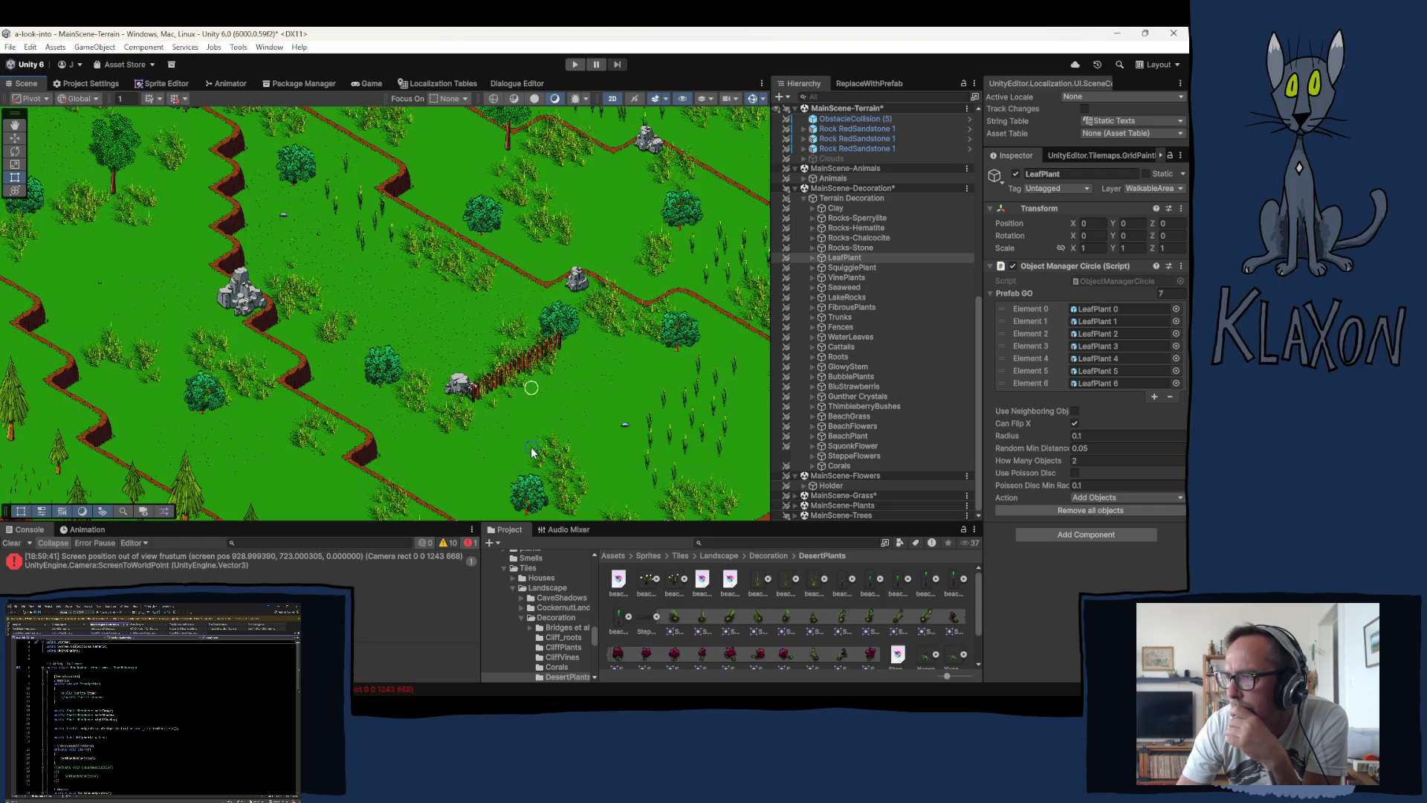
Step: Paint five leaf-plant stamps as a cluster on the open grass west of the grey rock
mouse_move(146, 262)
left_mouse_down()
mouse_move(294, 373)
mouse_move(310, 402)
left_mouse_up()
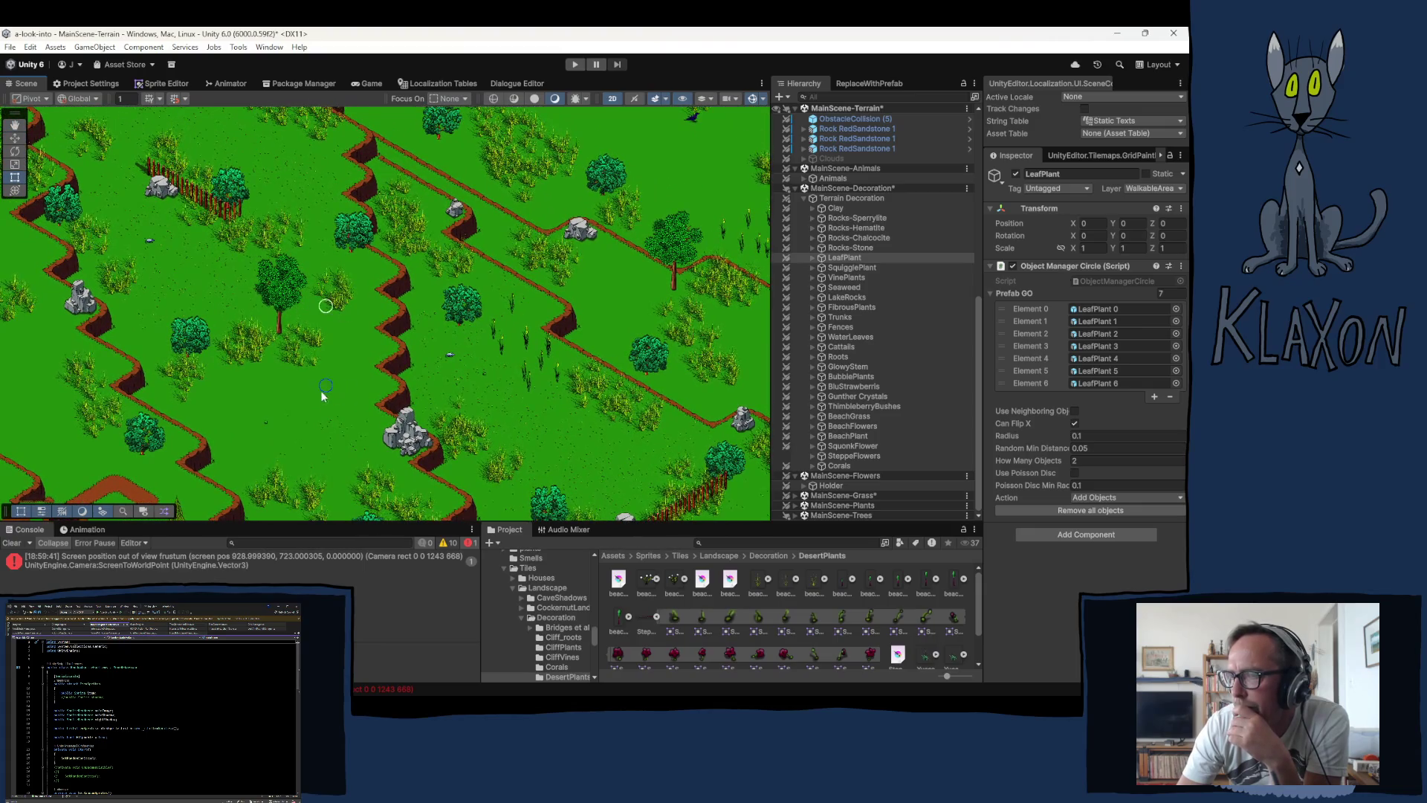
left_click_drag(370, 338, 394, 285)
scroll(279, 400, "up", 3)
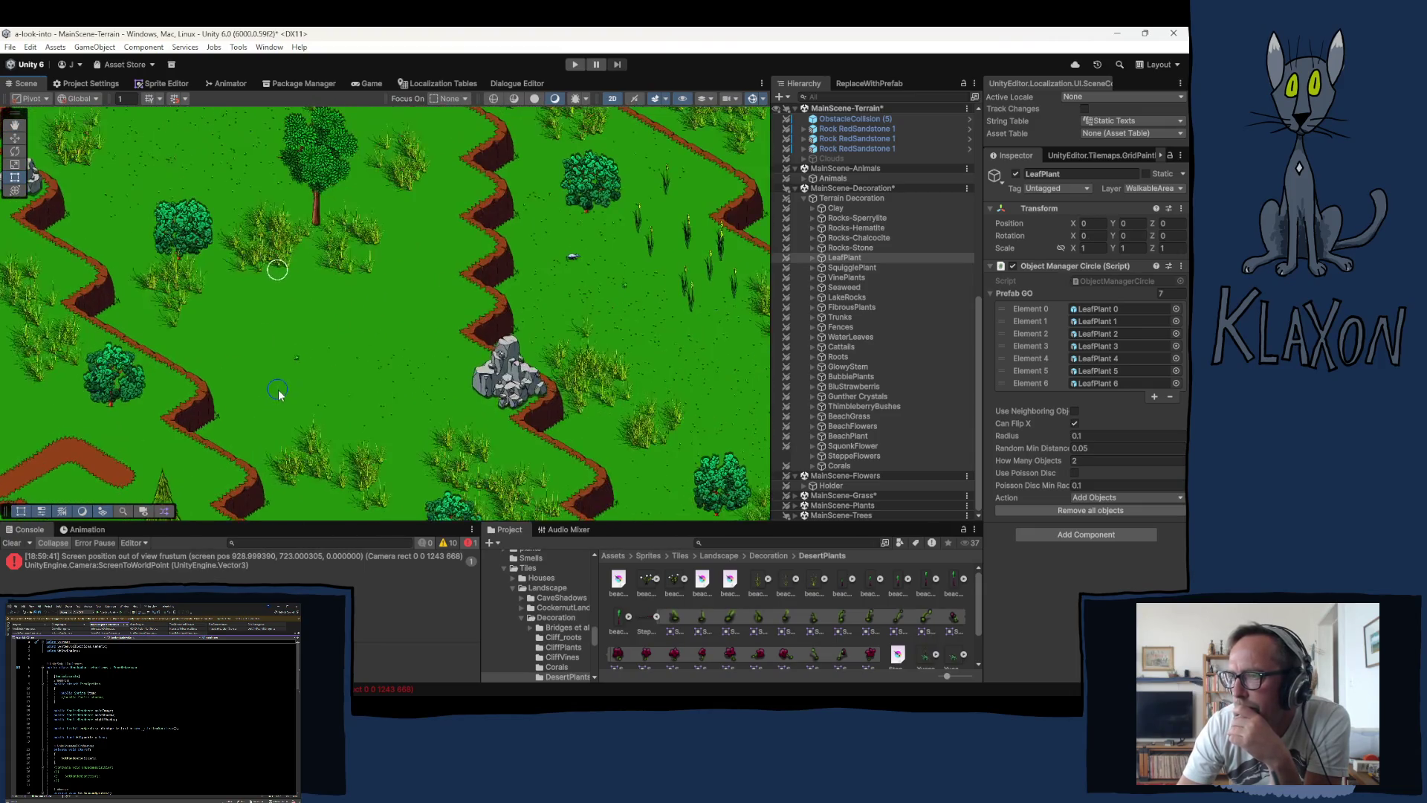
scroll(281, 401, "up", 2)
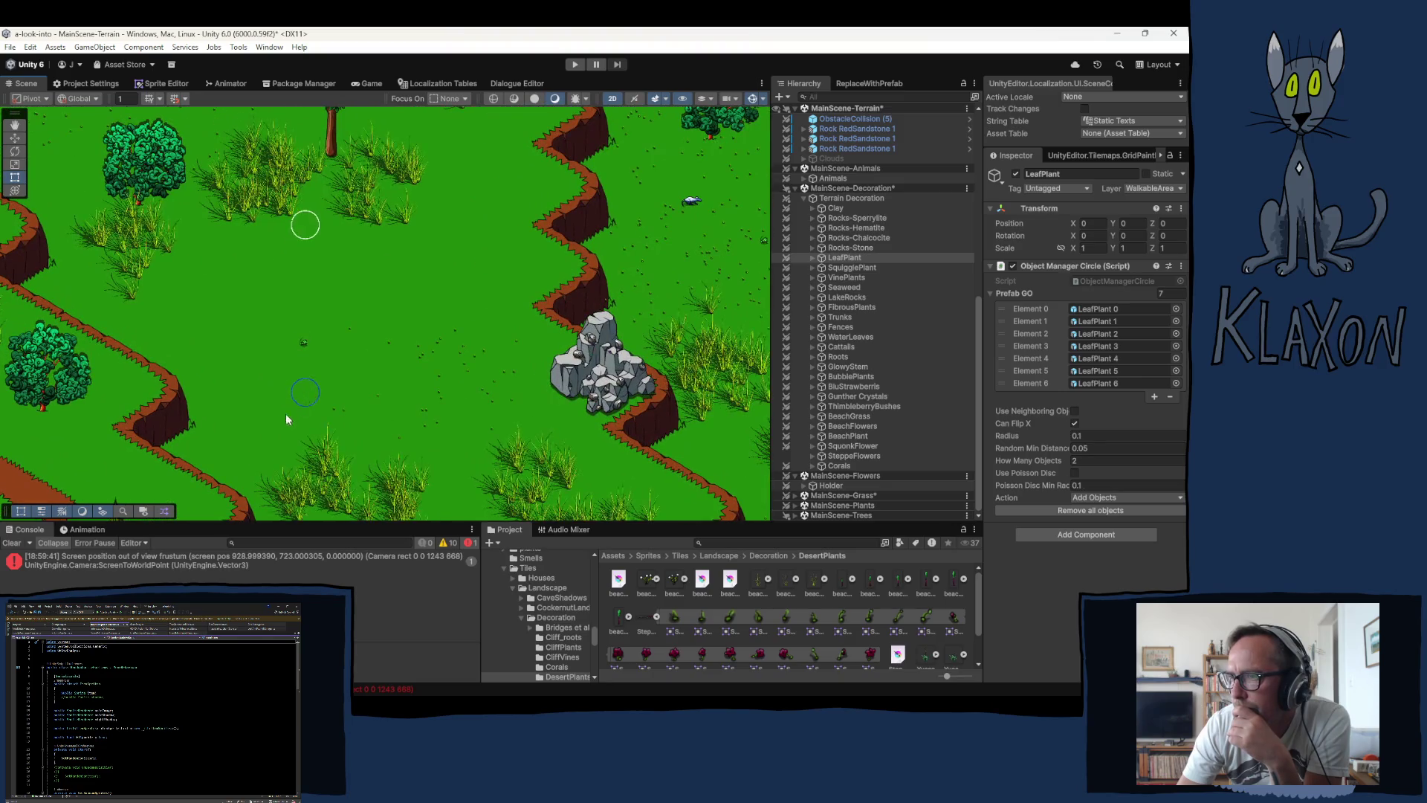
left_click(210, 449)
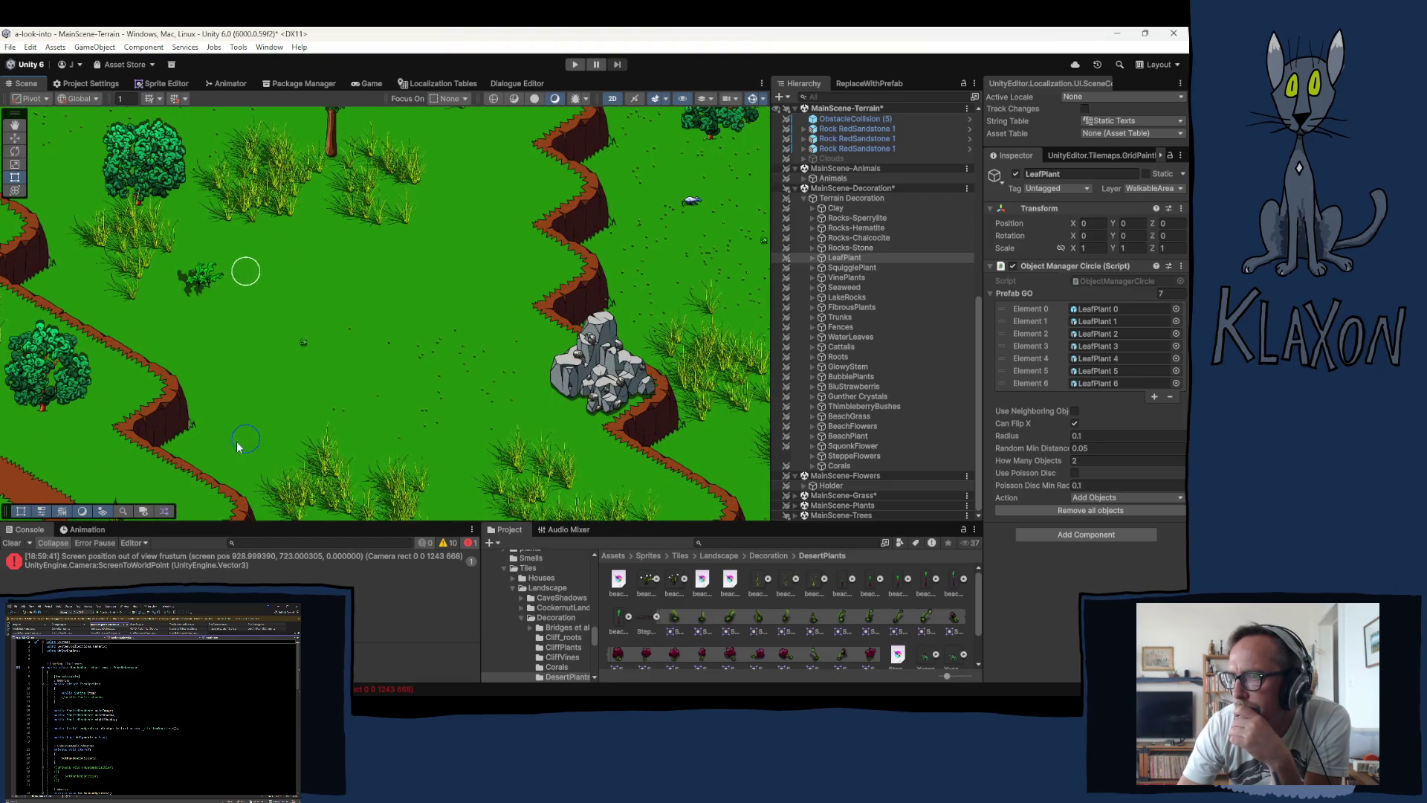
left_click(227, 446)
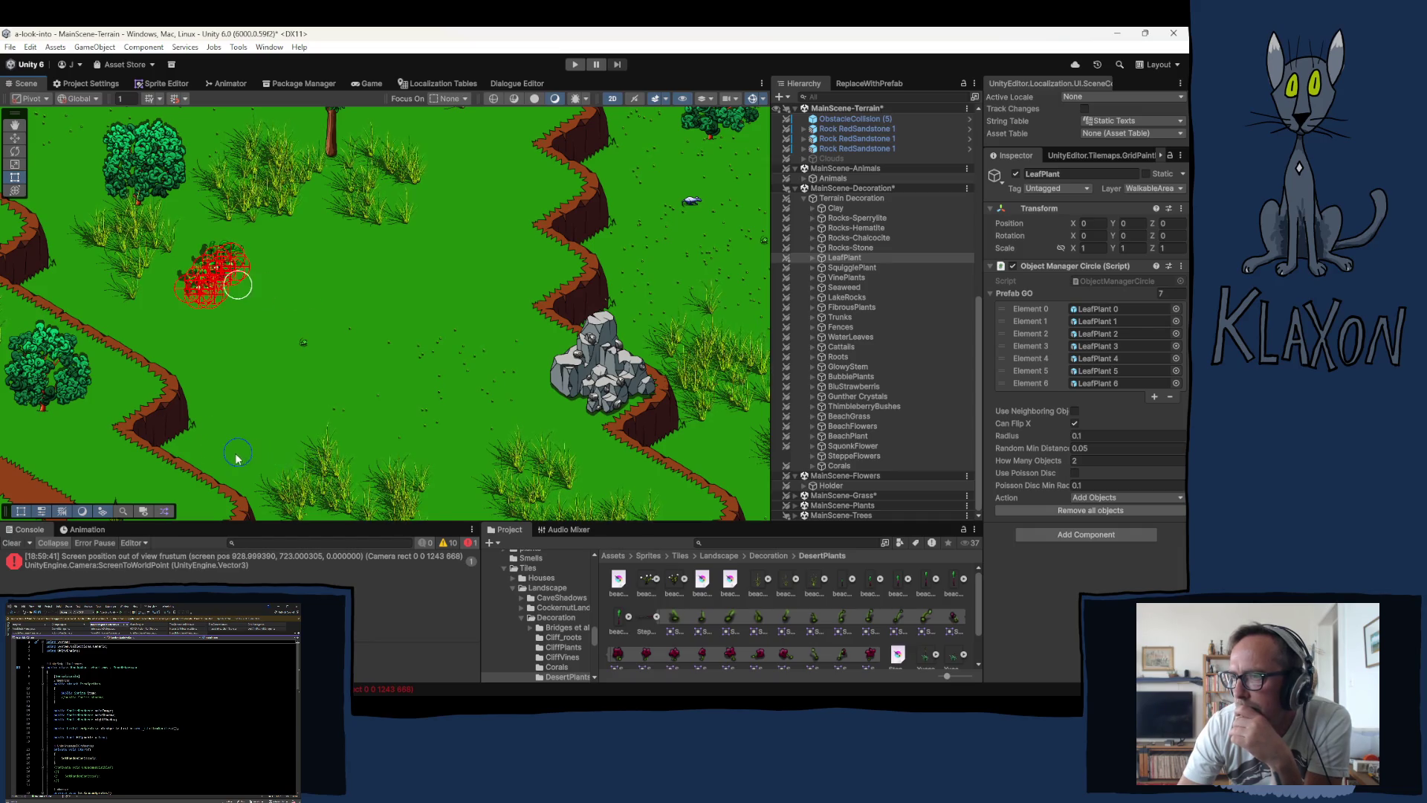
left_click(236, 457)
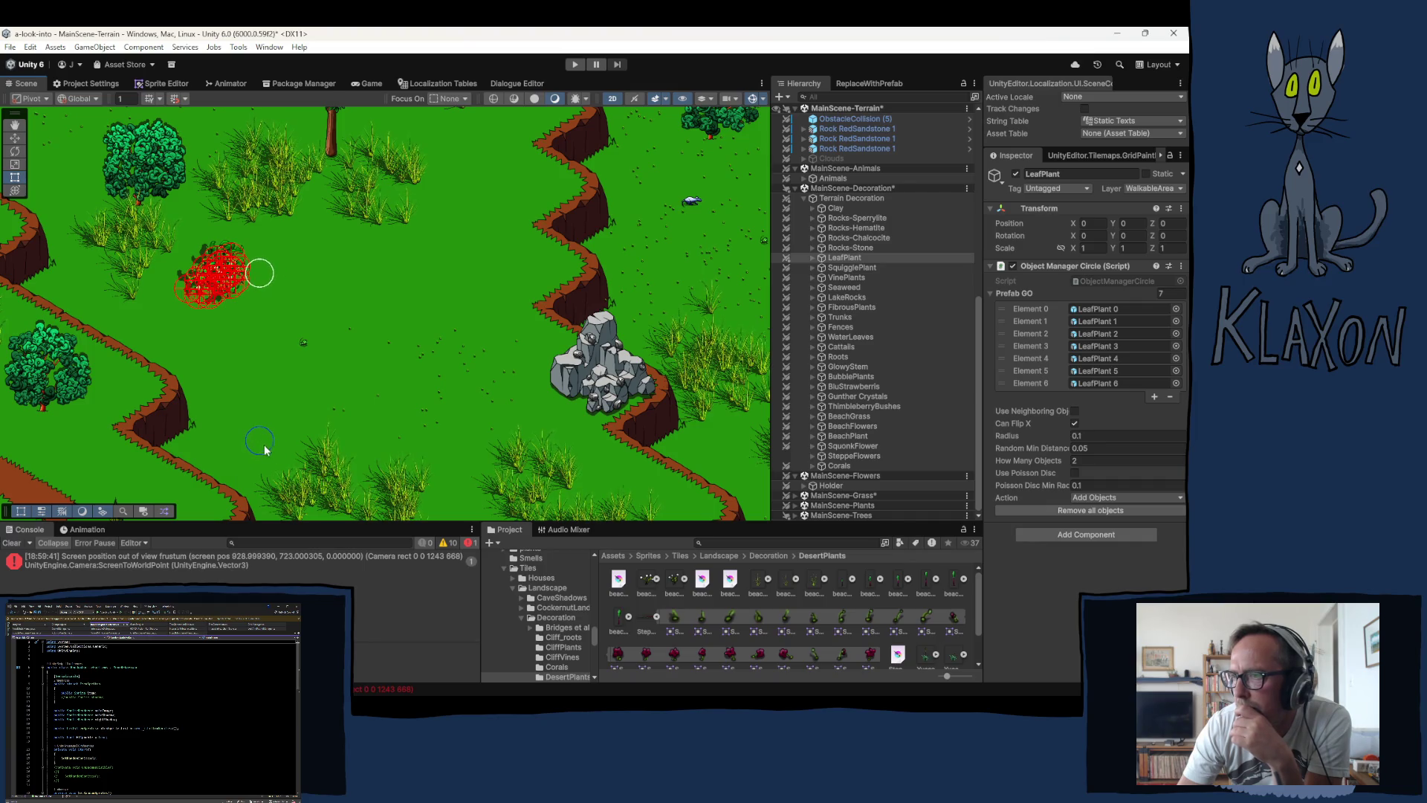
left_click(255, 478)
left_click(274, 463)
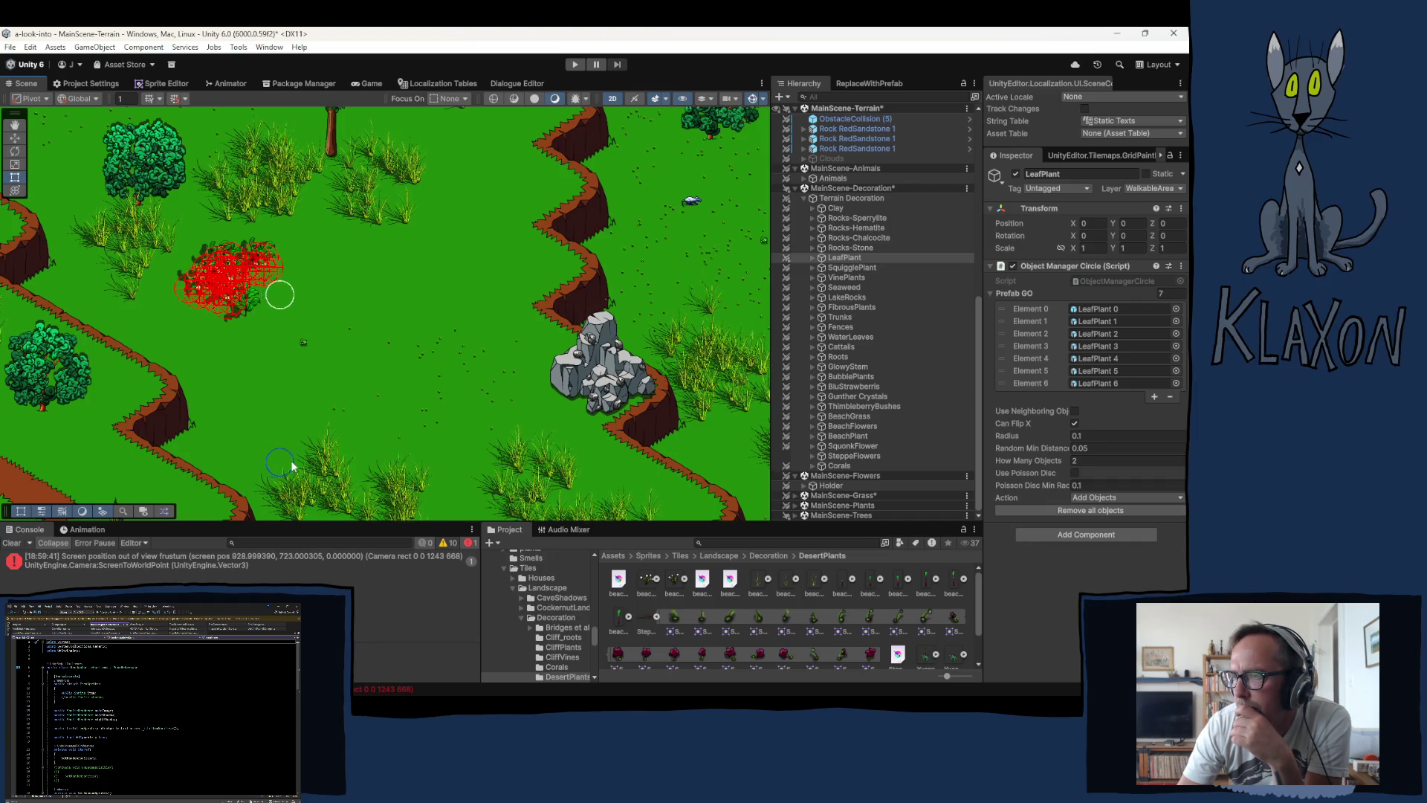
right_click(367, 373)
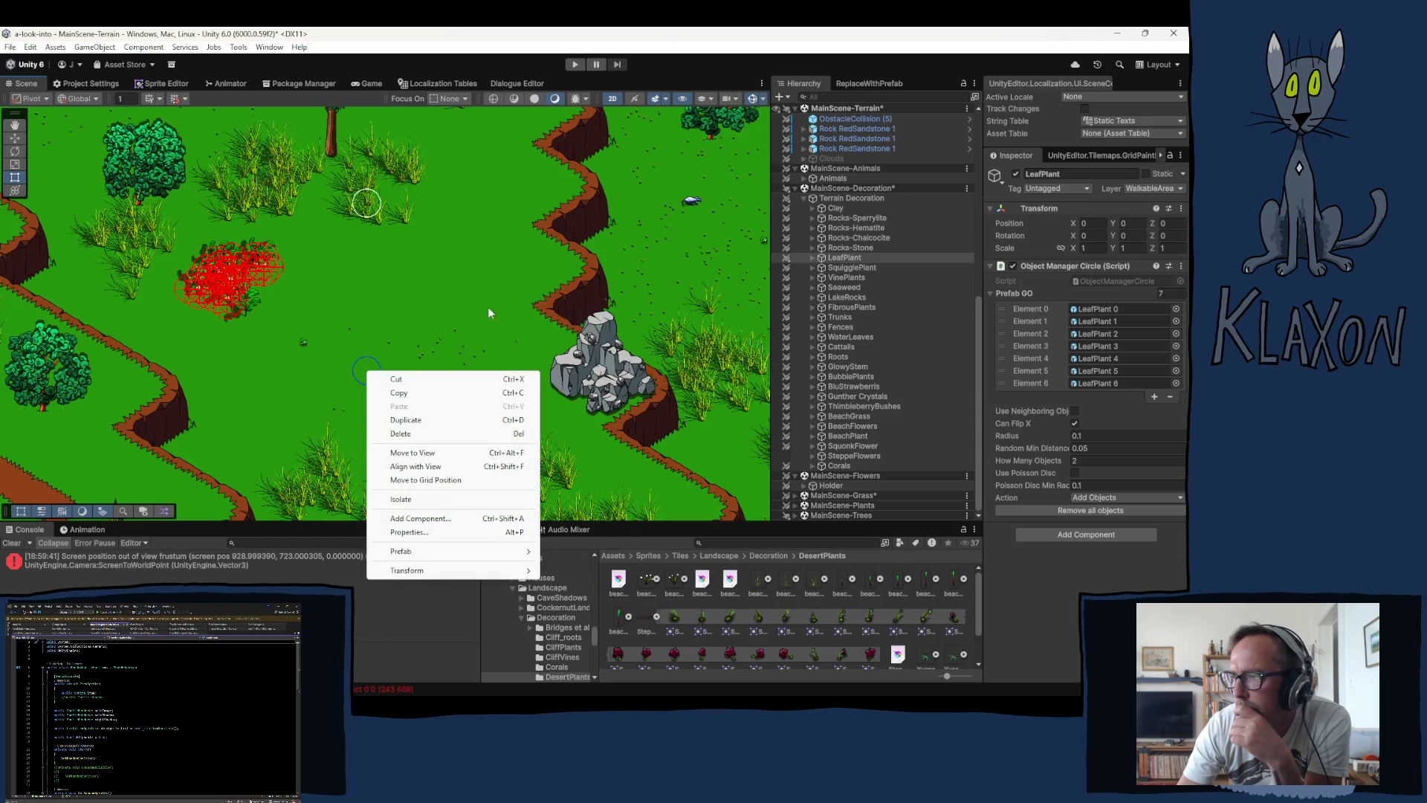
left_click(850, 248)
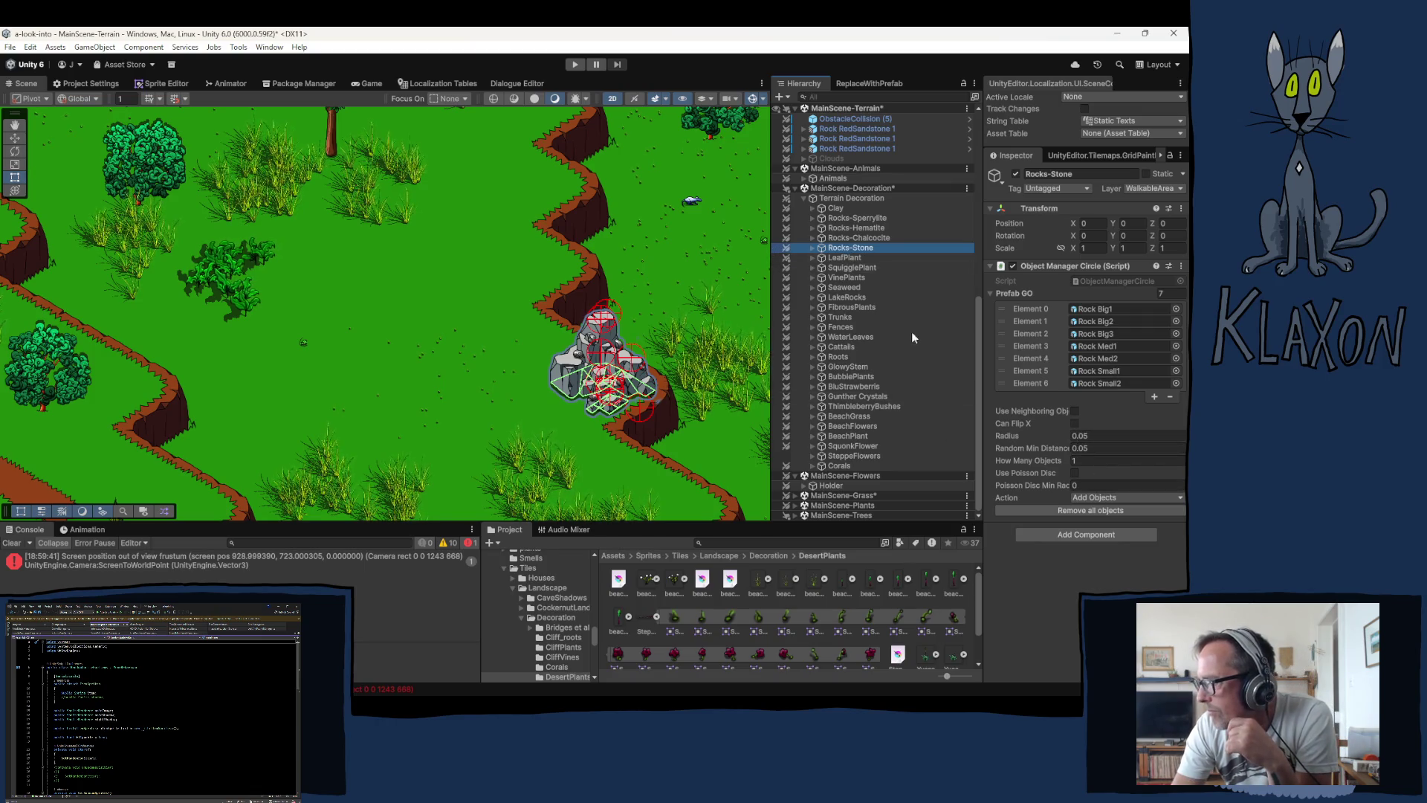
left_click(858, 259)
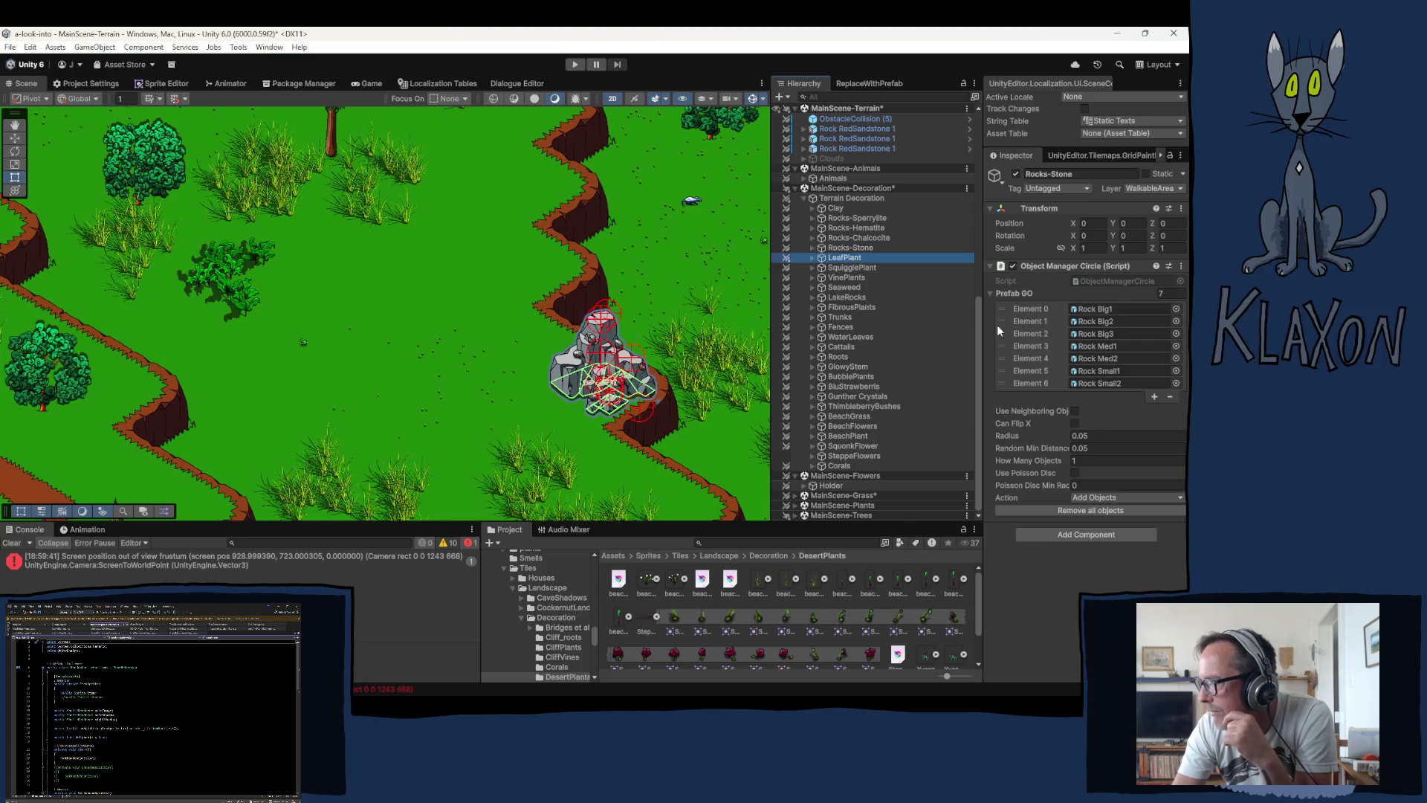
left_click(1080, 435)
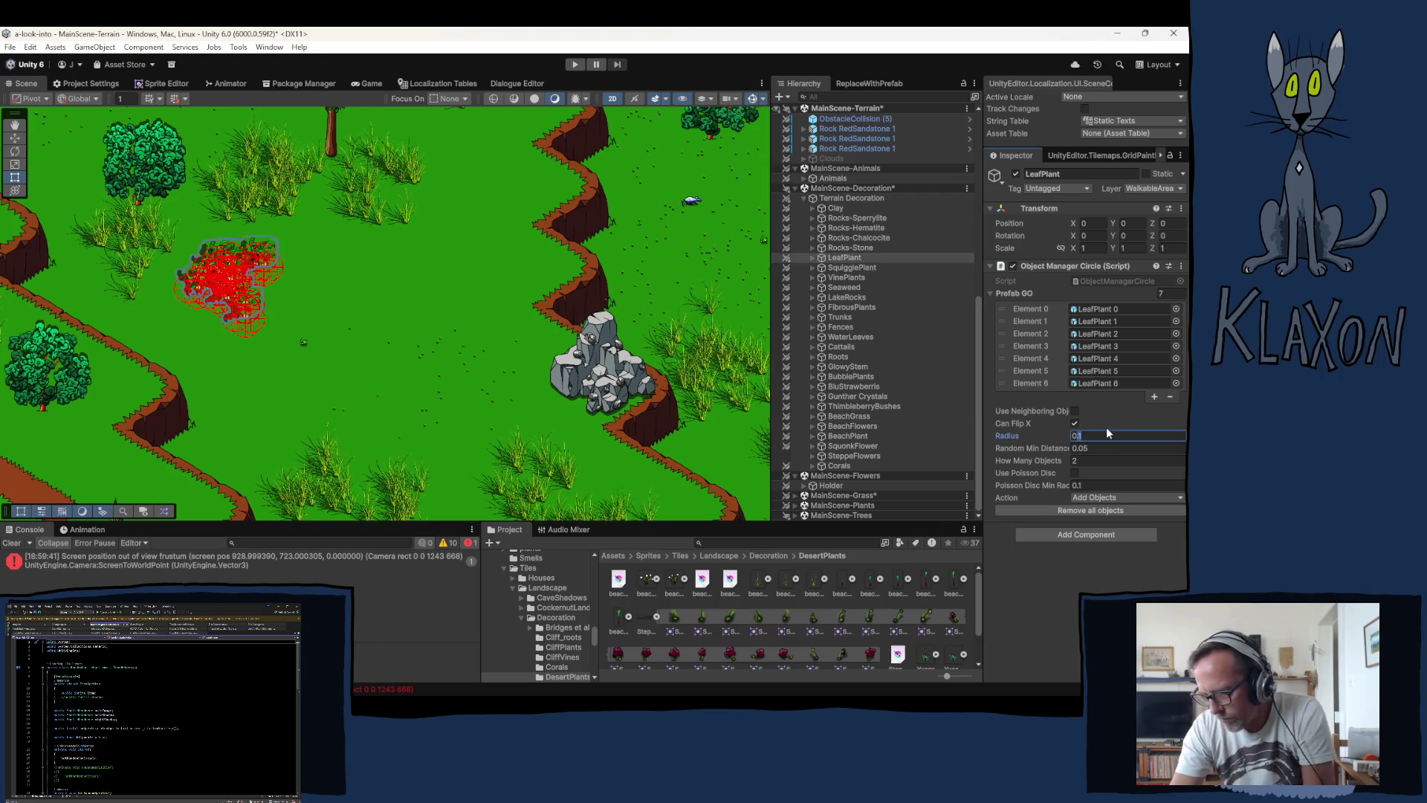
Step: Set the LeafPlant brush to Radius 0.3 with 10 objects per stamp
type("0.3")
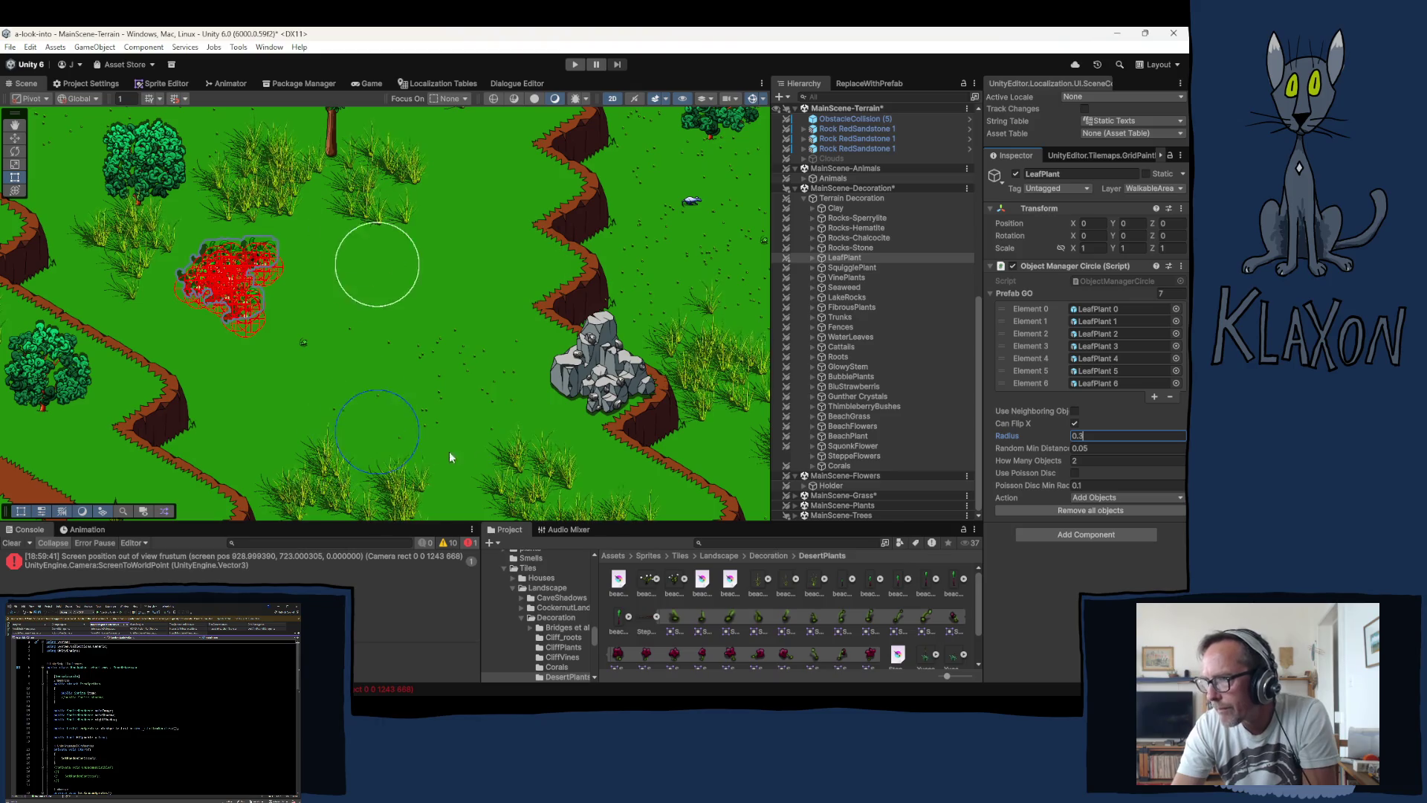
left_click(1080, 460)
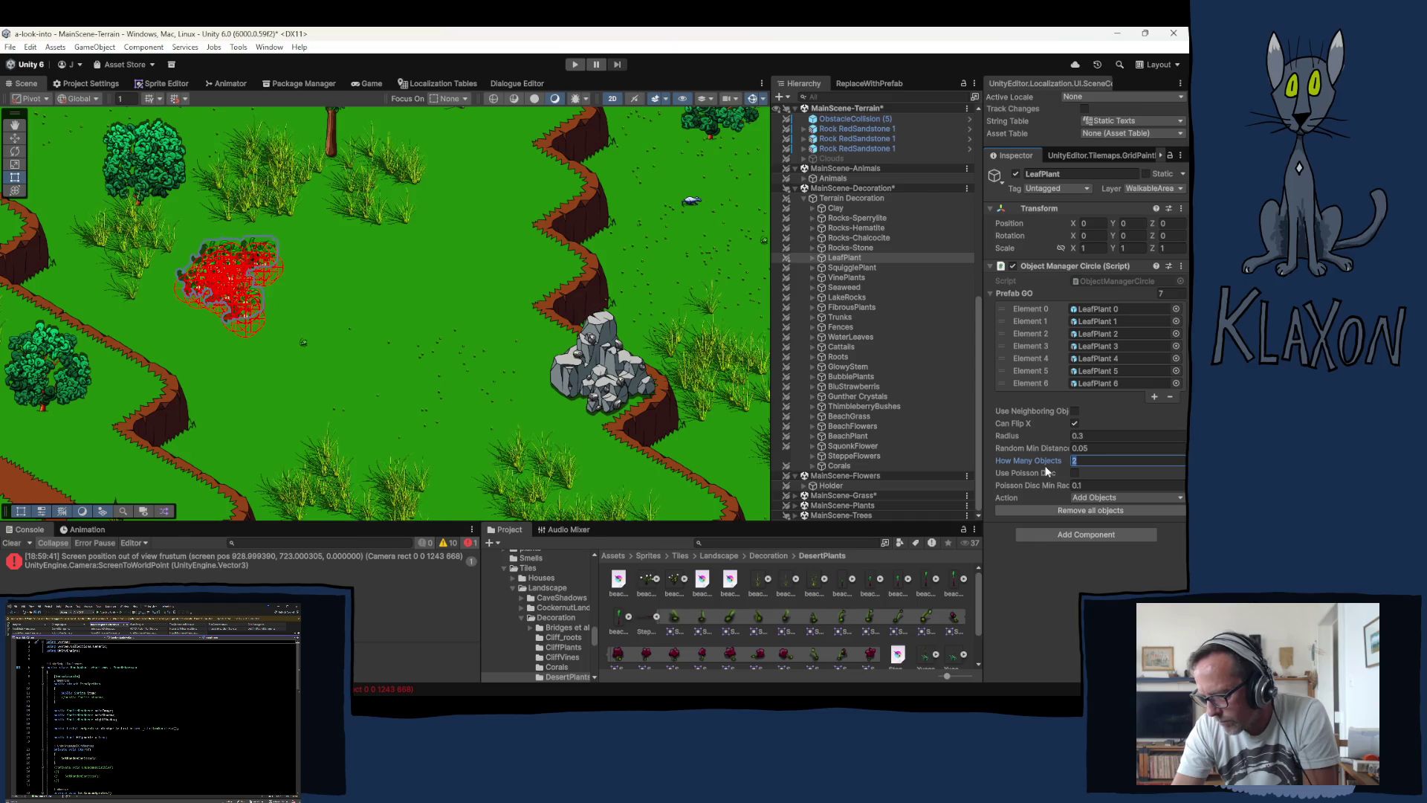
type("10")
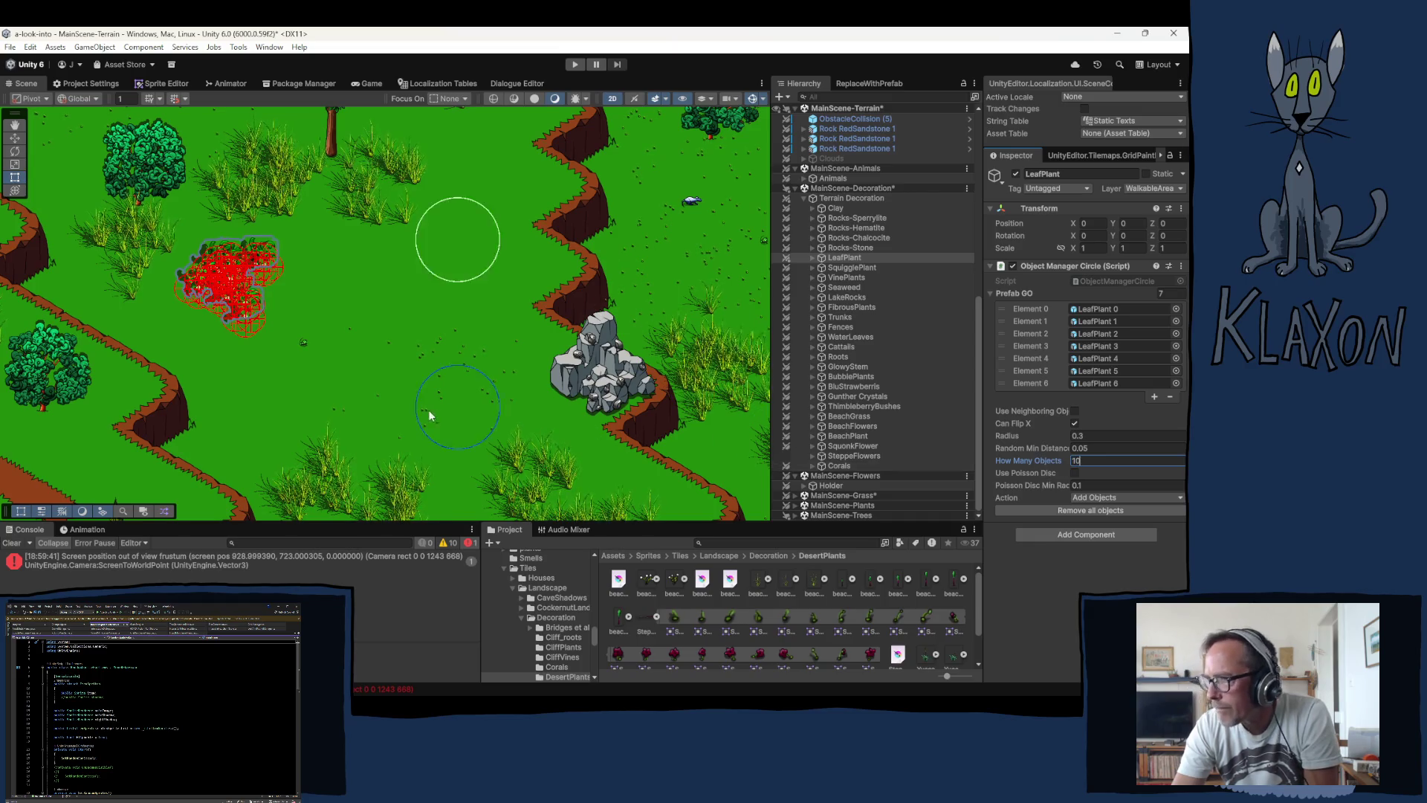
Step: Paint two leaf-plant clusters on the grass, the second beside a tree
left_click_drag(394, 306, 363, 364)
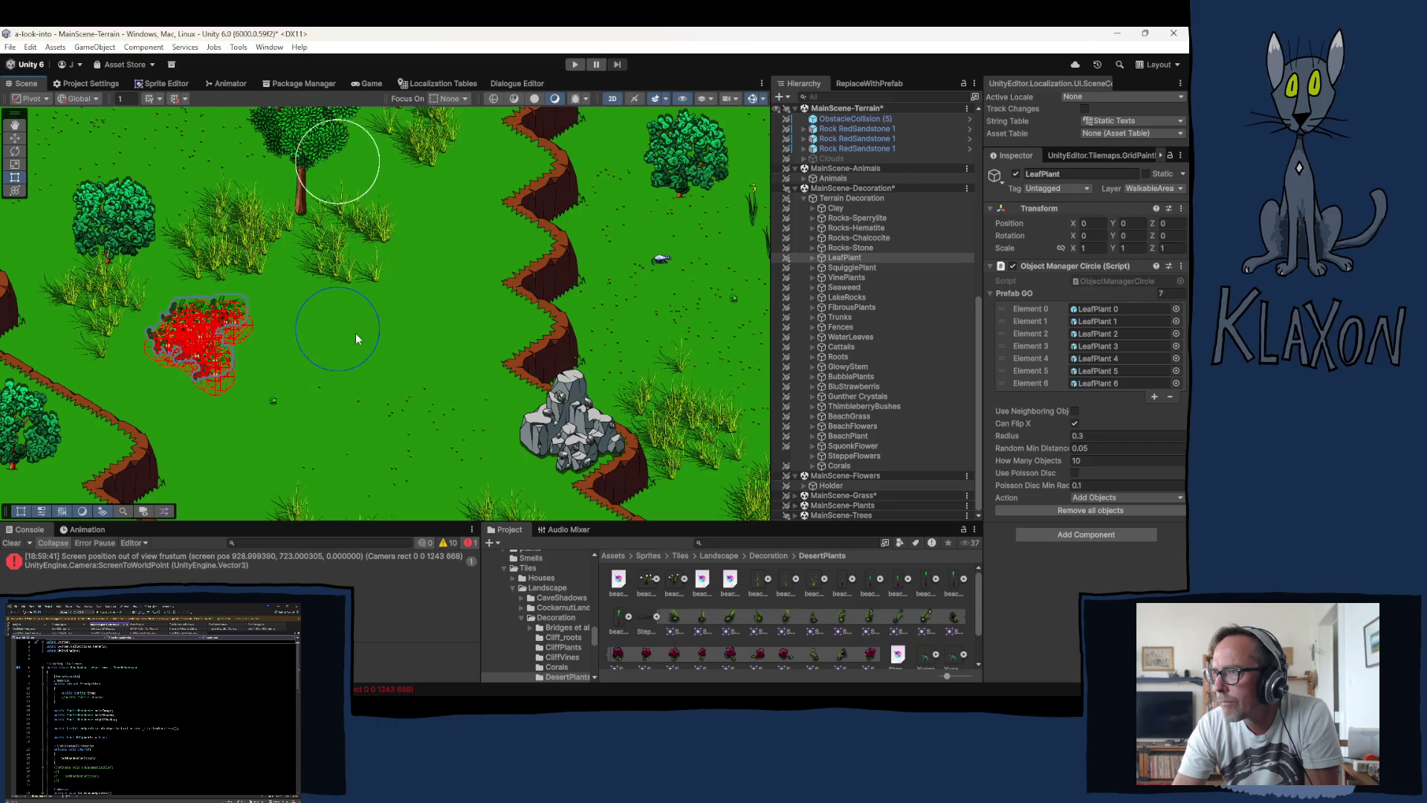
left_click(363, 336)
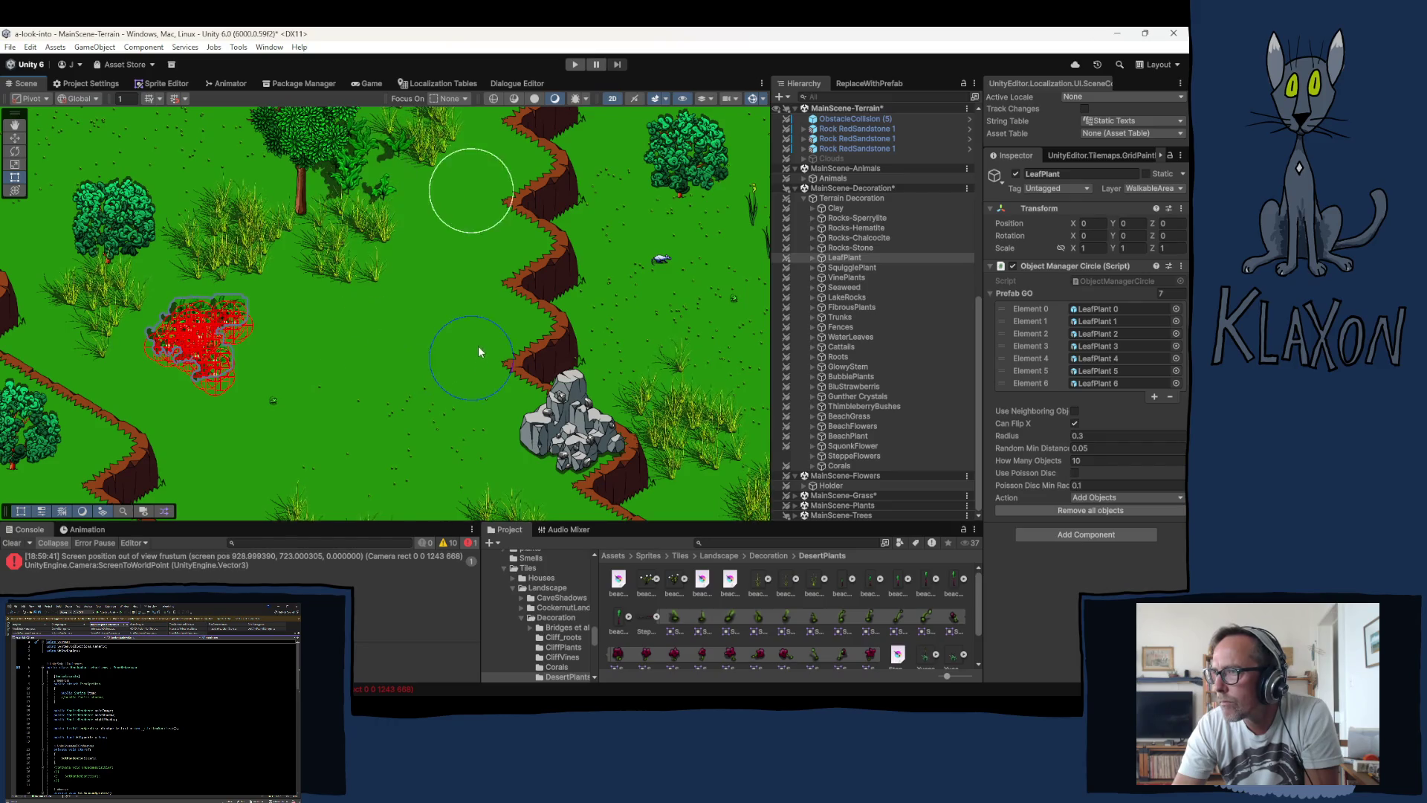
mouse_move(479, 346)
left_mouse_down()
mouse_move(298, 379)
mouse_move(272, 367)
mouse_move(287, 377)
left_mouse_up()
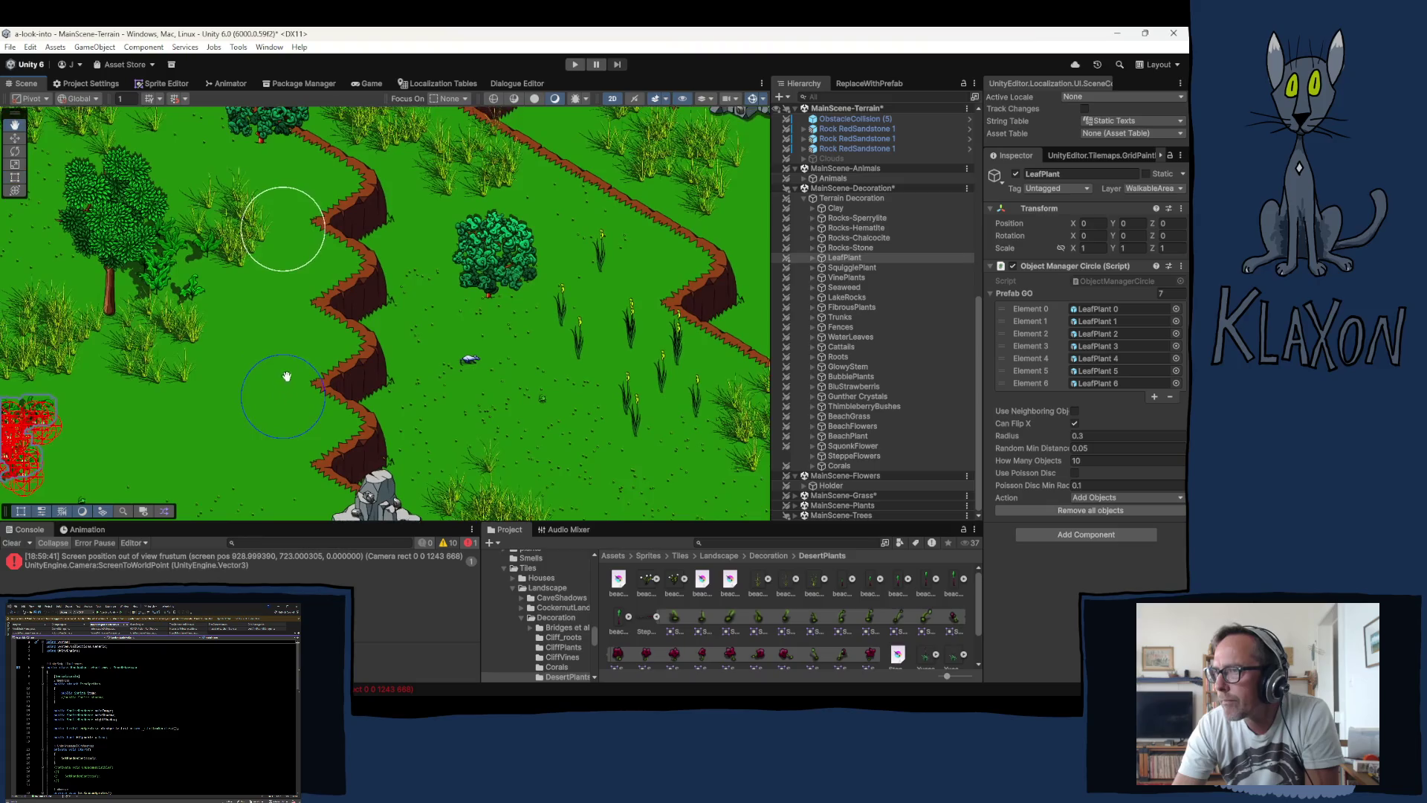
left_click(312, 357)
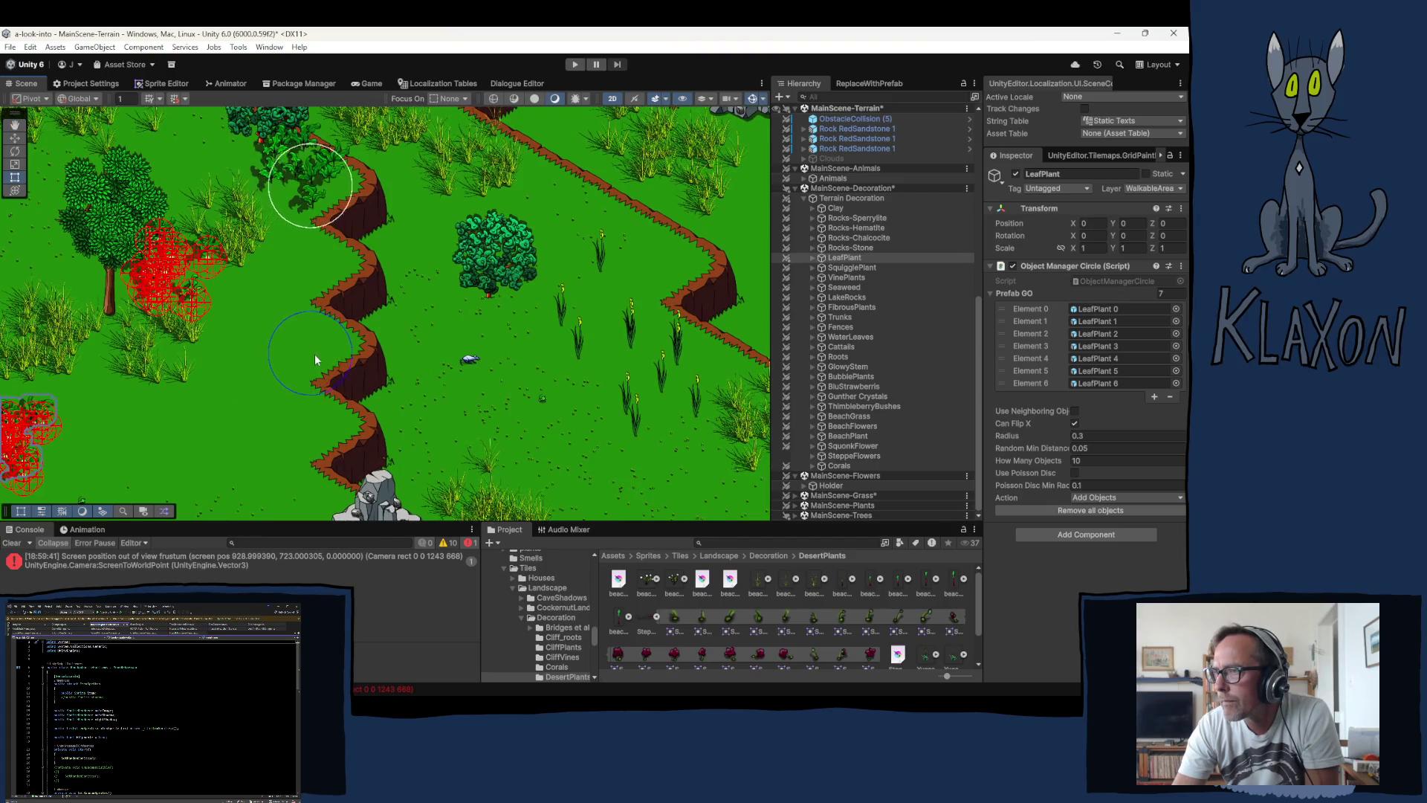
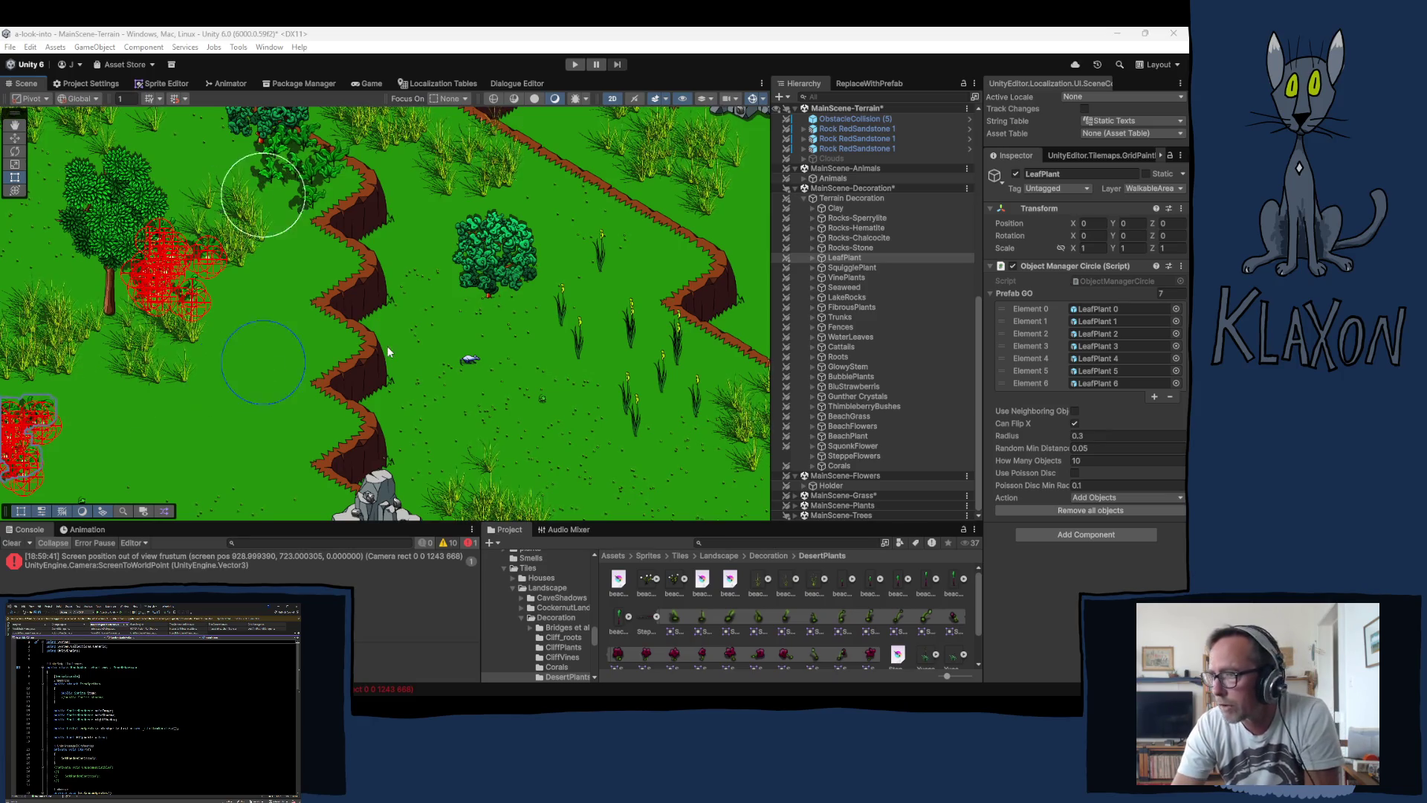
Step: Pan over to the fence and rock area and place a LeafPlant cluster in the grass
left_click_drag(507, 388, 445, 257)
left_click_drag(459, 433, 455, 274)
left_click_drag(305, 314, 446, 251)
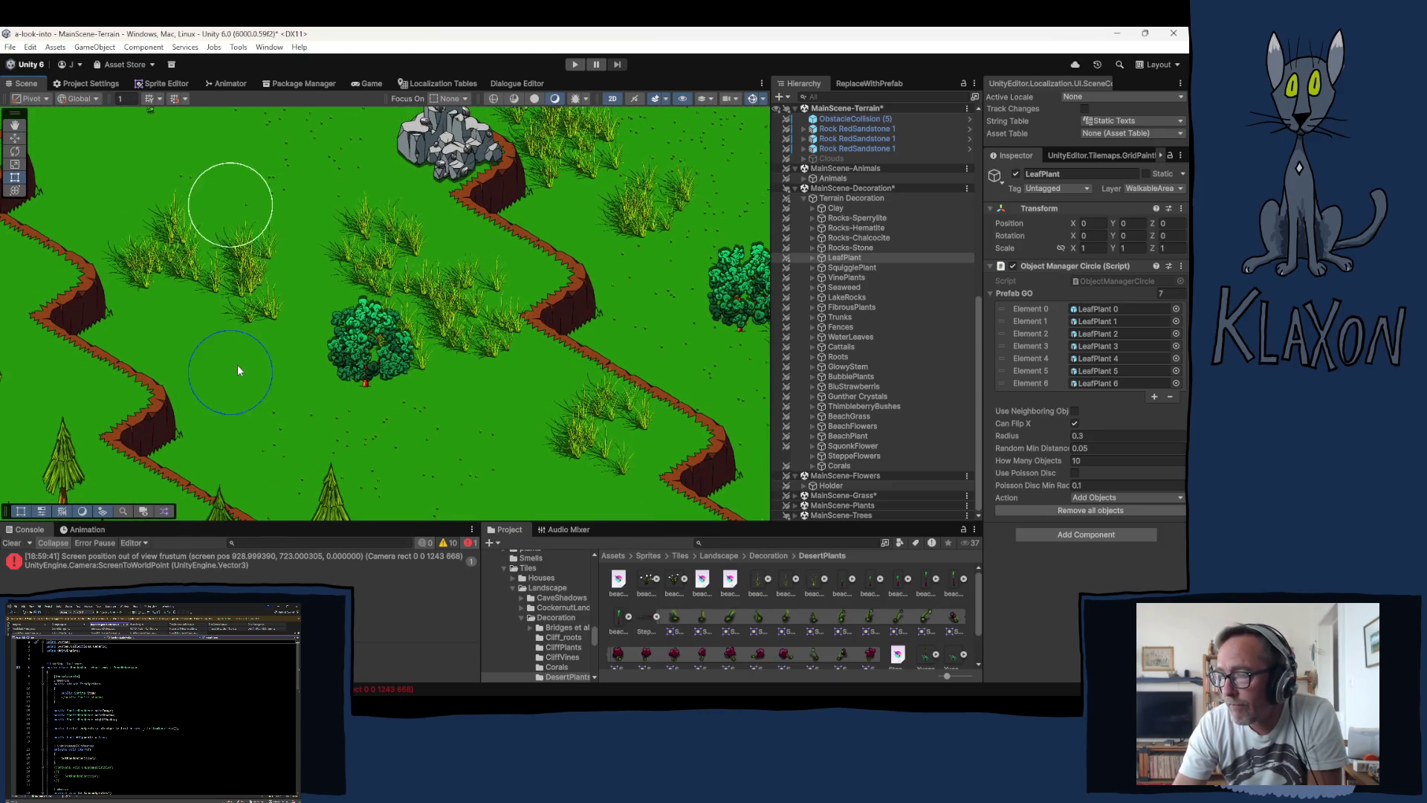
left_click_drag(172, 383, 68, 376)
left_click_drag(446, 372, 308, 387)
left_click_drag(669, 357, 283, 335)
left_click_drag(535, 439, 463, 453)
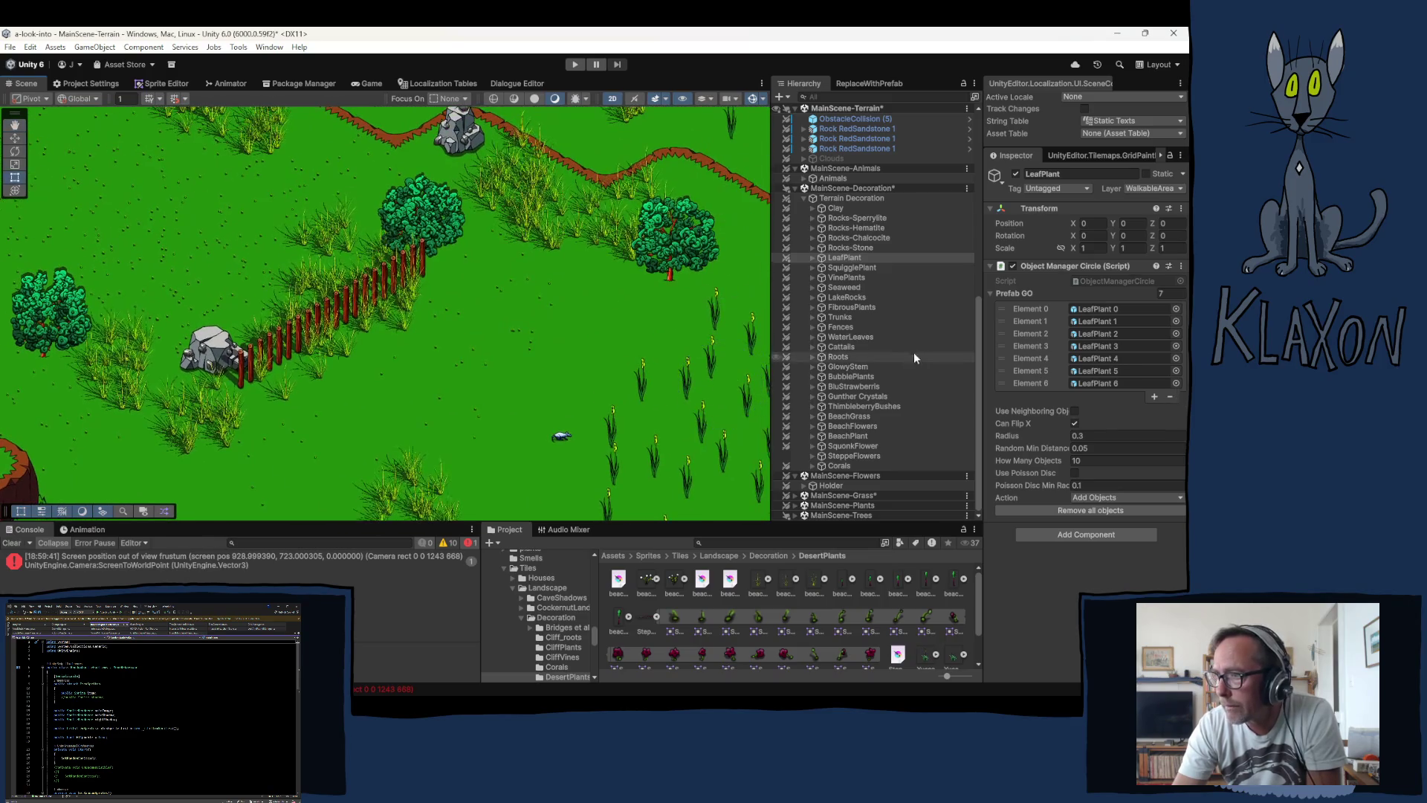
mouse_move(426, 352)
left_mouse_down()
mouse_move(409, 379)
mouse_move(545, 262)
left_mouse_up()
left_click_drag(519, 345, 495, 373)
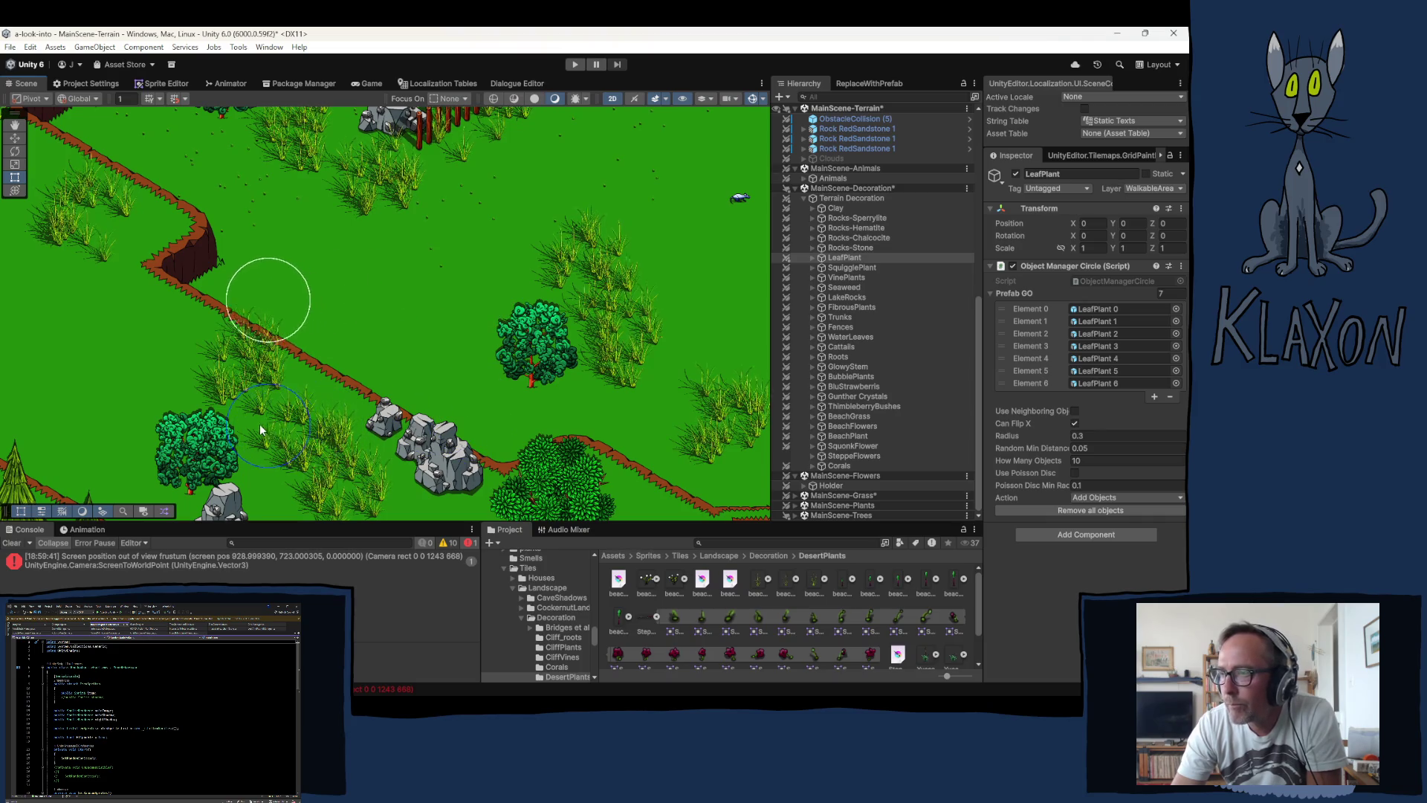
left_click_drag(387, 452, 344, 355)
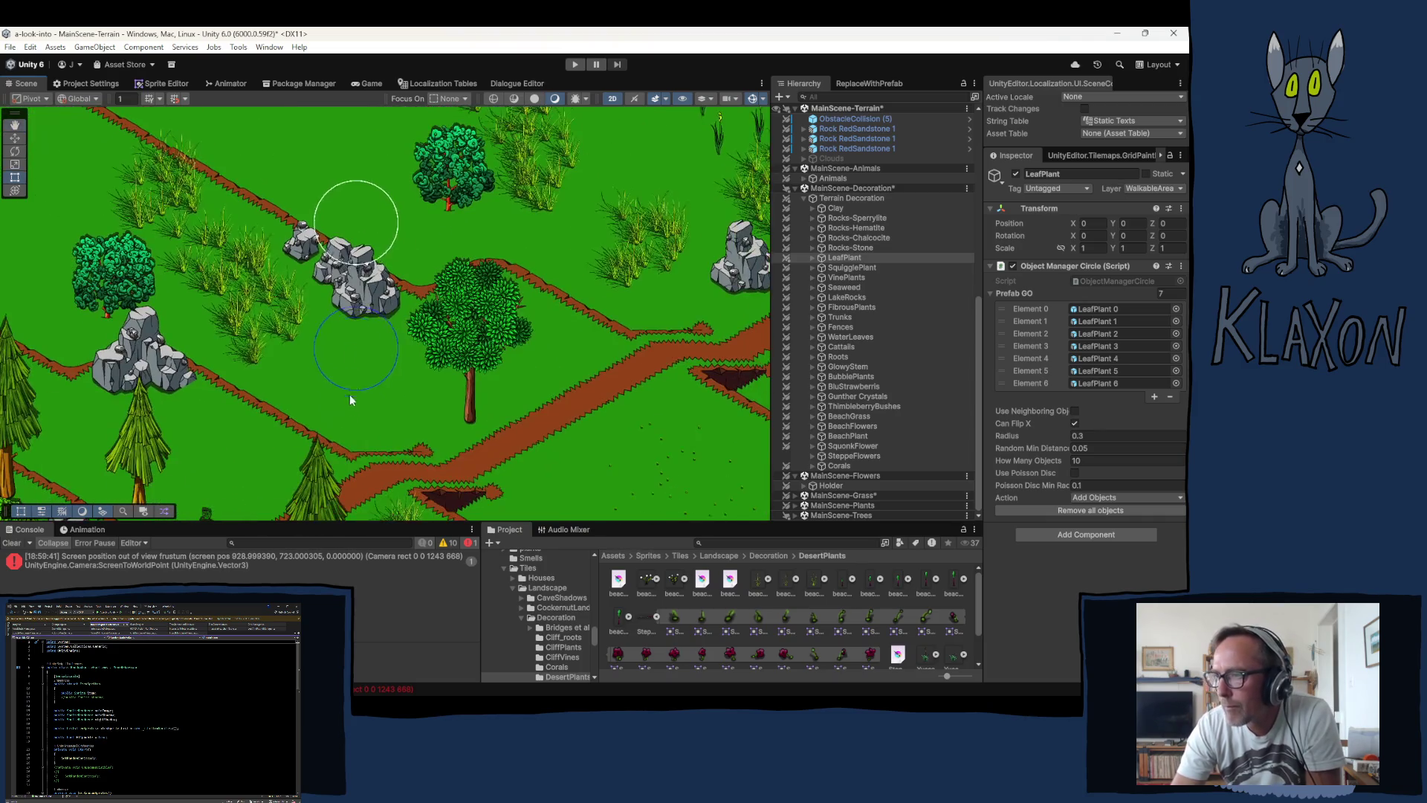
left_click_drag(311, 448, 303, 406)
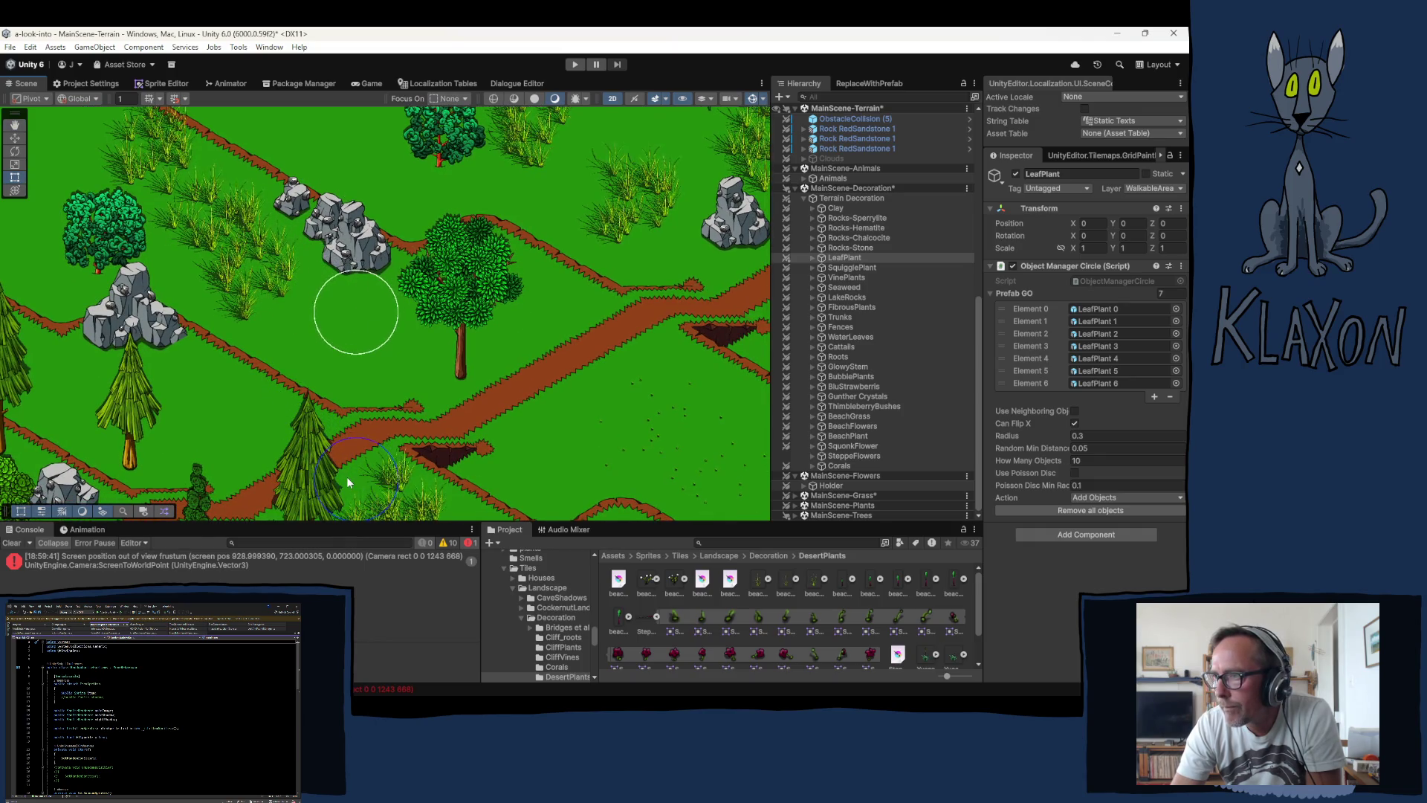
left_click(374, 477)
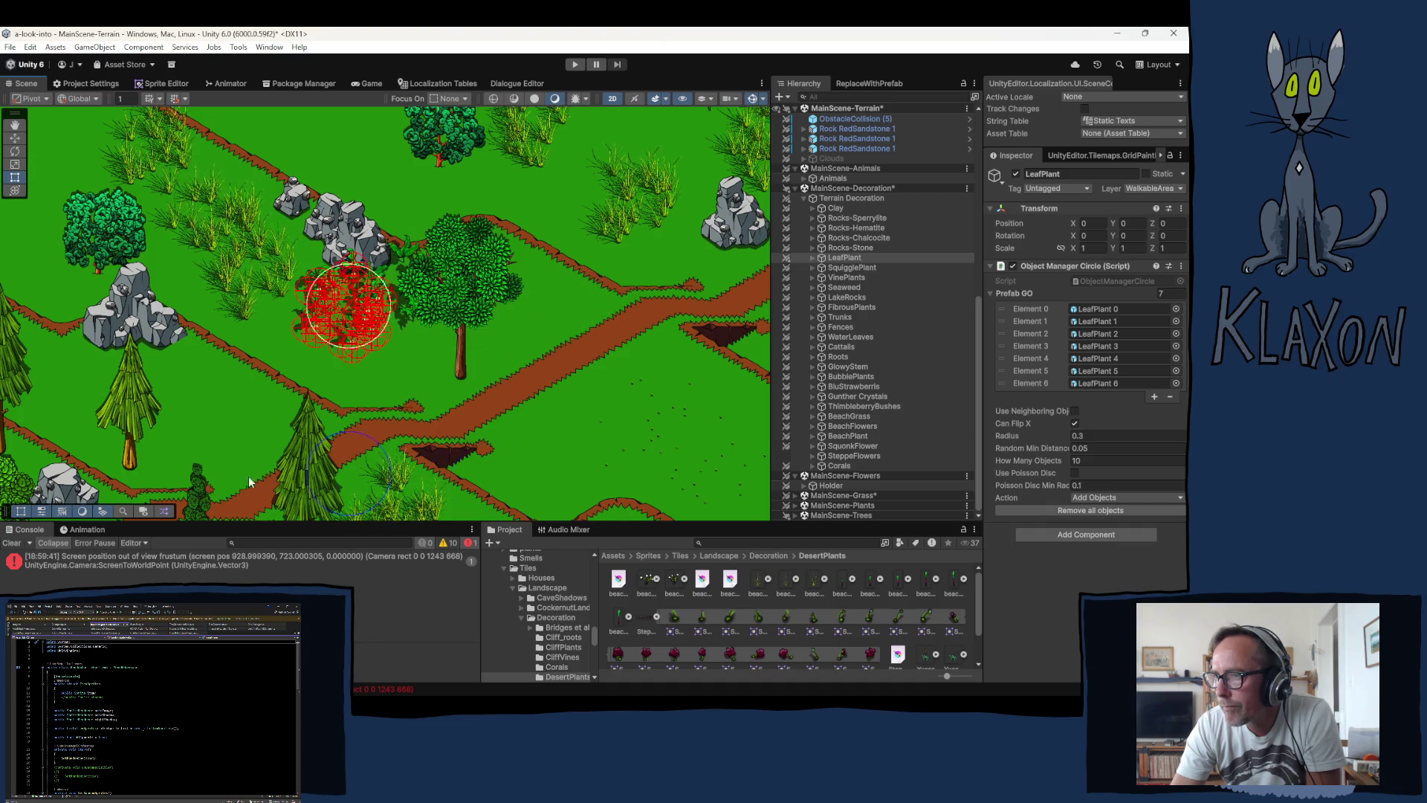
Step: Place a second LeafPlant cluster beside the trees in another open area
mouse_move(220, 430)
left_mouse_down()
mouse_move(283, 401)
mouse_move(442, 255)
left_mouse_up()
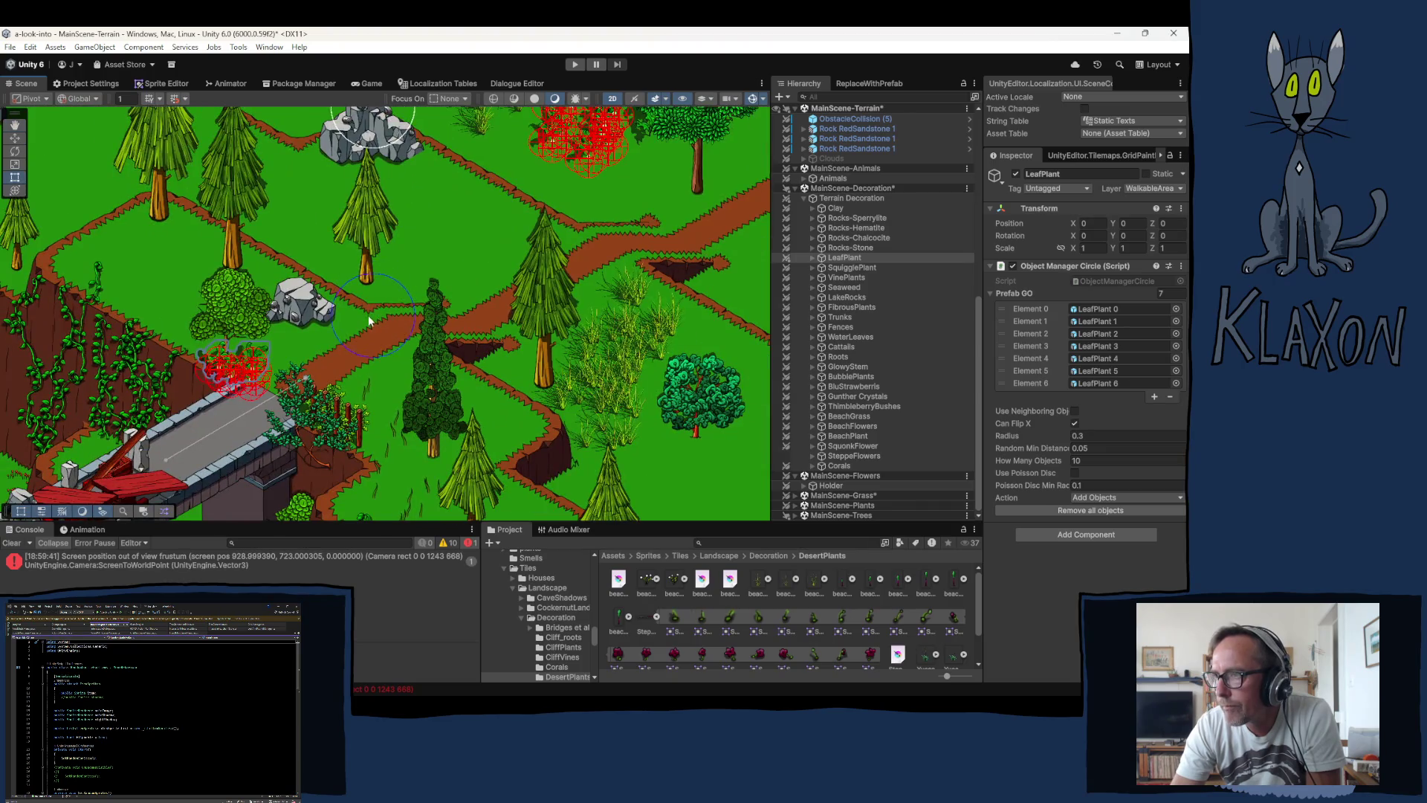
left_click(424, 399)
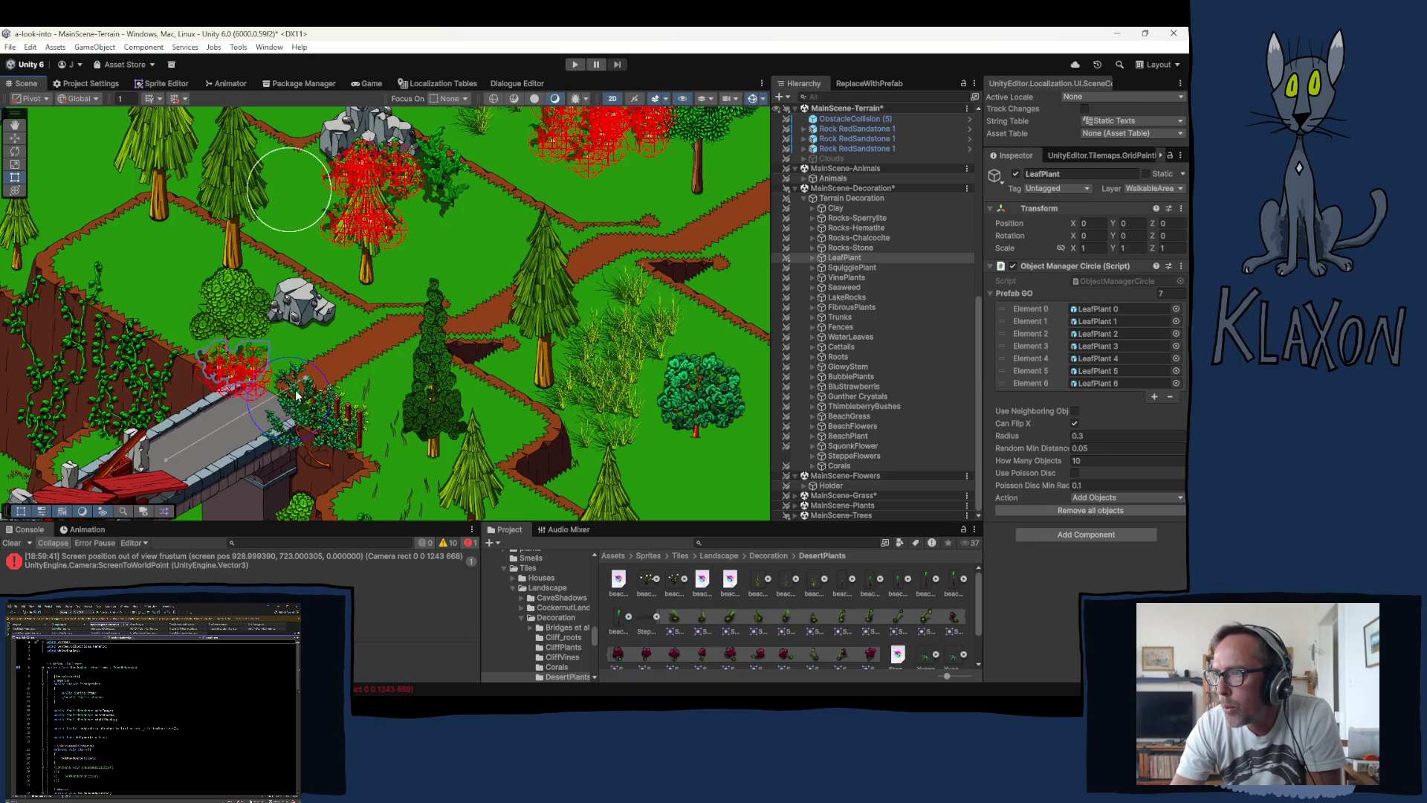
left_click_drag(253, 288, 301, 367)
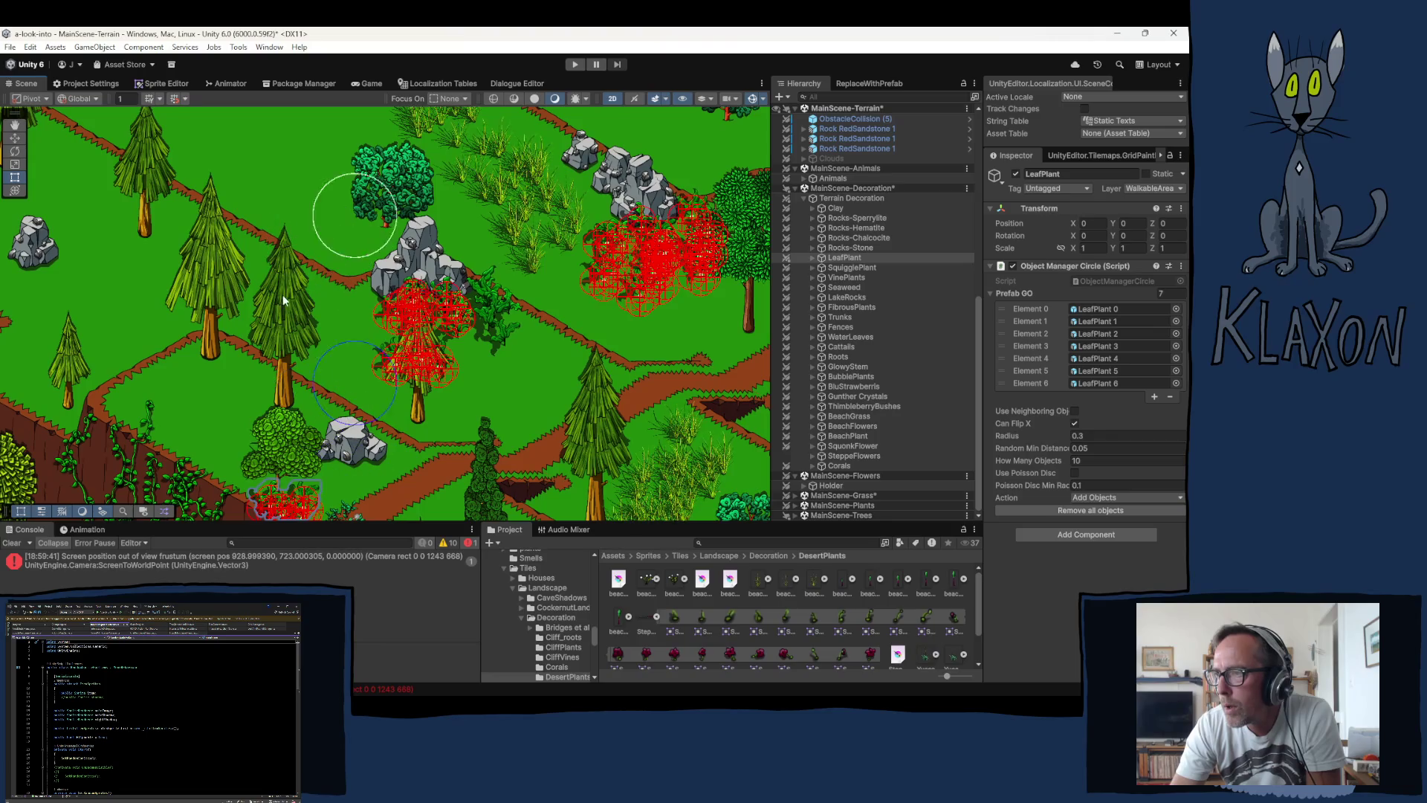
left_click_drag(283, 294, 303, 426)
left_click_drag(241, 282, 263, 372)
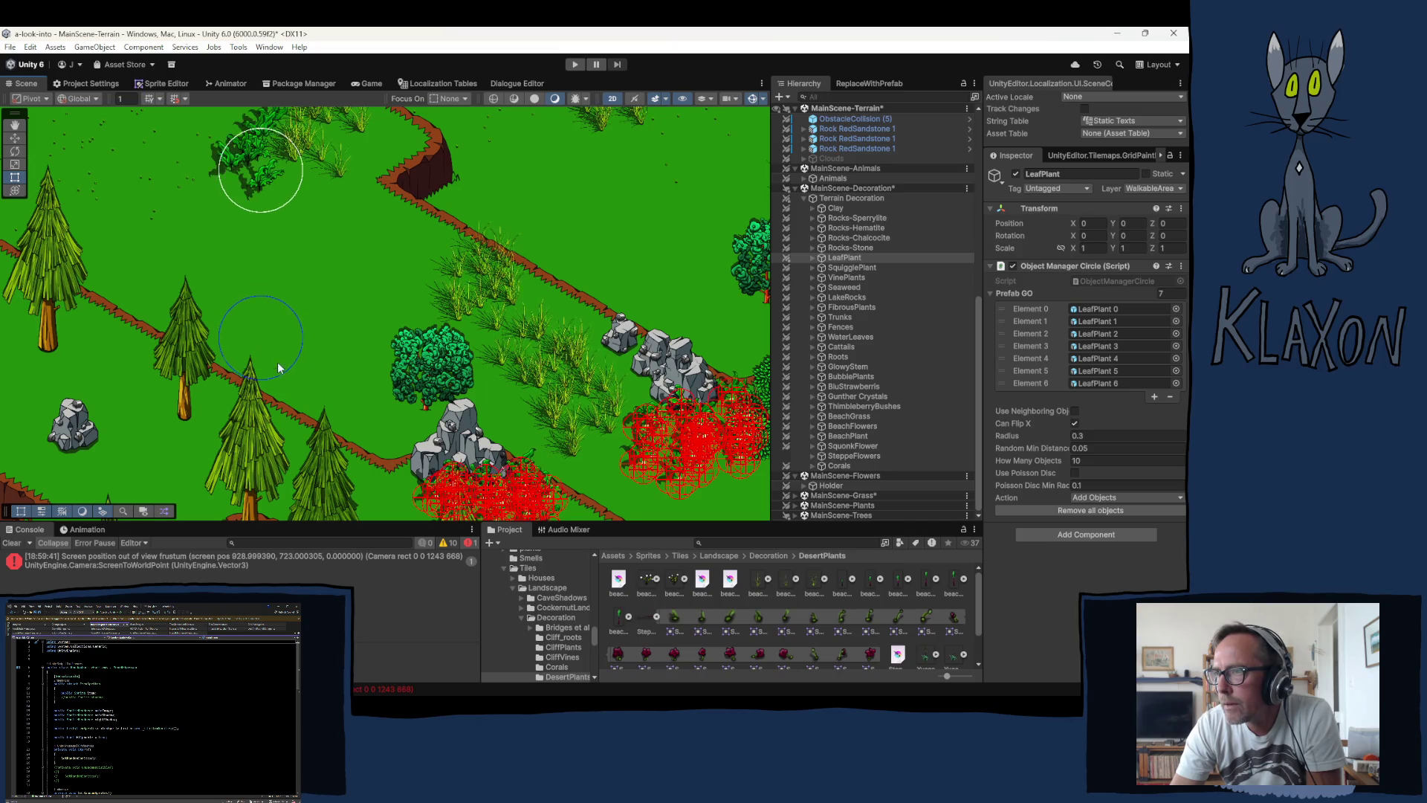
Step: Add three more LeafPlant clusters in the grass and along the path
left_click(307, 375)
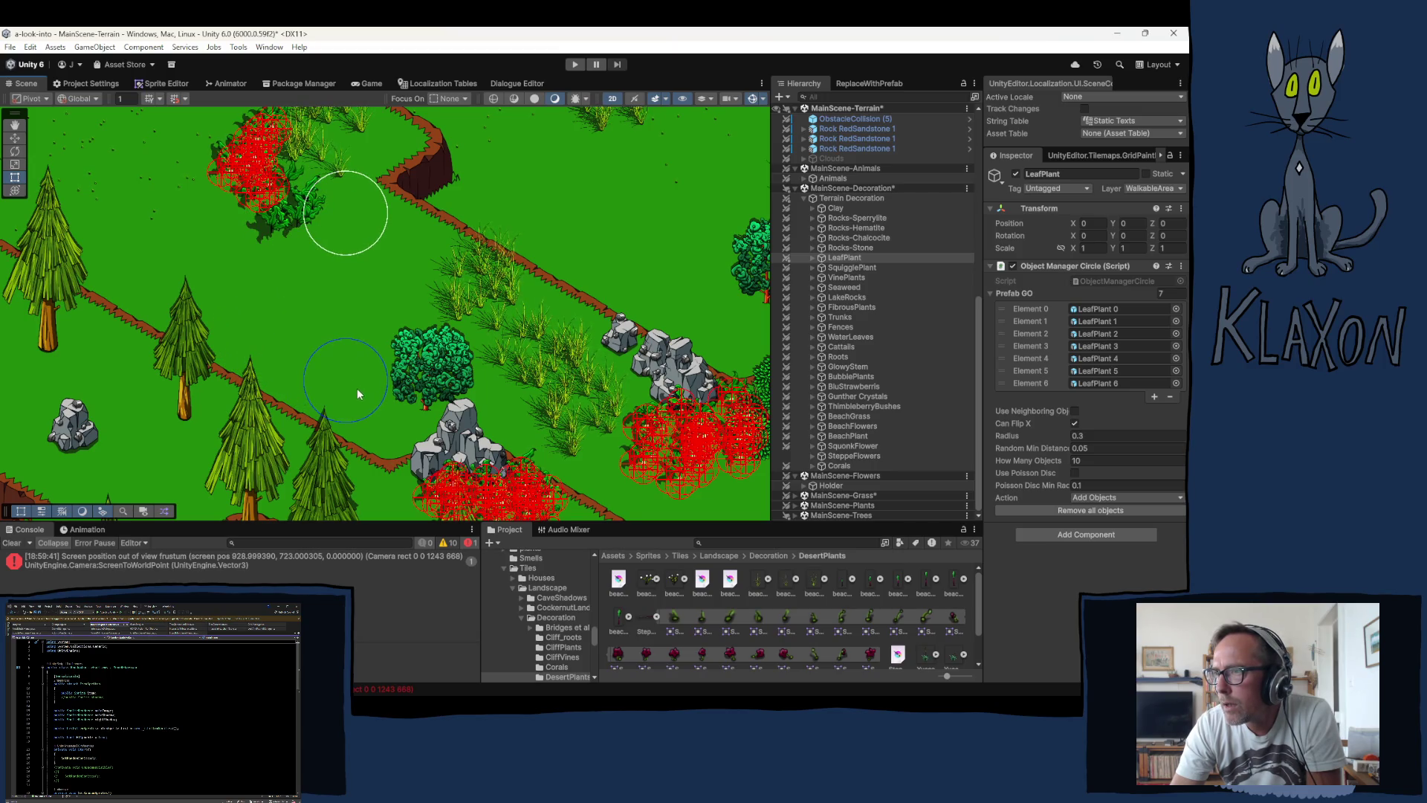
left_click(414, 418)
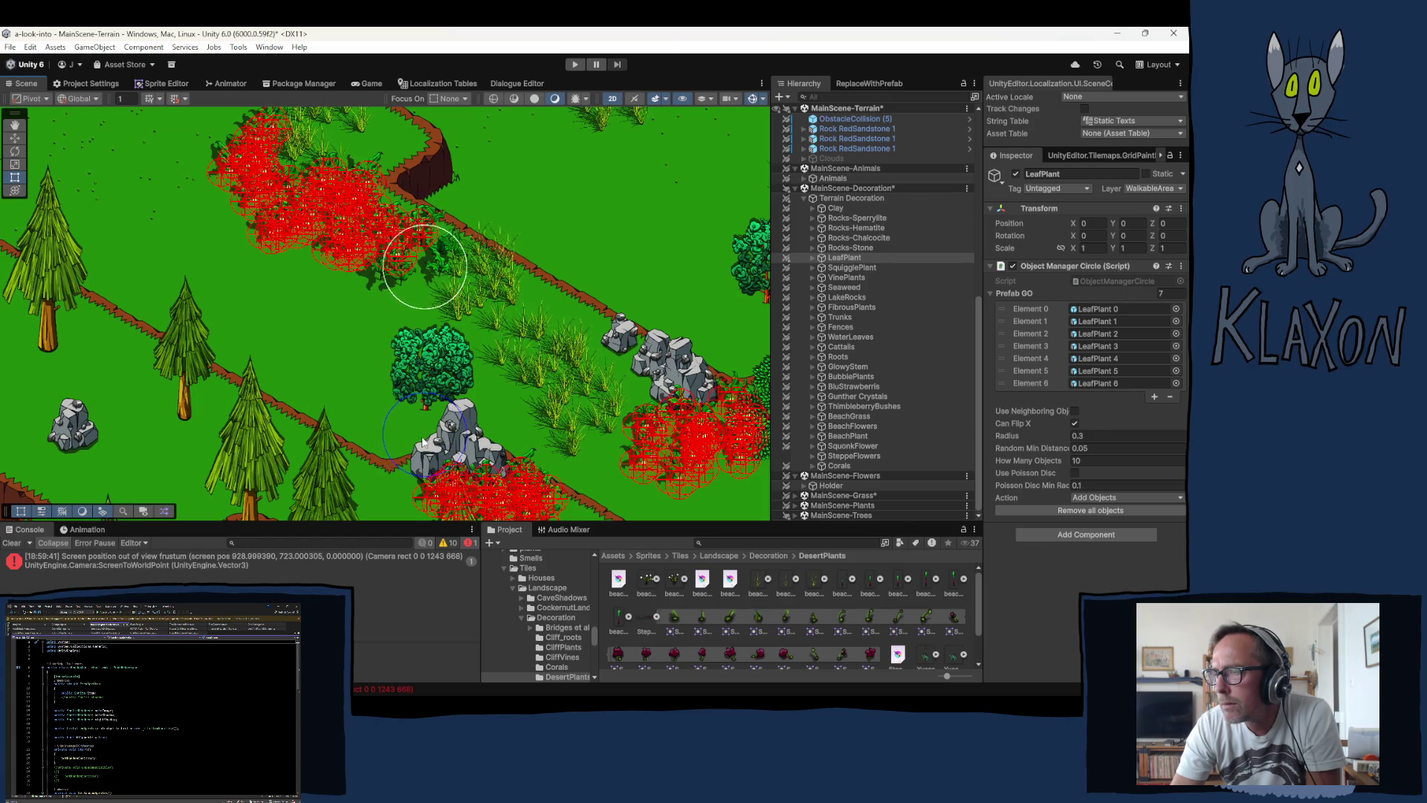
mouse_move(293, 299)
left_mouse_down()
mouse_move(259, 390)
mouse_move(317, 437)
left_mouse_up()
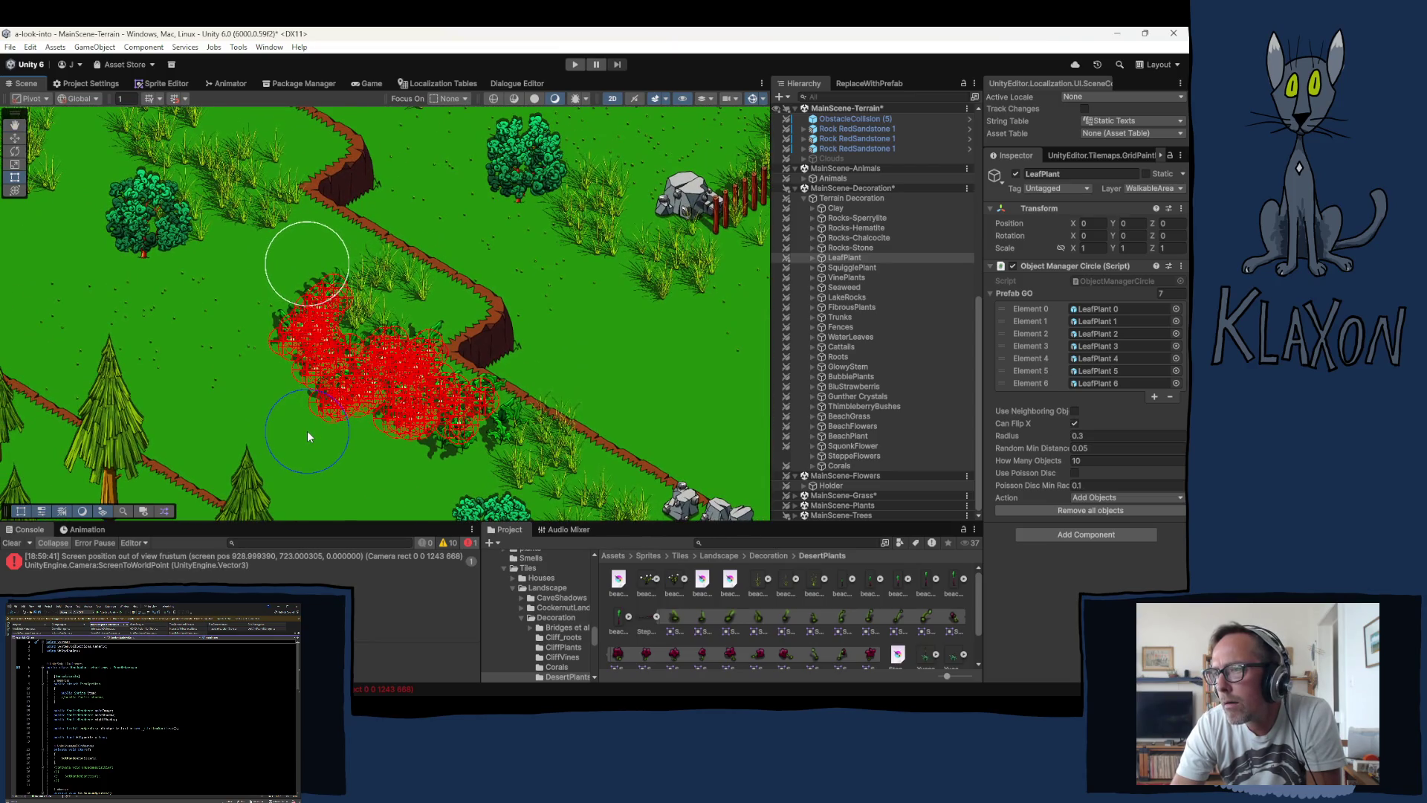
left_click(306, 431)
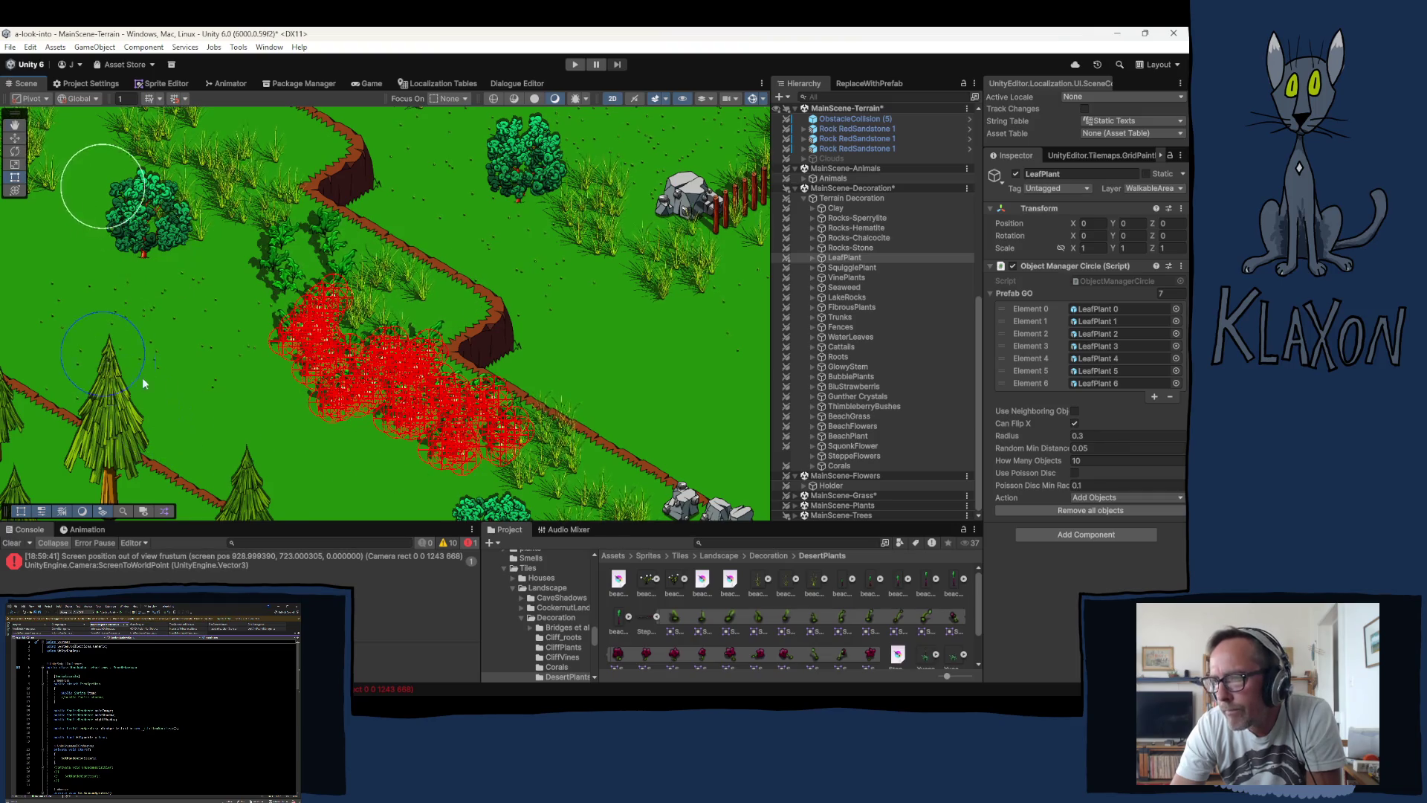
Step: Move over to the rocks and paint LeafPlants beside the cliff edge
left_click_drag(119, 319, 300, 422)
left_click_drag(191, 342, 366, 476)
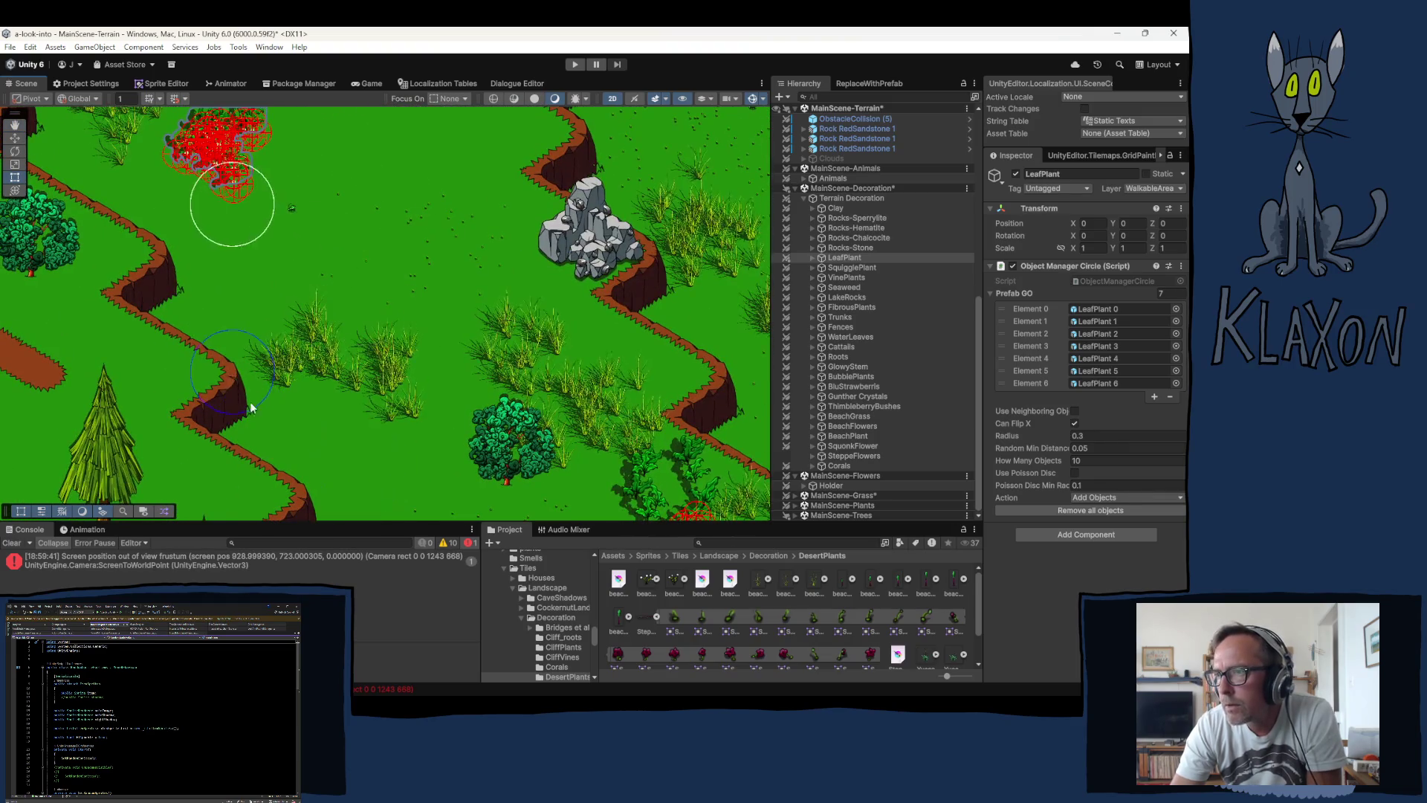
left_click_drag(238, 379, 283, 450)
left_click_drag(221, 332, 300, 443)
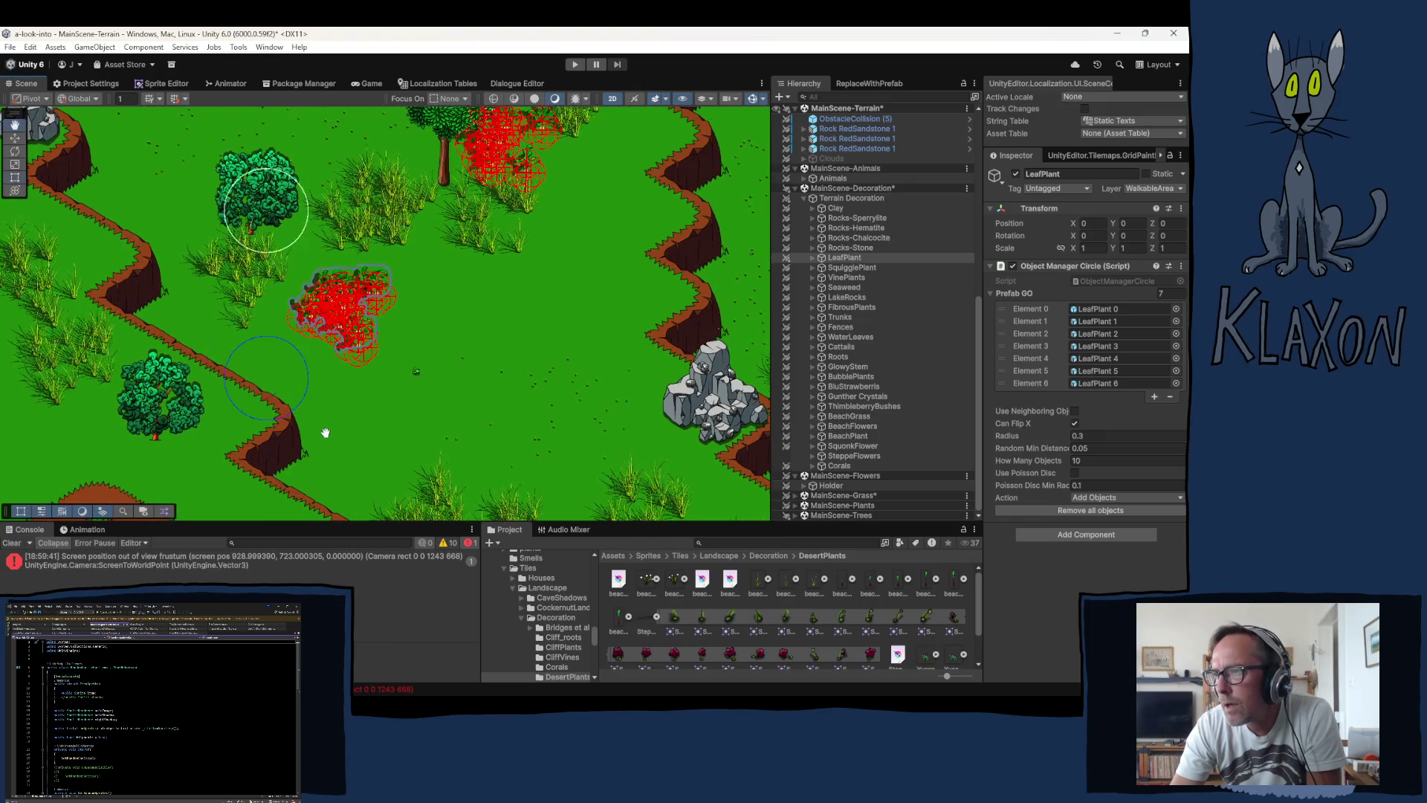
left_click_drag(208, 295, 343, 414)
mouse_move(320, 348)
left_mouse_down()
mouse_move(342, 414)
mouse_move(294, 432)
left_mouse_up()
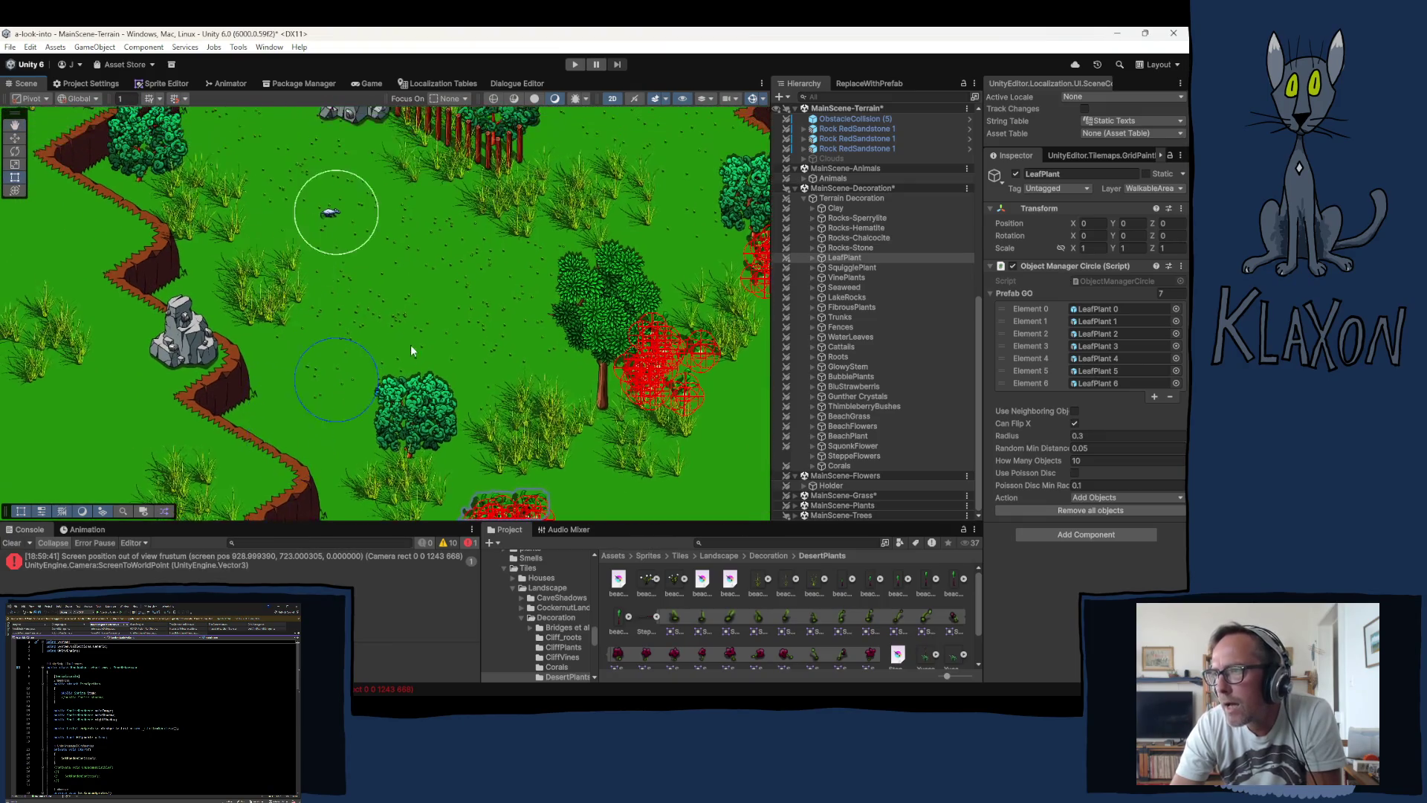
left_click_drag(410, 345, 280, 437)
left_click_drag(312, 281, 368, 407)
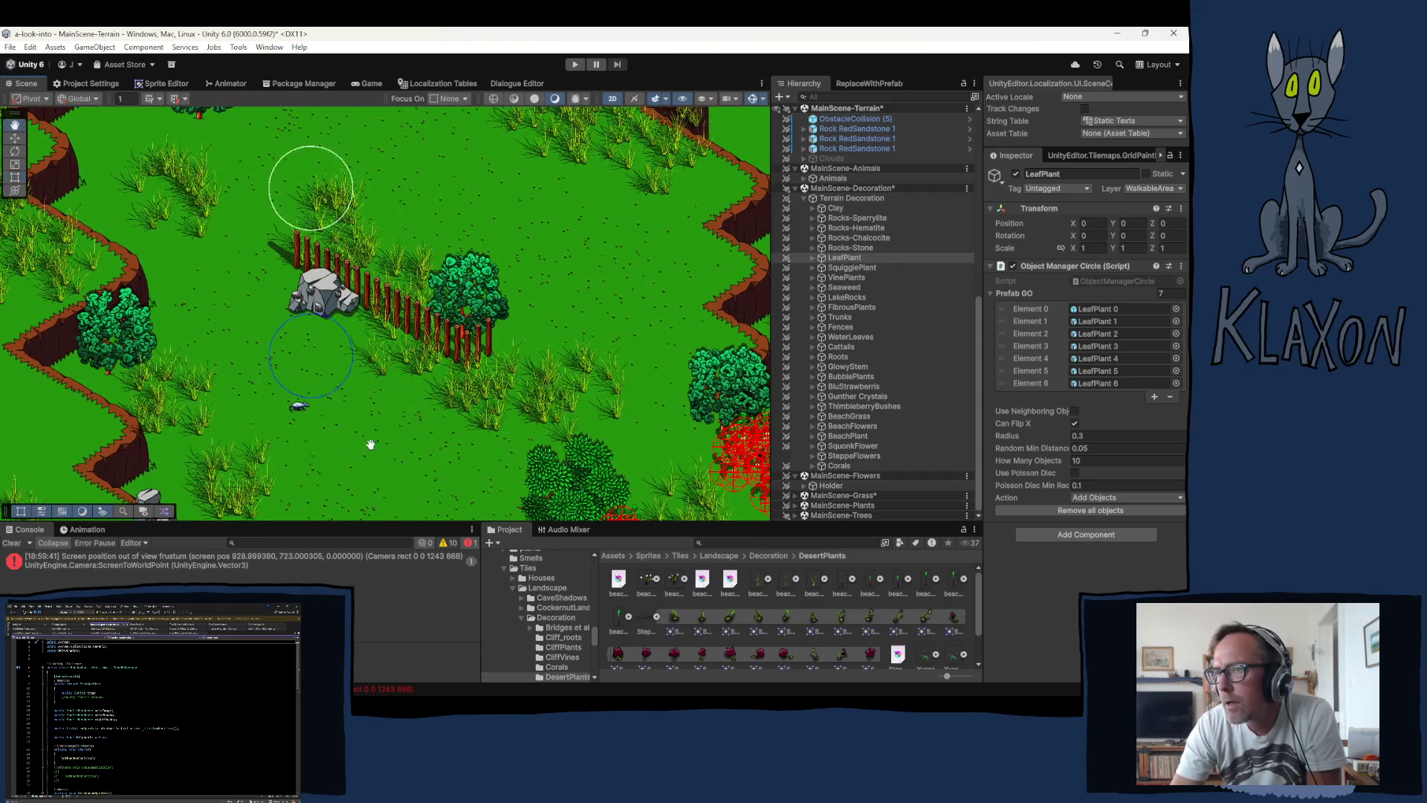
left_click_drag(52, 291, 123, 405)
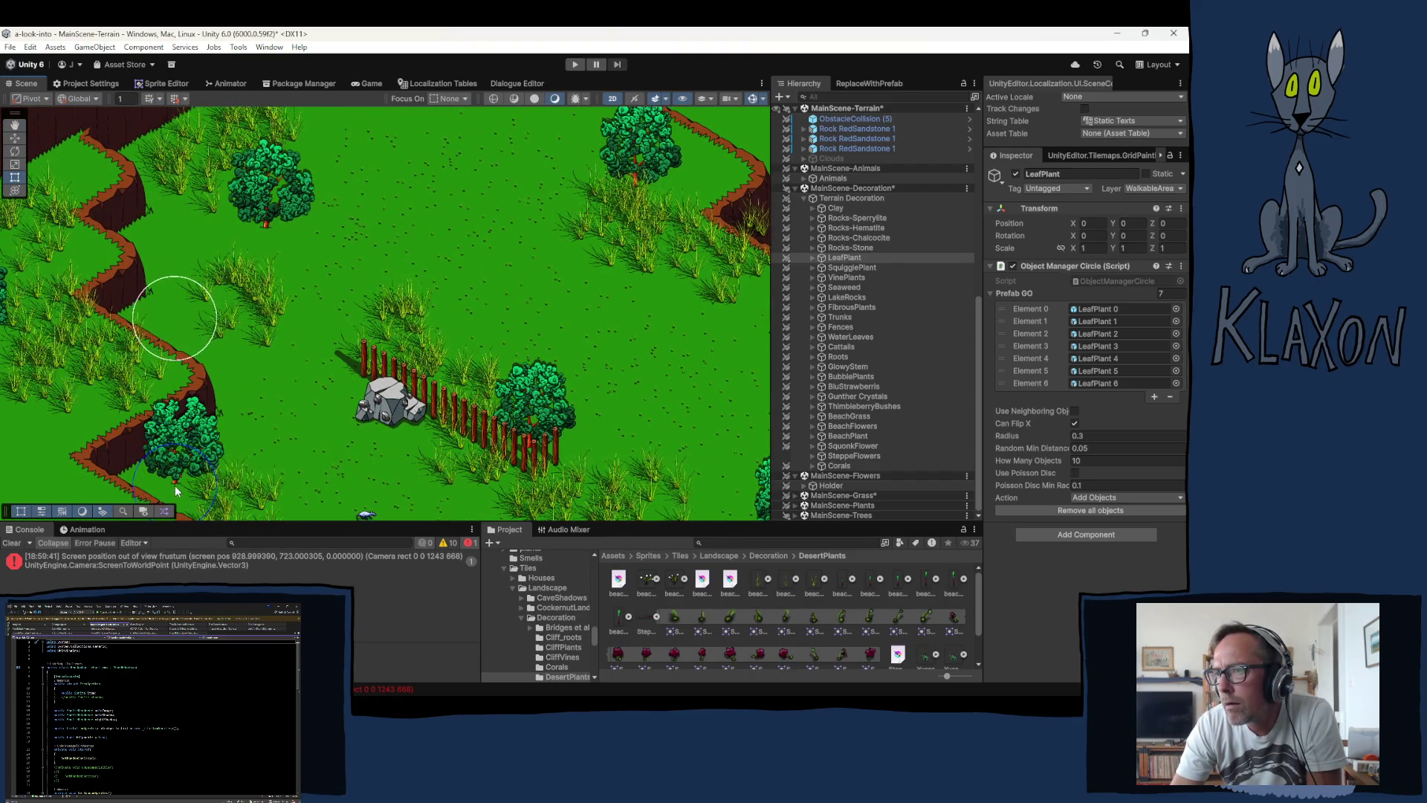
mouse_move(175, 485)
left_mouse_down()
mouse_move(166, 407)
mouse_move(211, 409)
left_mouse_up()
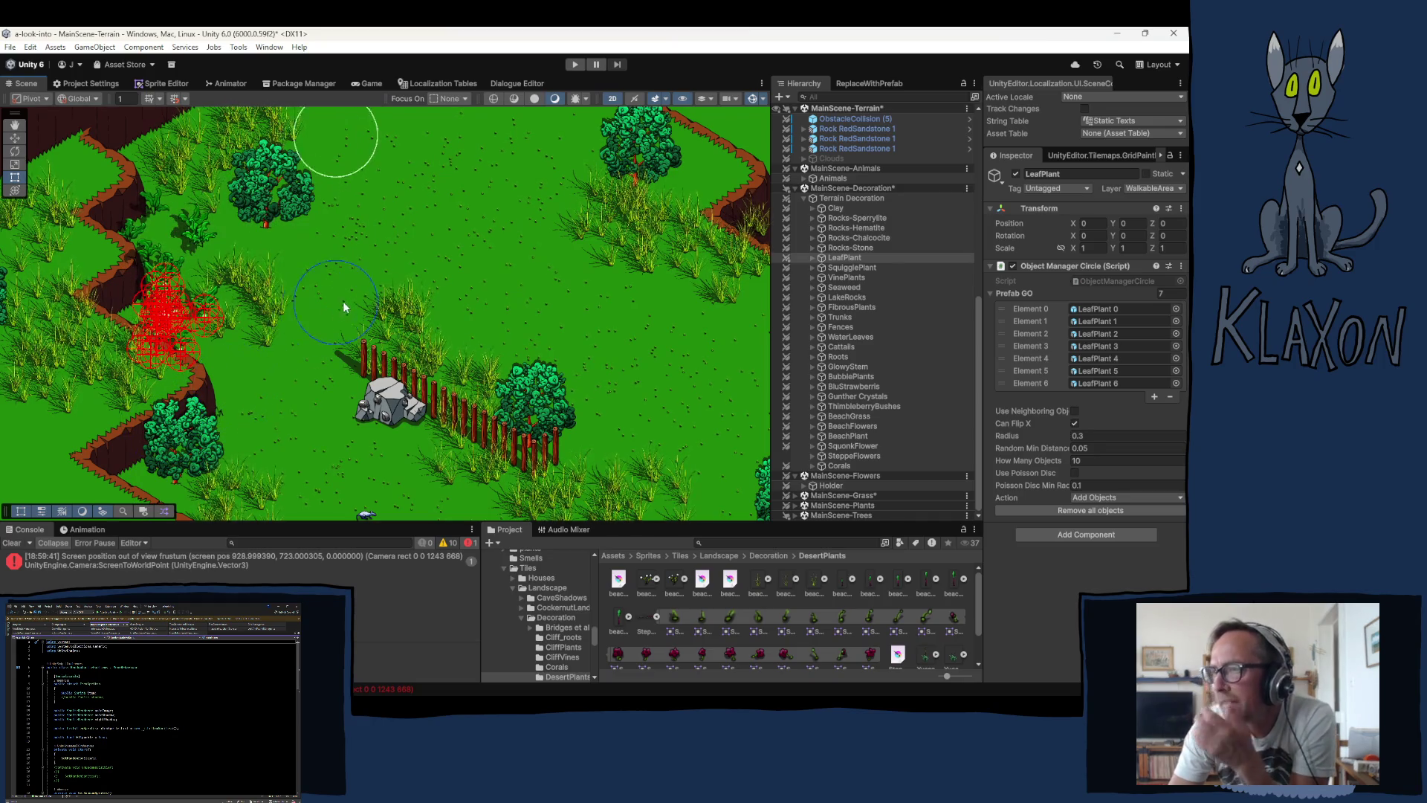
Step: Place another LeafPlant cluster near the cliff edge and pan toward the rock and fence
left_click_drag(356, 297, 365, 408)
left_click_drag(408, 359, 401, 369)
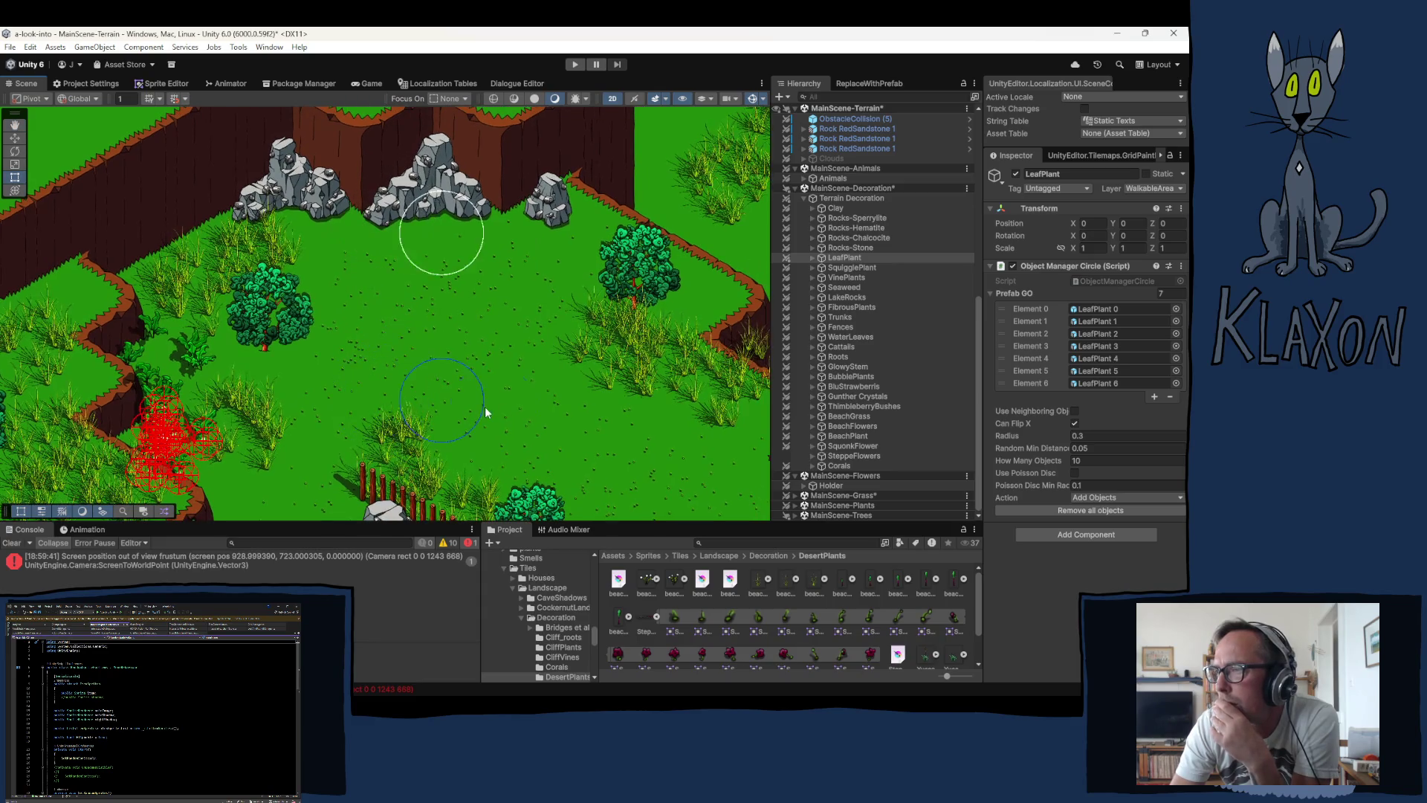
left_click(694, 465)
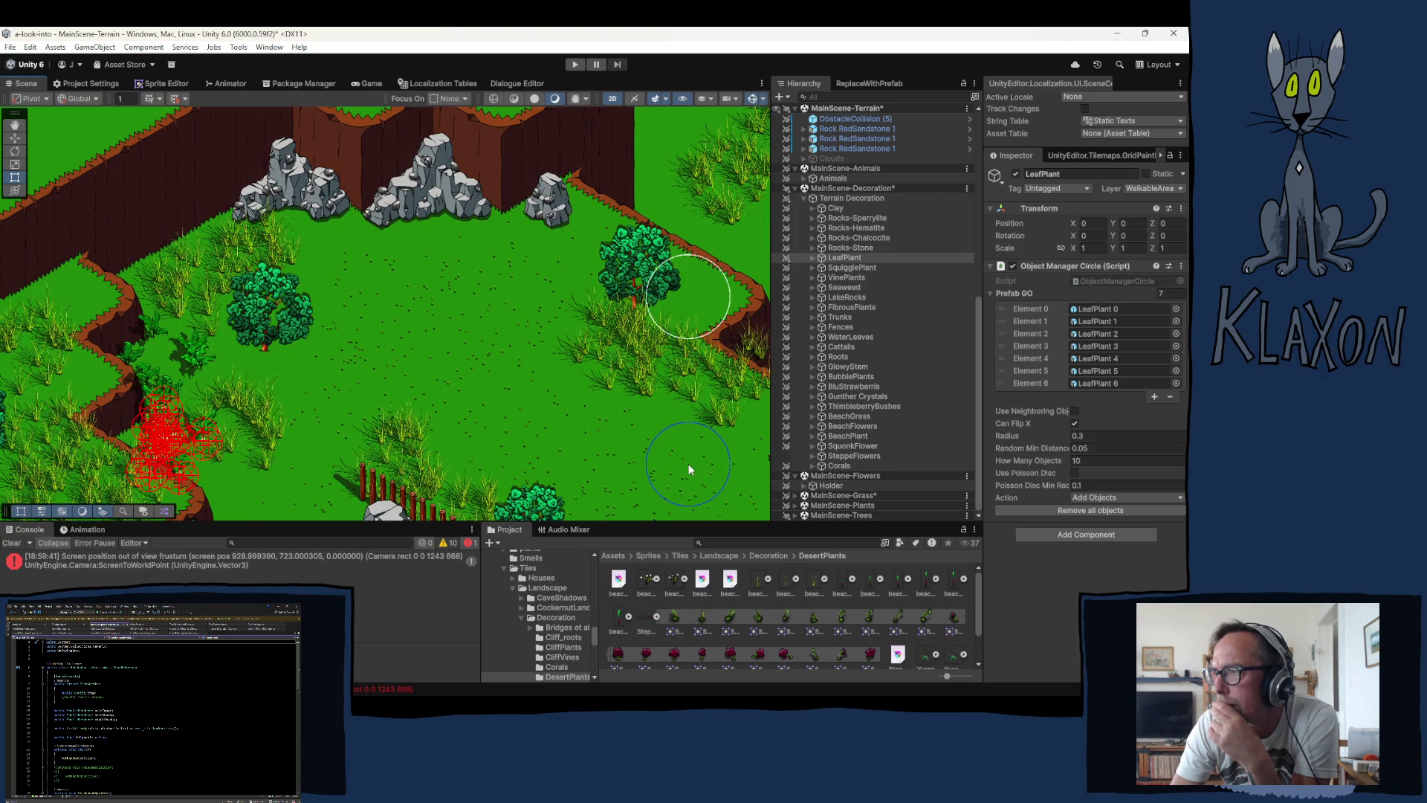
mouse_move(481, 299)
left_mouse_down()
mouse_move(392, 419)
mouse_move(17, 438)
mouse_move(1, 400)
left_mouse_up()
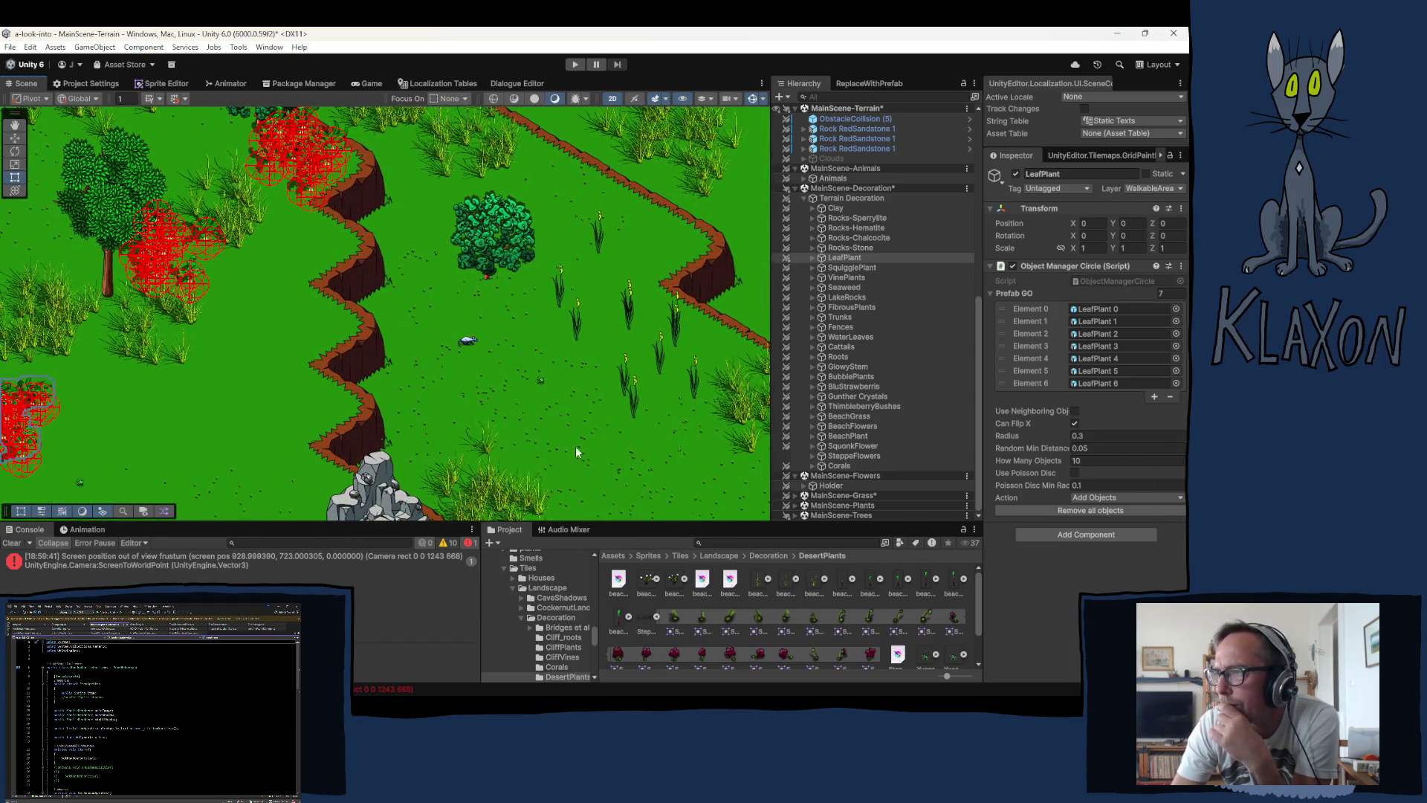
mouse_move(456, 404)
left_mouse_down()
mouse_move(148, 192)
mouse_move(117, 80)
mouse_move(194, 71)
left_mouse_up()
key("Right")
key("Right")
key("Right")
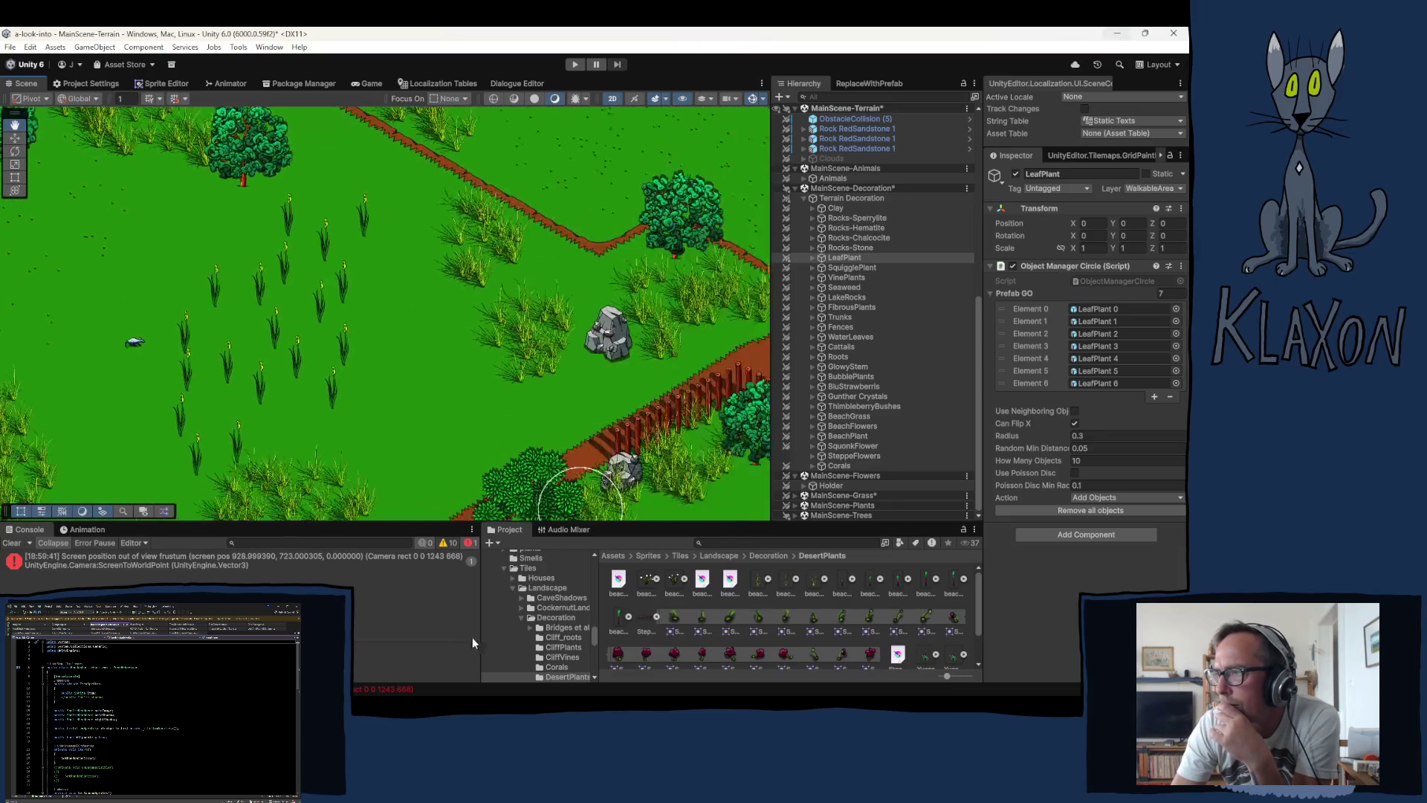
Step: Place three LeafPlant clusters beside the tree and down the grass
key("Up")
key("Left")
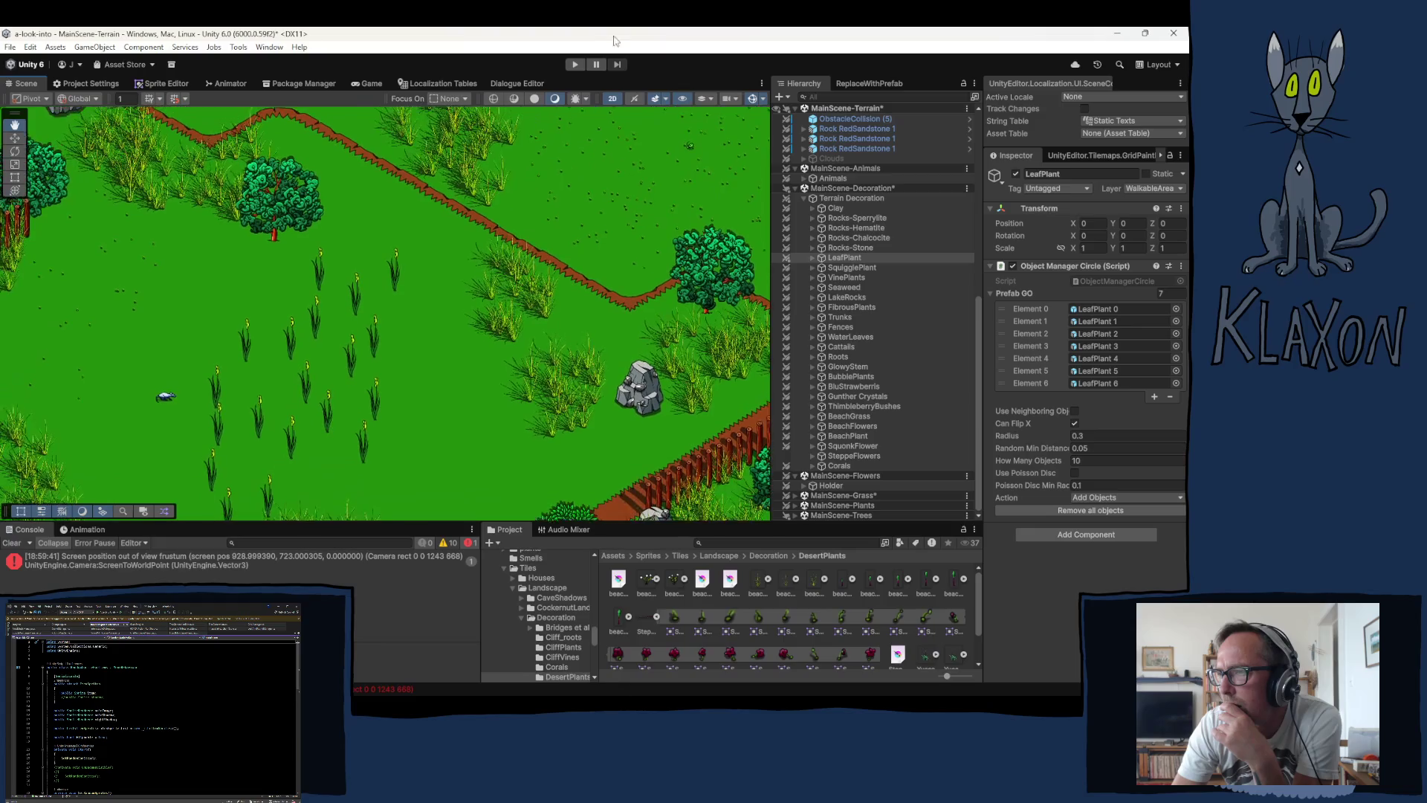
right_click(614, 37)
left_click(338, 339)
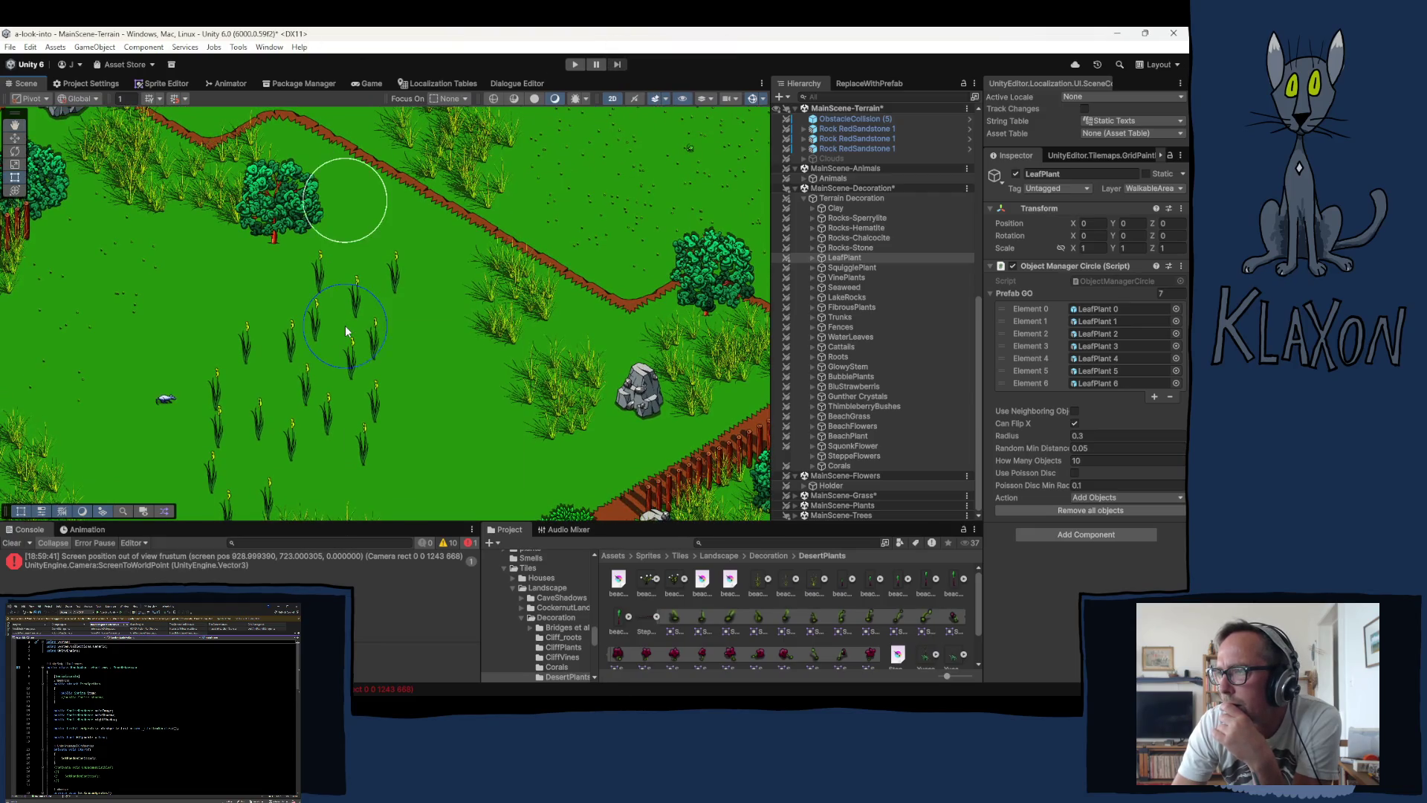
right_click(345, 325)
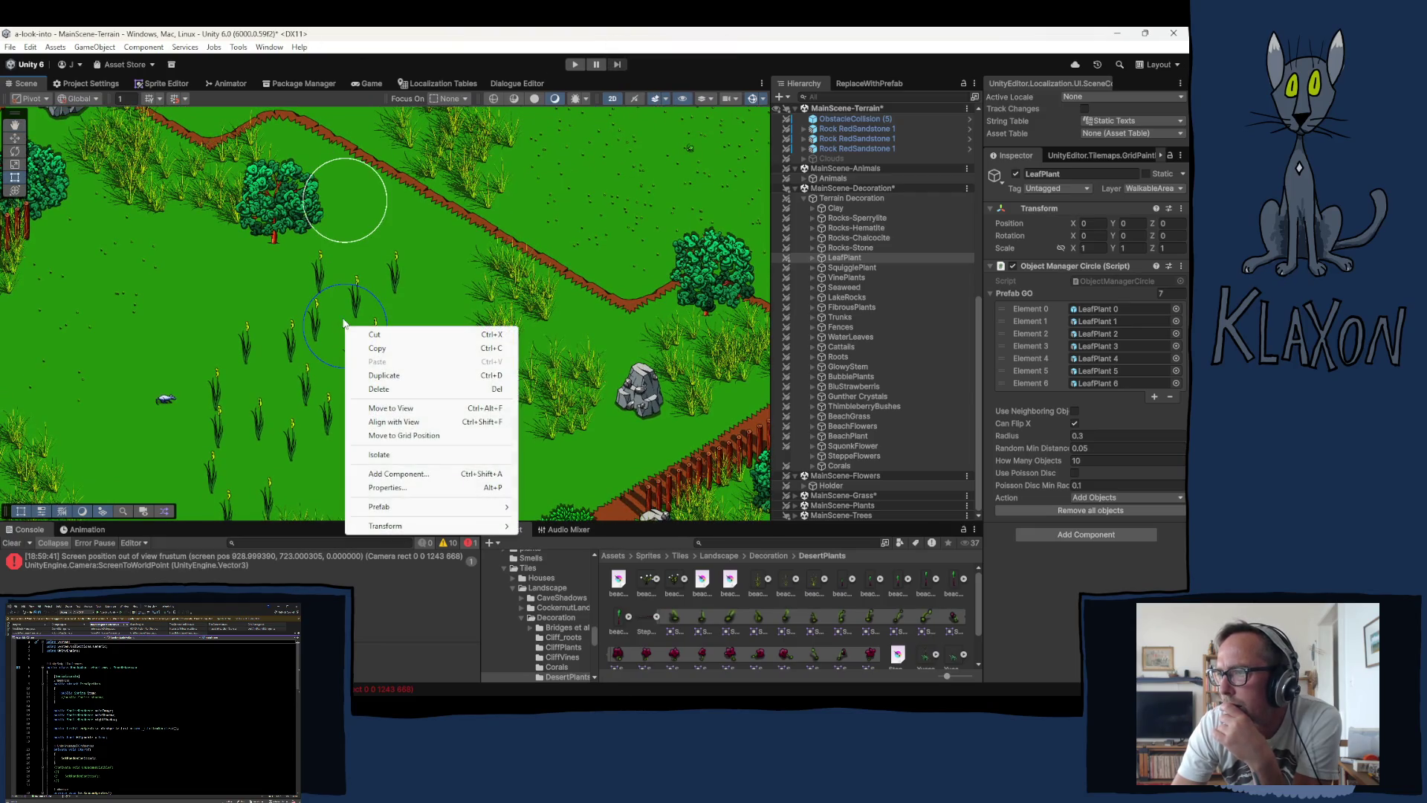
left_click(307, 287)
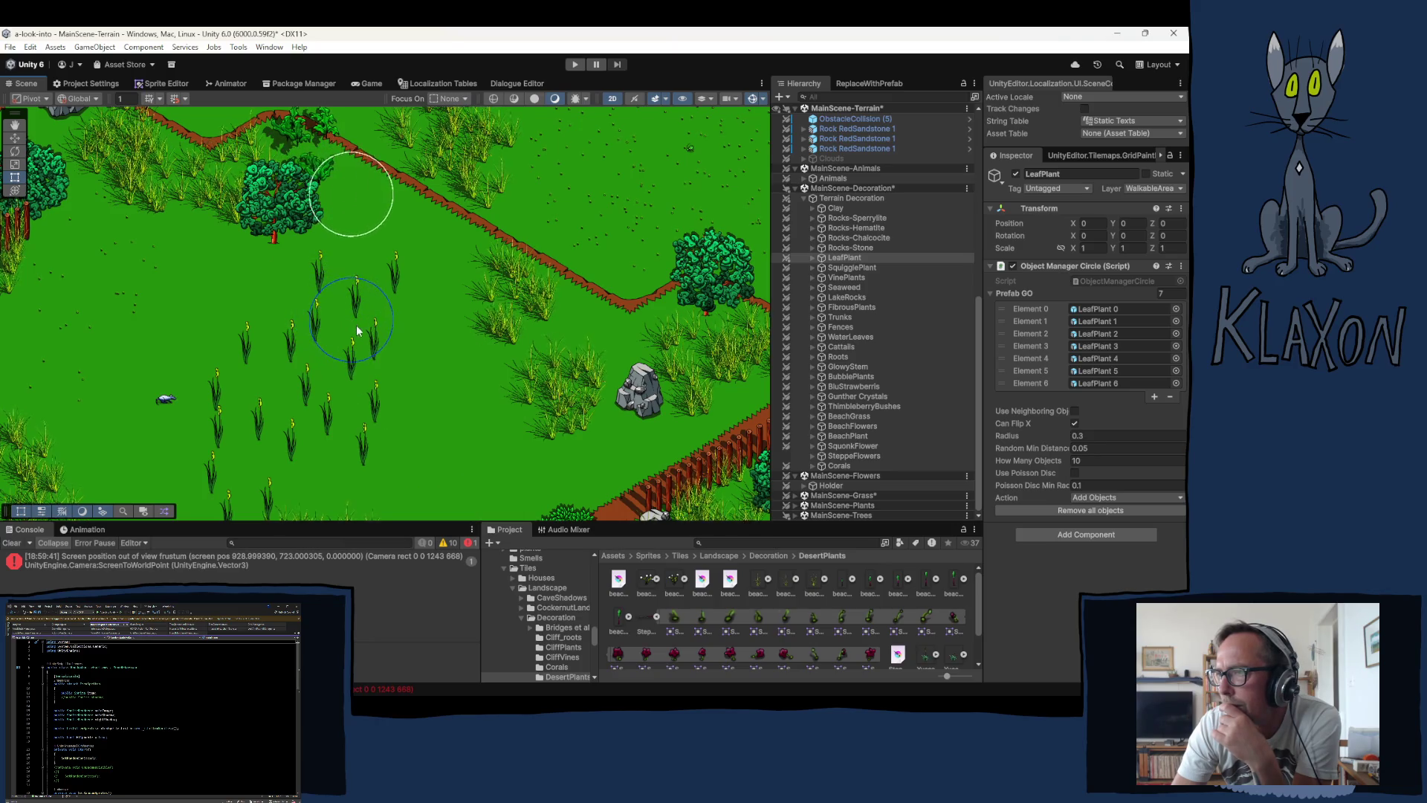
left_click(375, 348)
left_click(400, 364)
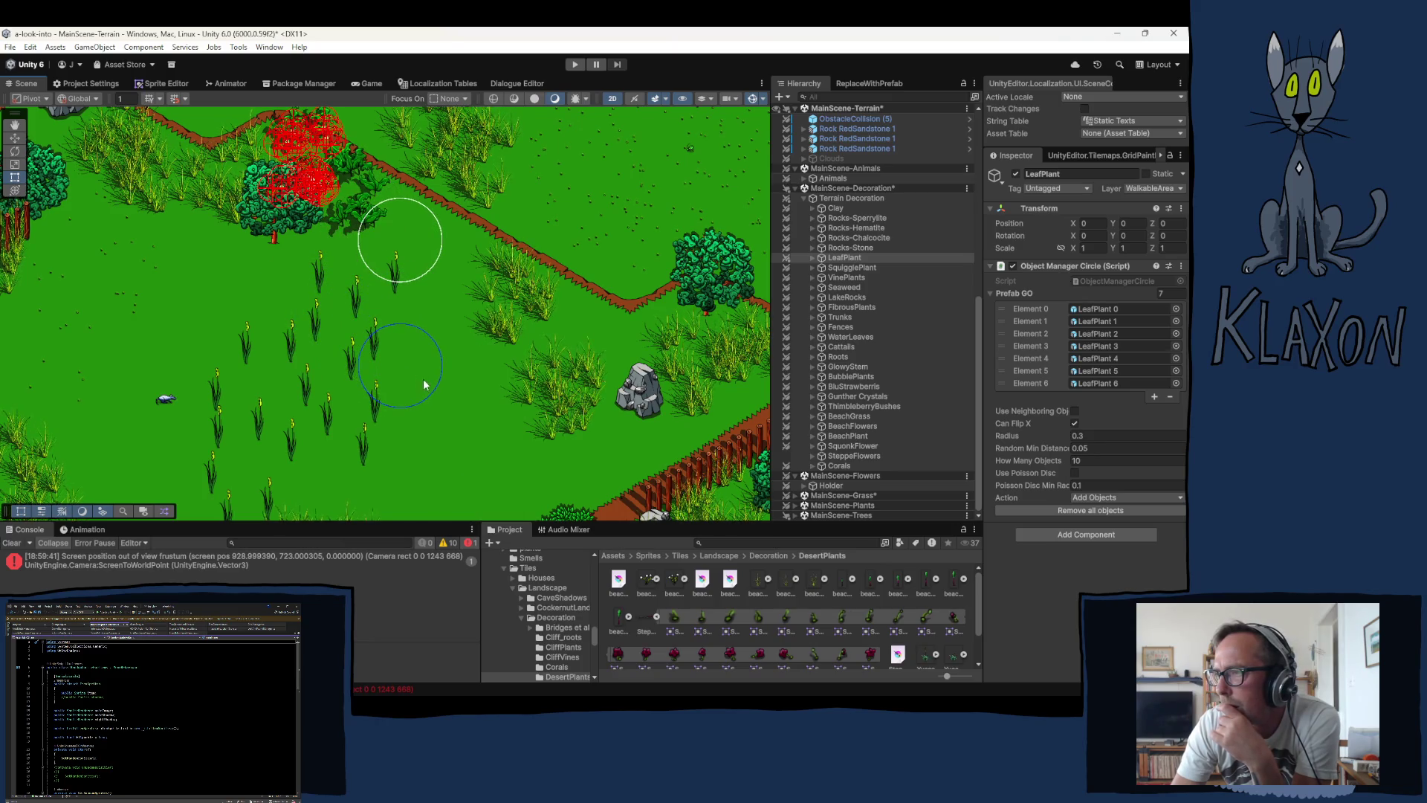
left_click(455, 405)
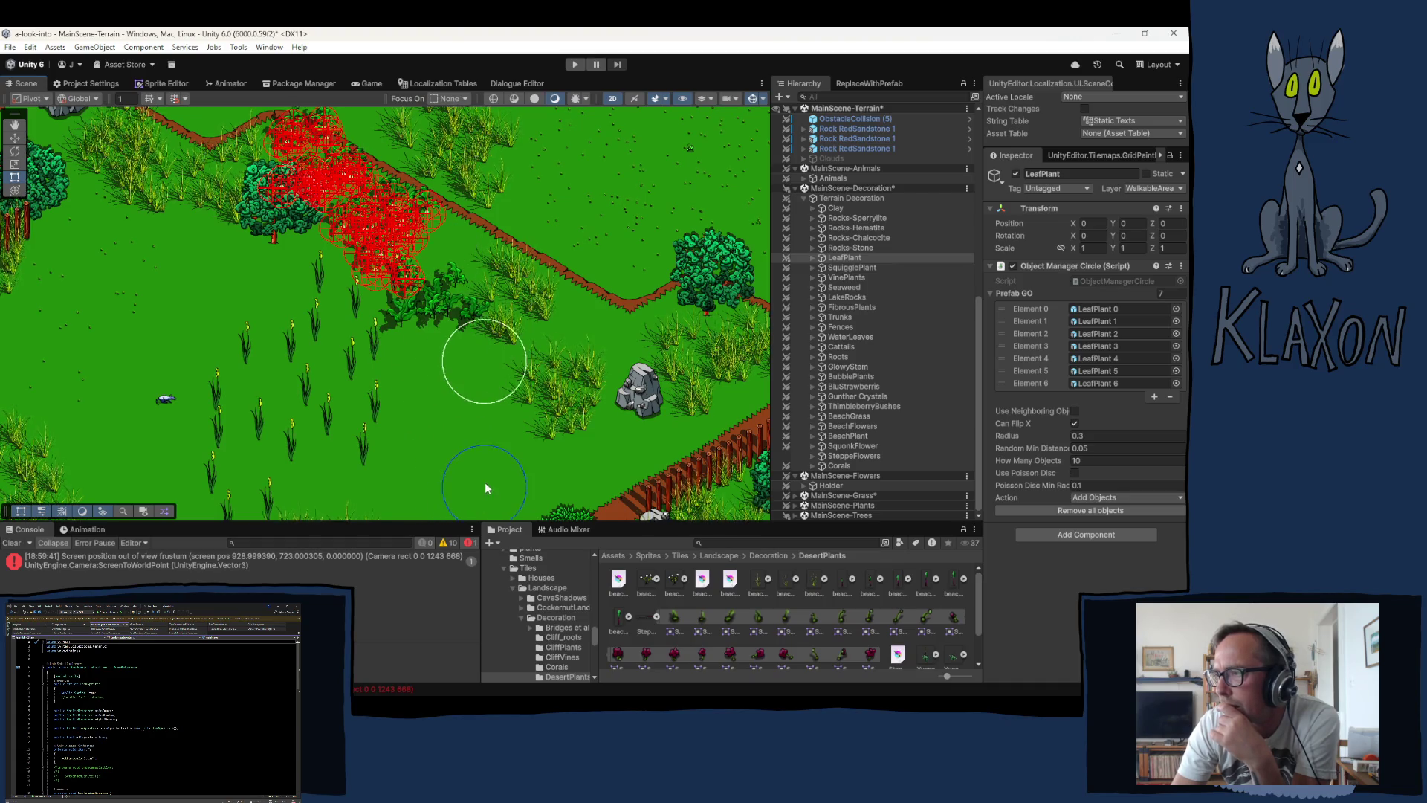
Step: Add LeafPlant clusters along the dirt path and on open grass near the trees
left_click_drag(484, 482, 452, 312)
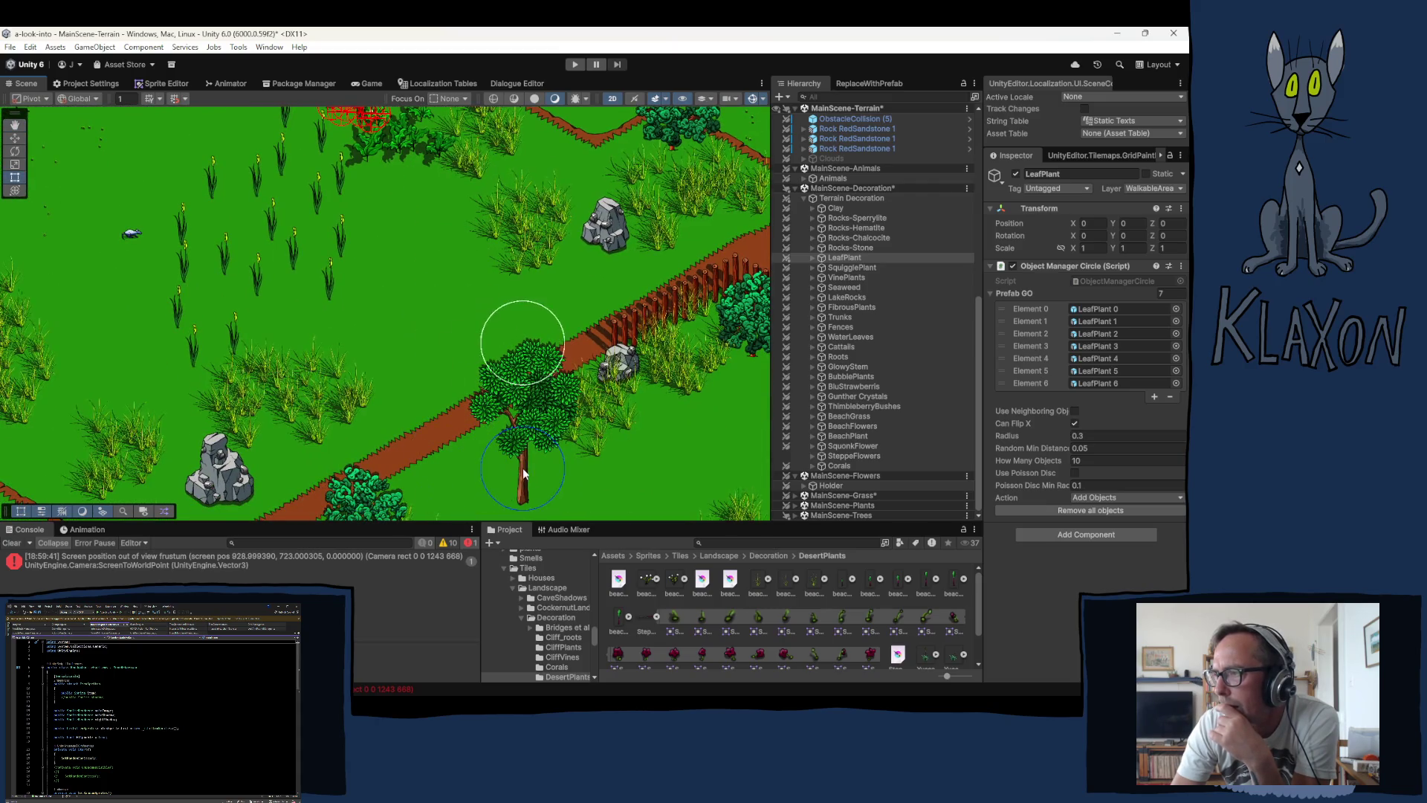
left_click(426, 502)
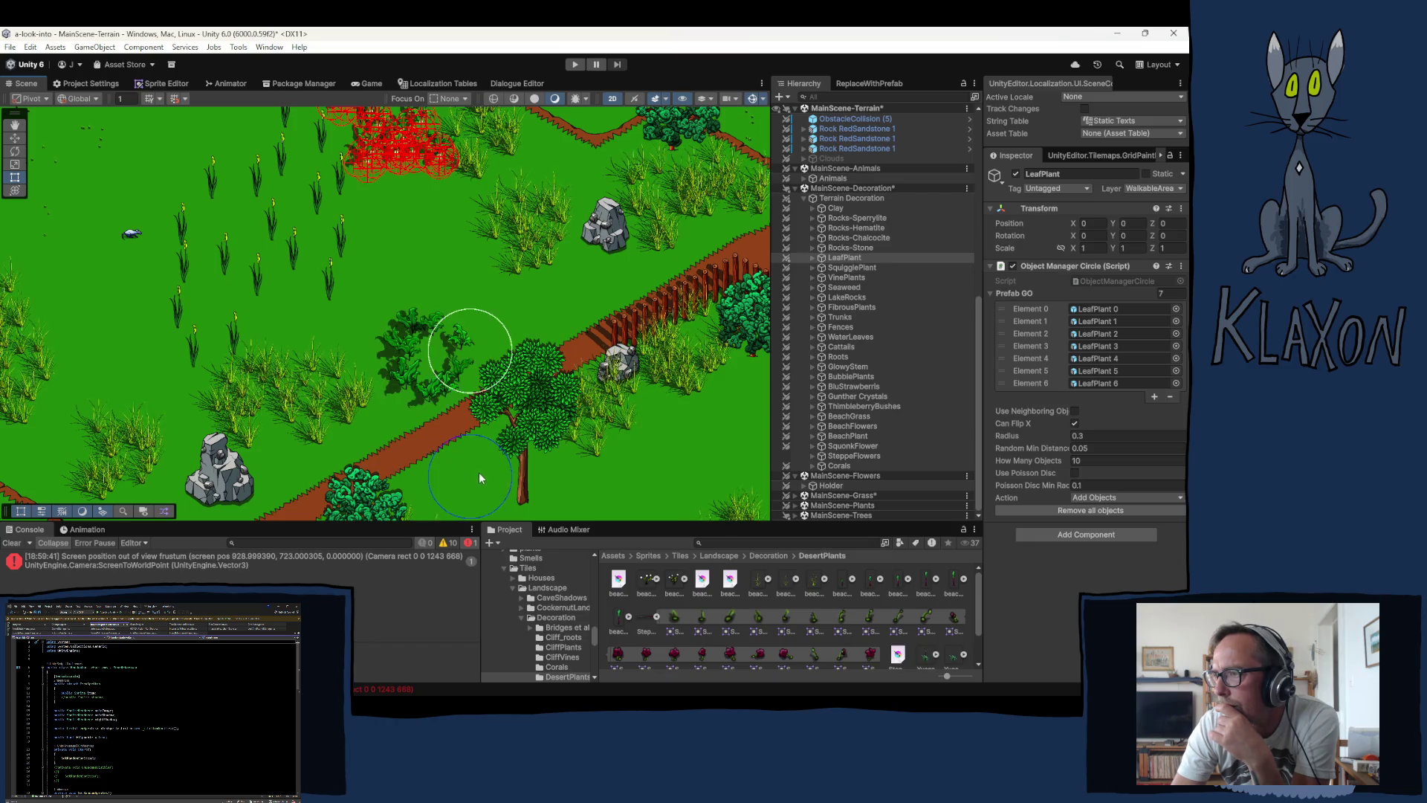
left_click(505, 465)
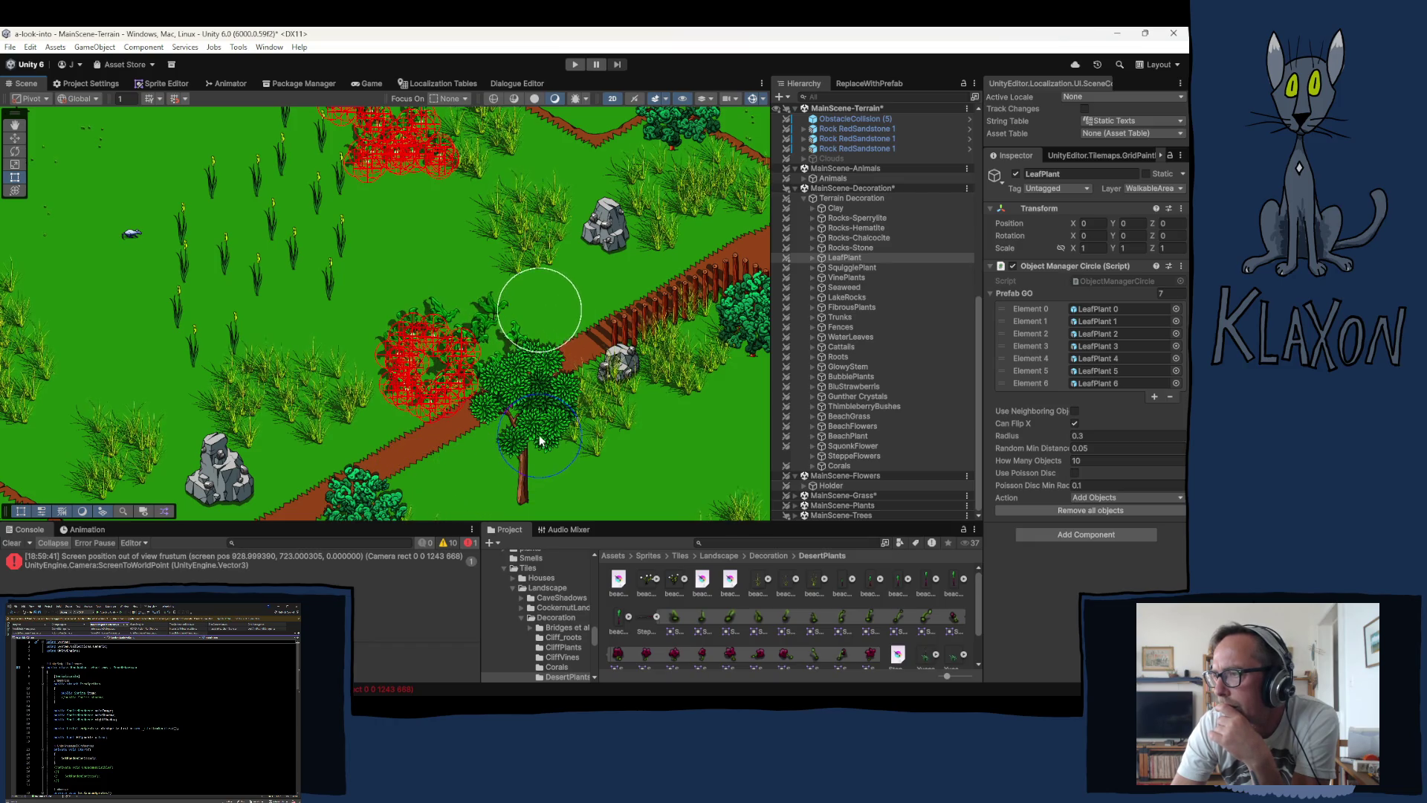
left_click_drag(405, 462, 464, 299)
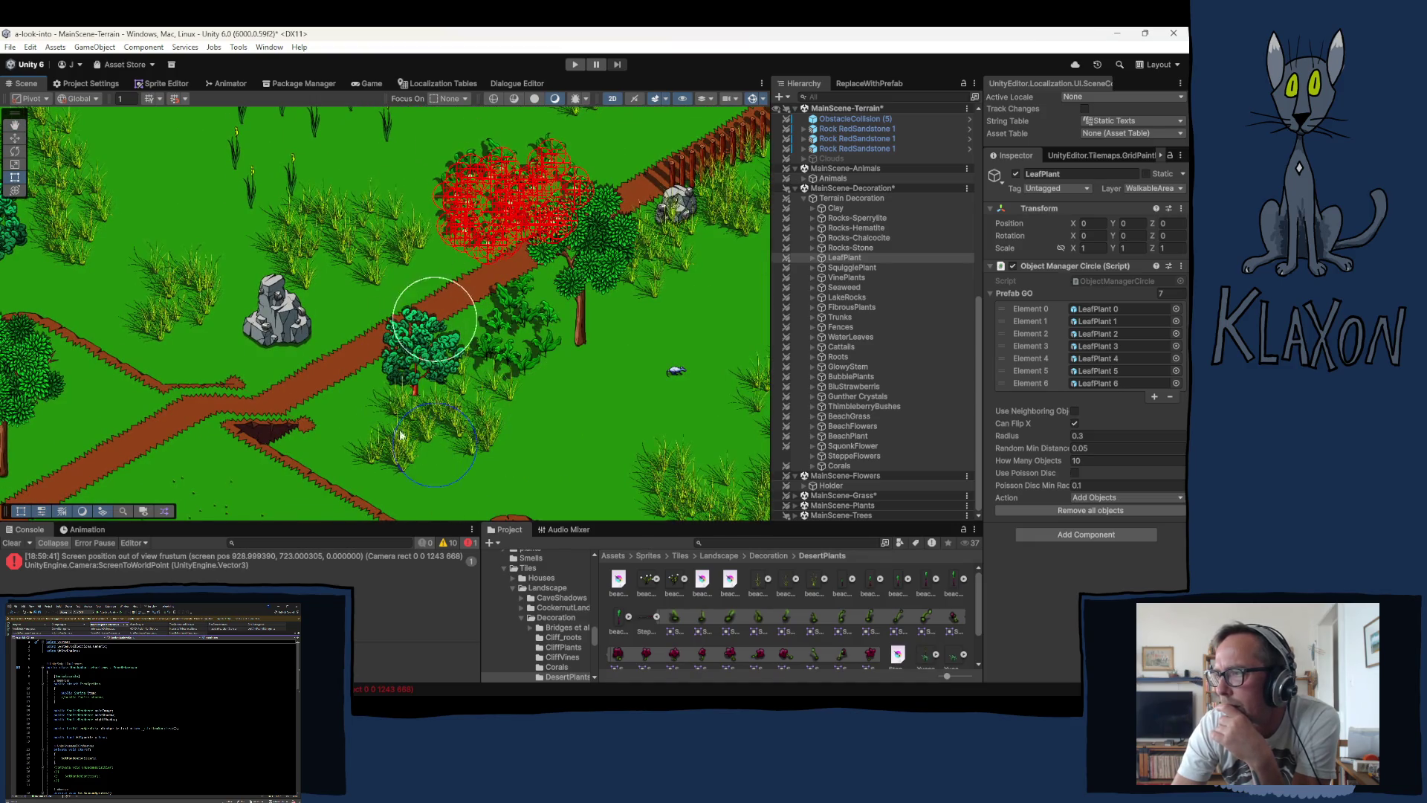
mouse_move(239, 438)
left_mouse_down()
mouse_move(313, 442)
mouse_move(379, 346)
left_mouse_up()
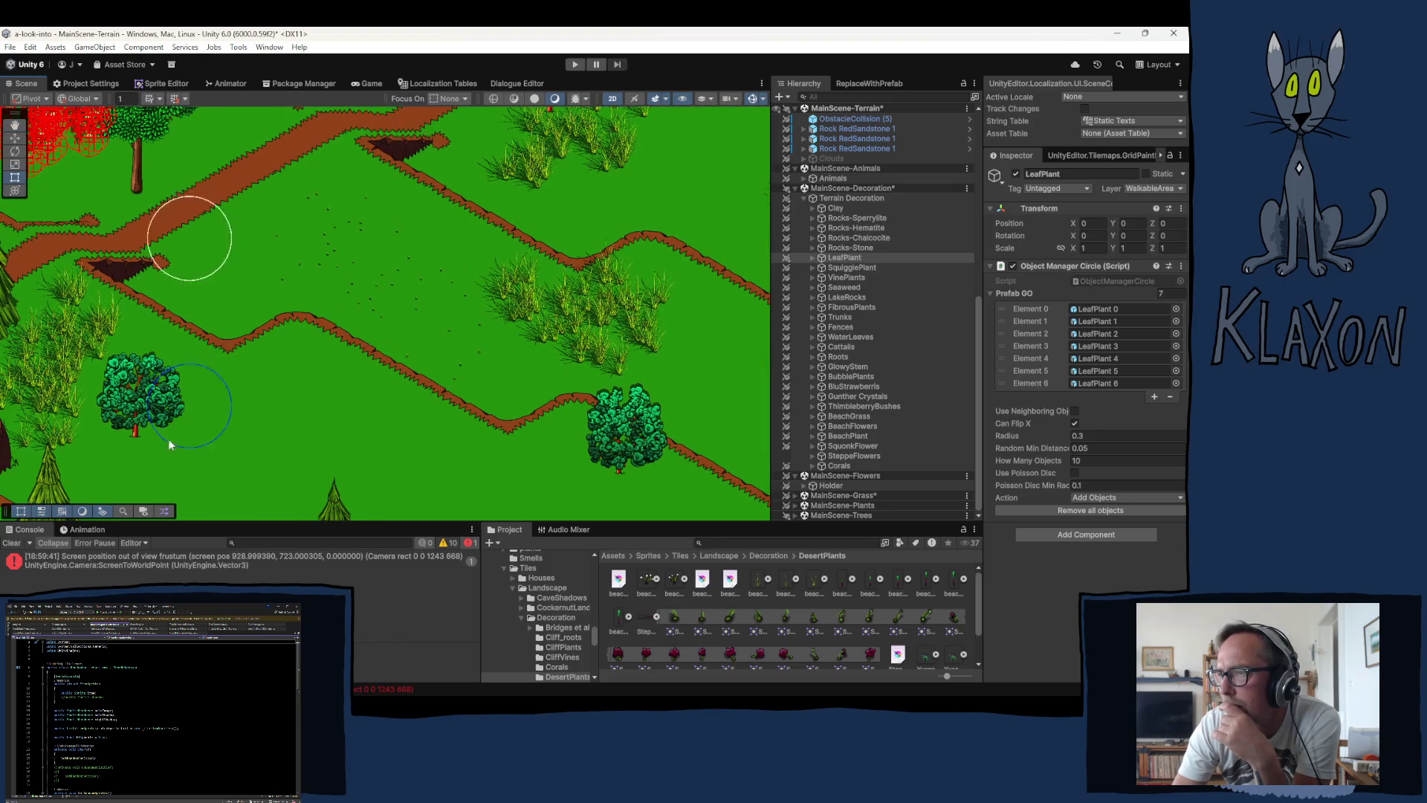
left_click_drag(217, 410, 268, 348)
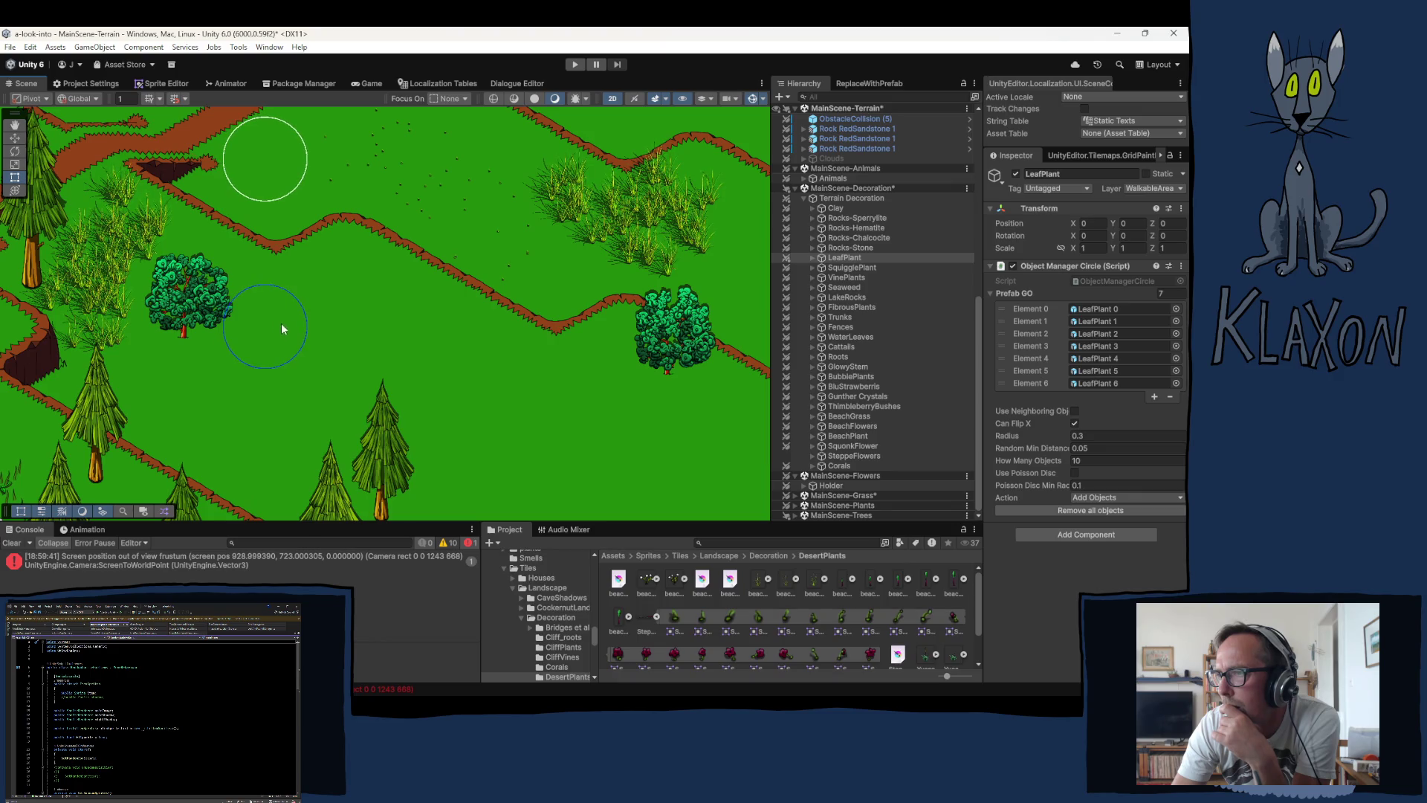
left_click(285, 319)
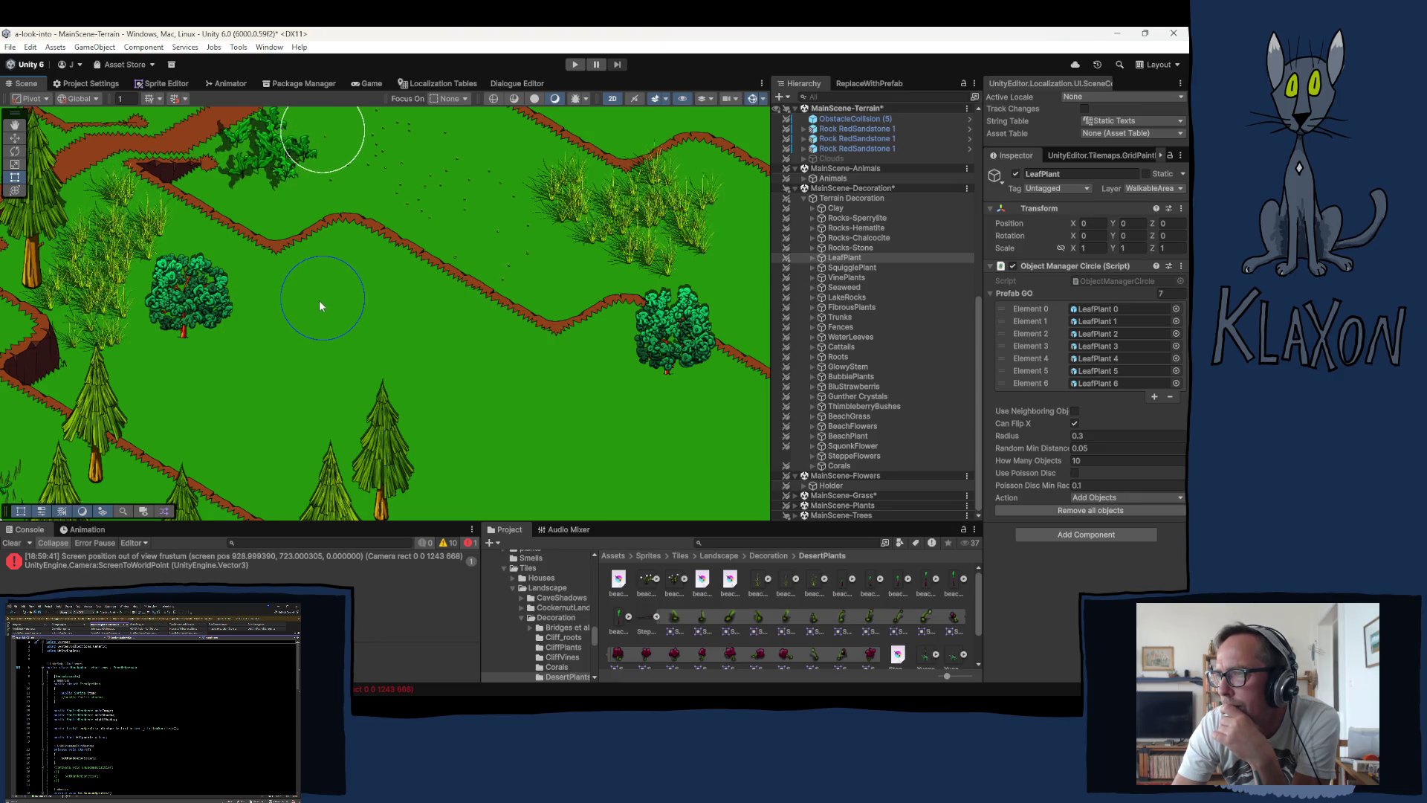
left_click_drag(319, 300, 284, 425)
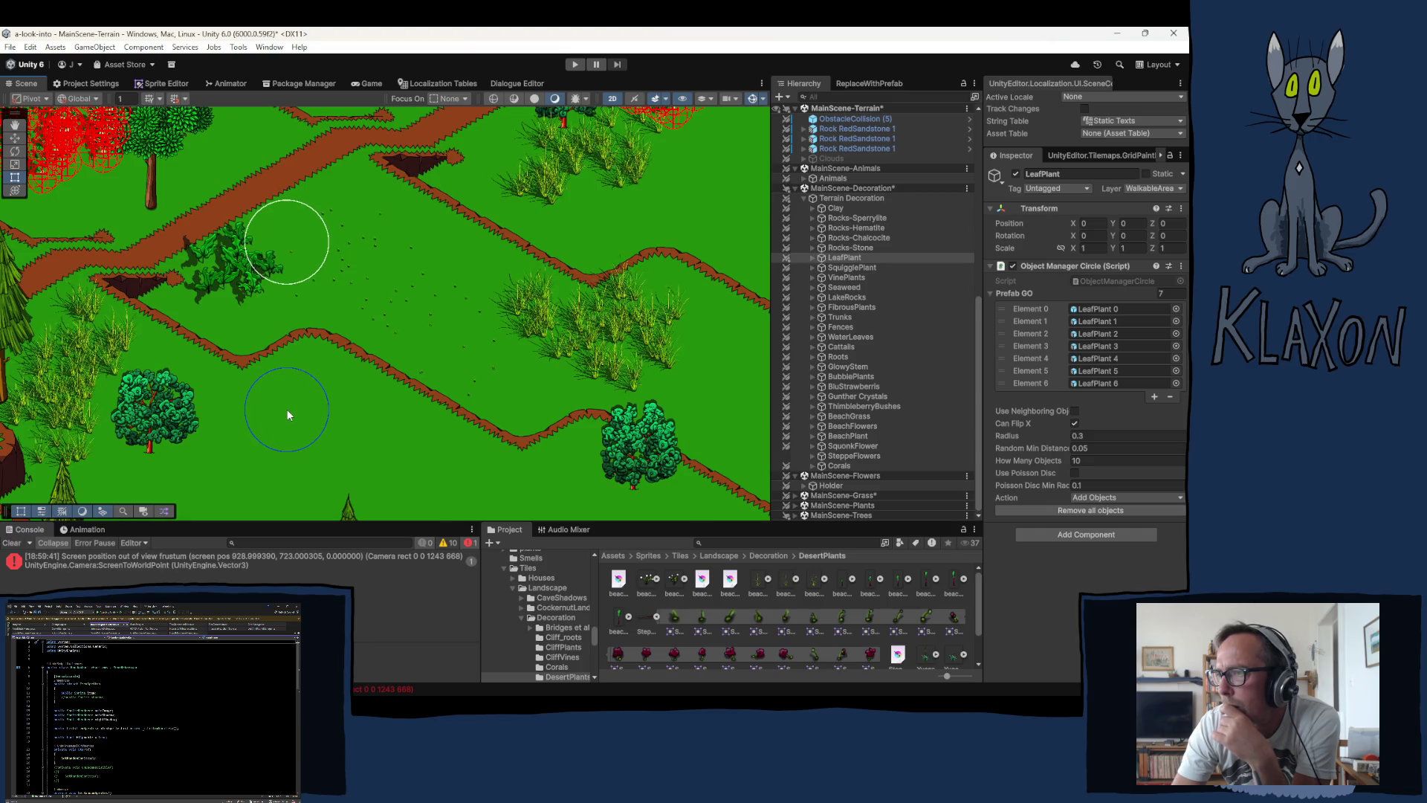
left_click(287, 409)
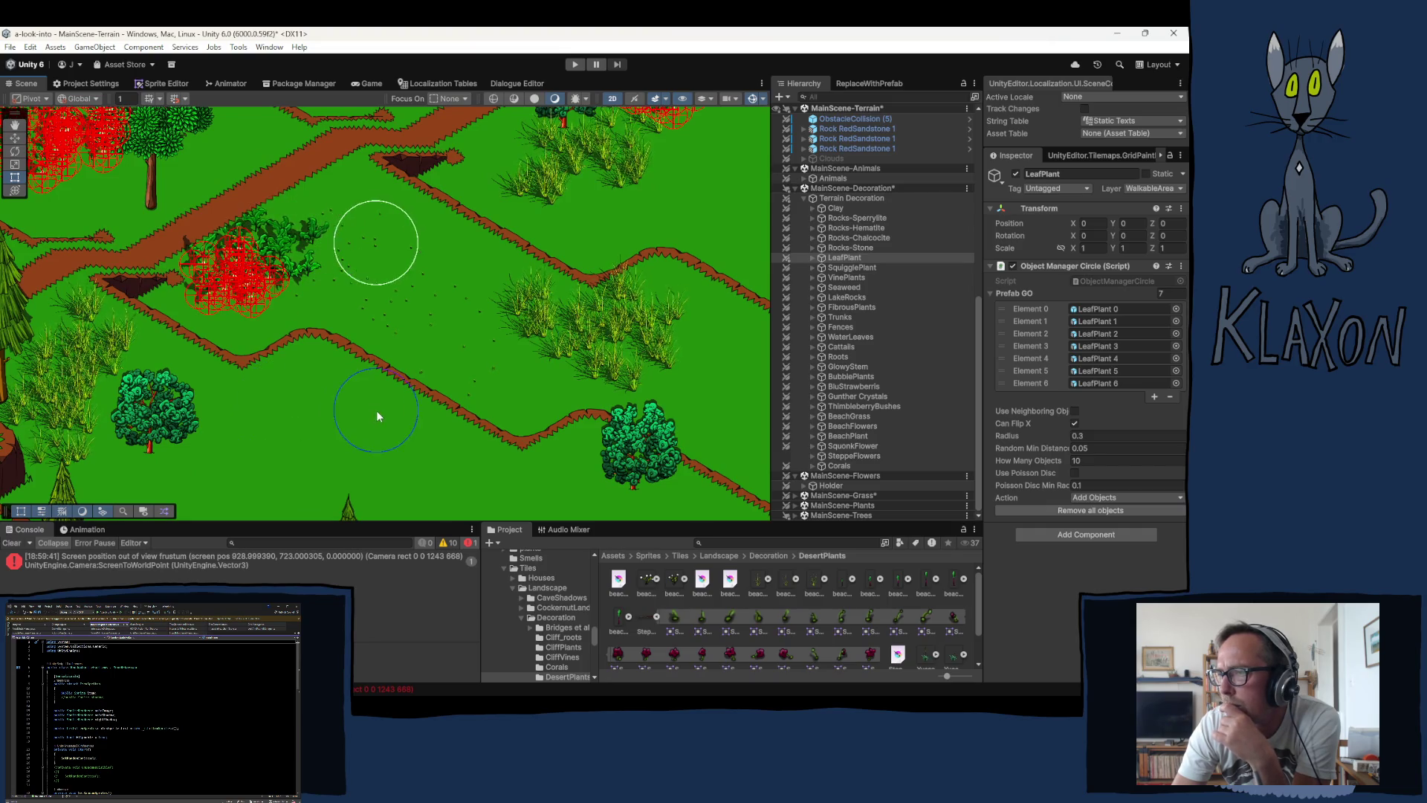
Step: Switch the painter to BeachGrass as the plant to paint
right_click(251, 394)
key("Escape")
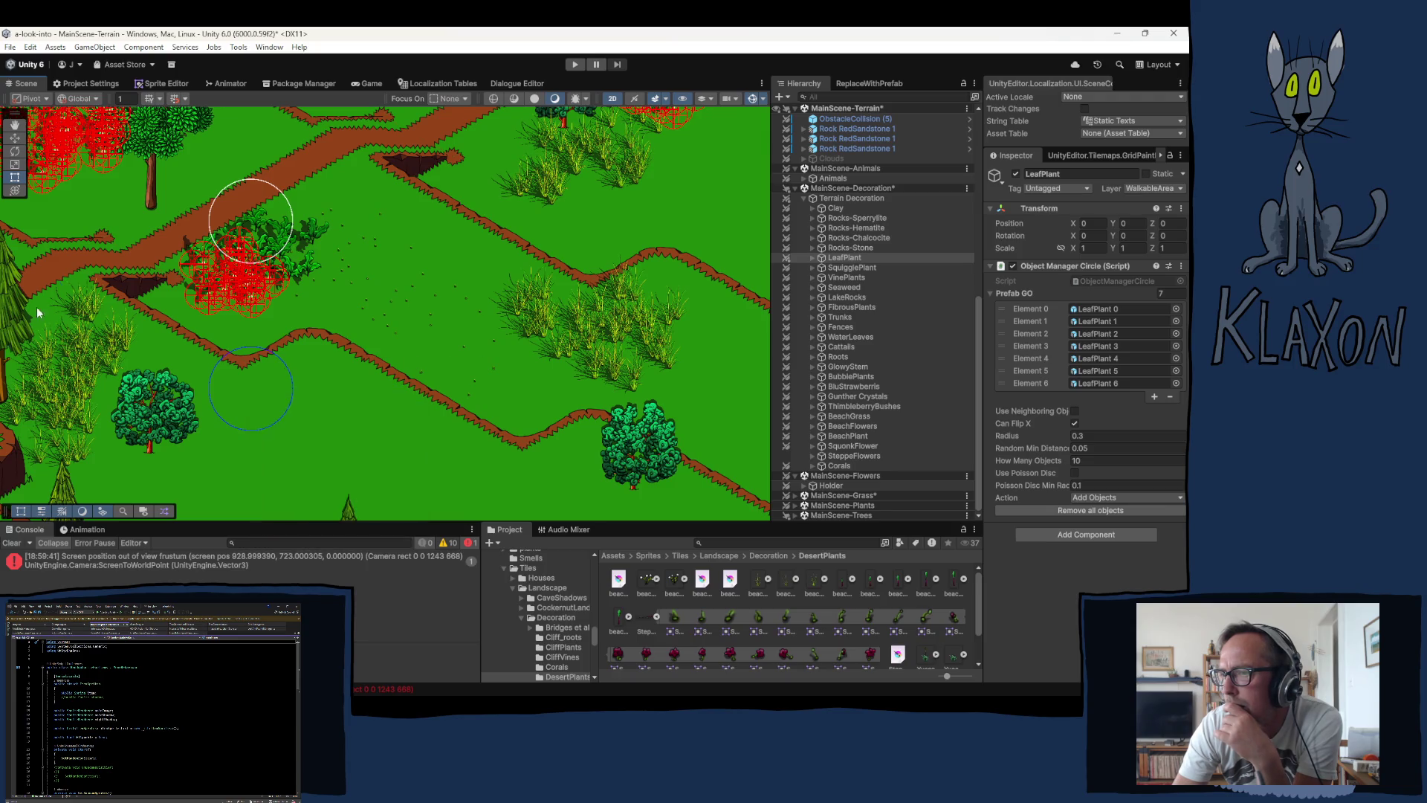
mouse_move(38, 306)
left_mouse_down()
mouse_move(319, 371)
mouse_move(237, 244)
left_mouse_up()
right_click(520, 361)
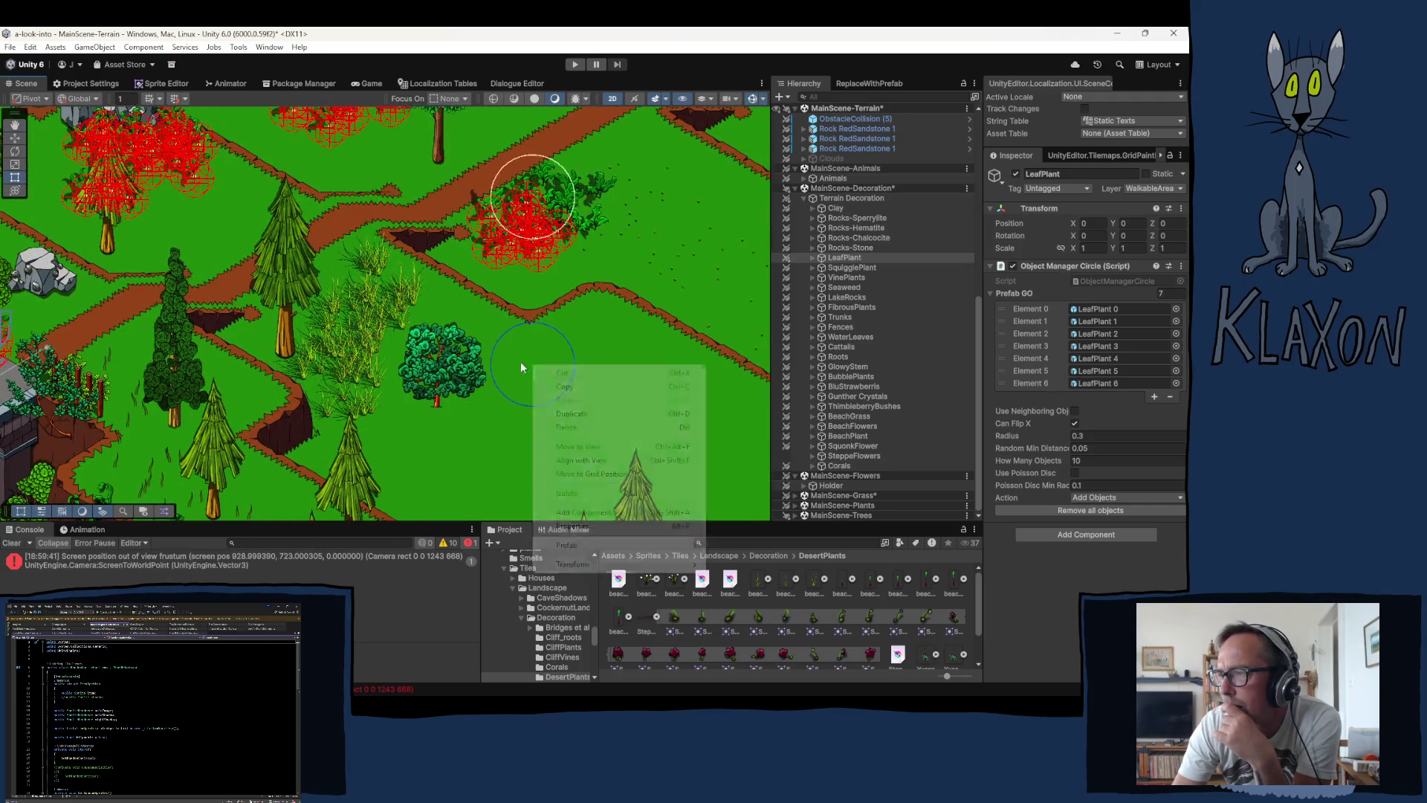
key("Escape")
mouse_move(583, 293)
left_mouse_down()
mouse_move(159, 271)
mouse_move(176, 309)
mouse_move(166, 399)
mouse_move(104, 508)
mouse_move(628, 153)
mouse_move(623, 68)
left_mouse_up()
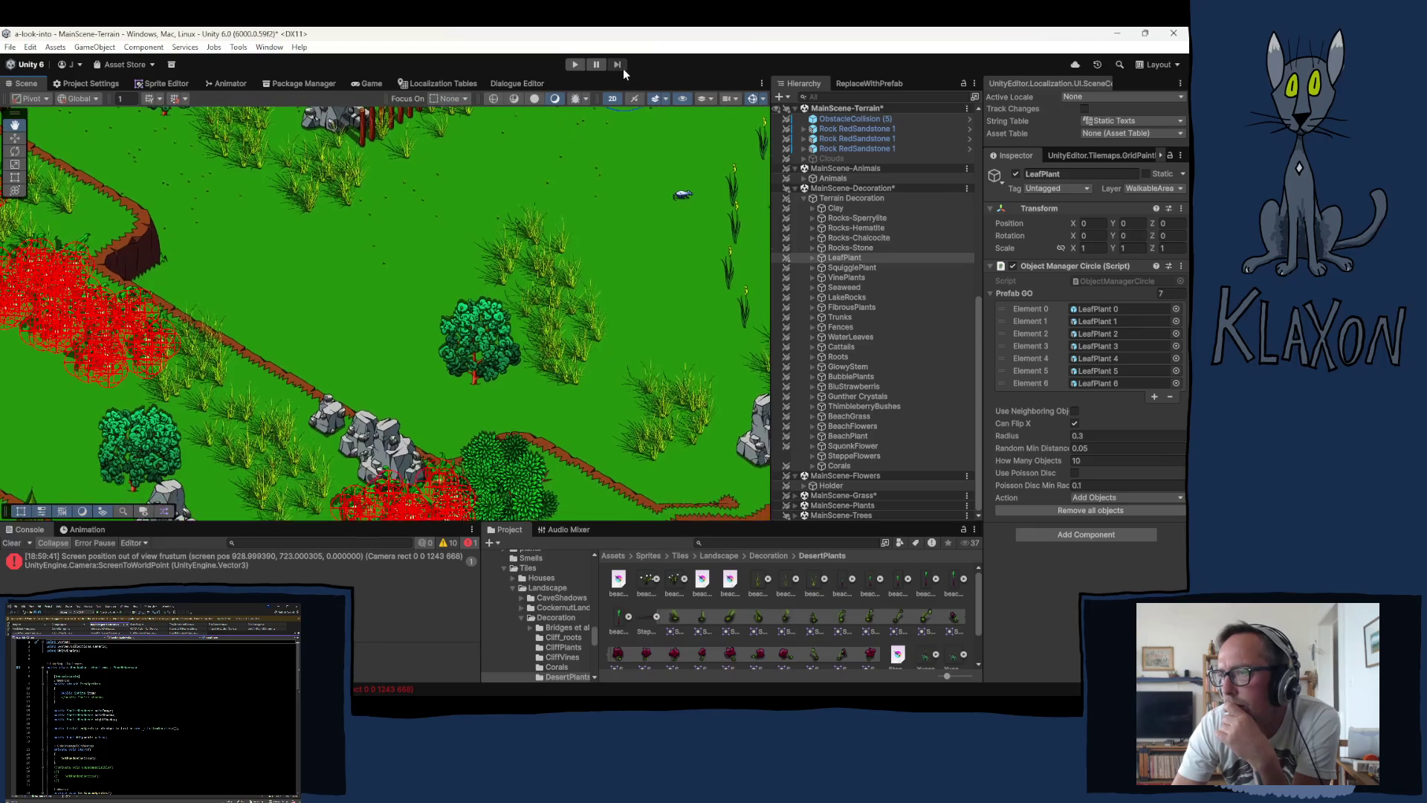
left_click(855, 416)
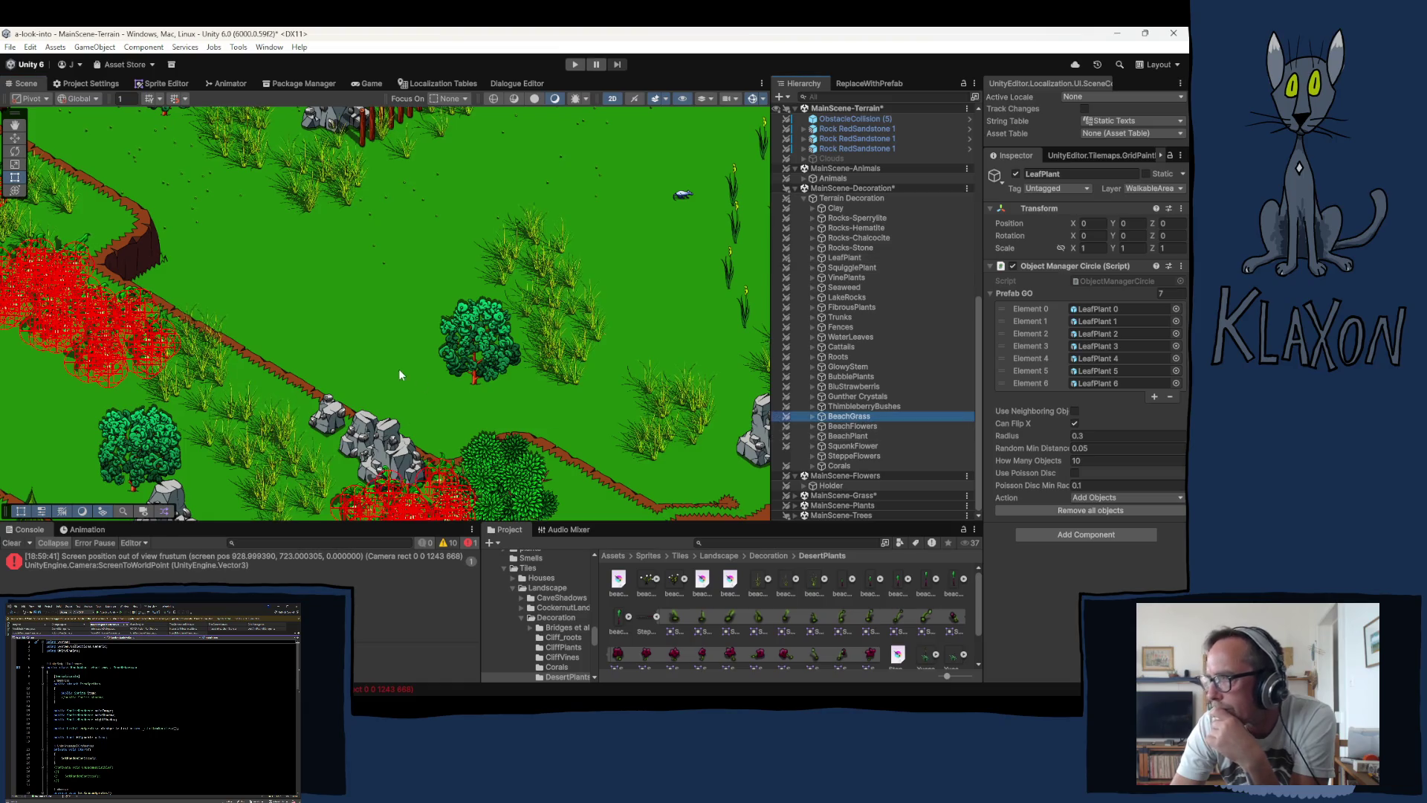
Step: Paint BeachGrass clusters on the grass, near the rock and beside the path
left_click(281, 389)
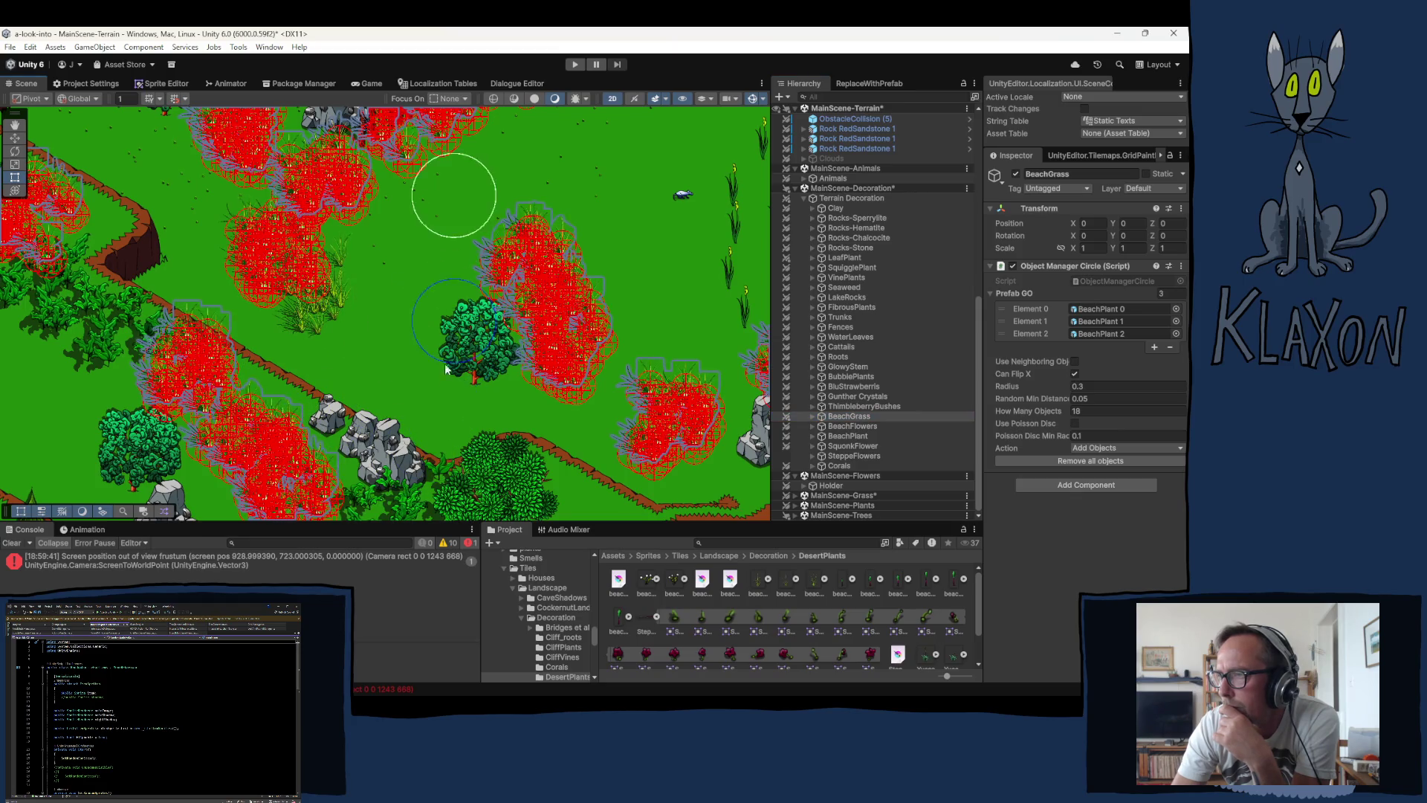
left_click_drag(468, 348, 423, 473)
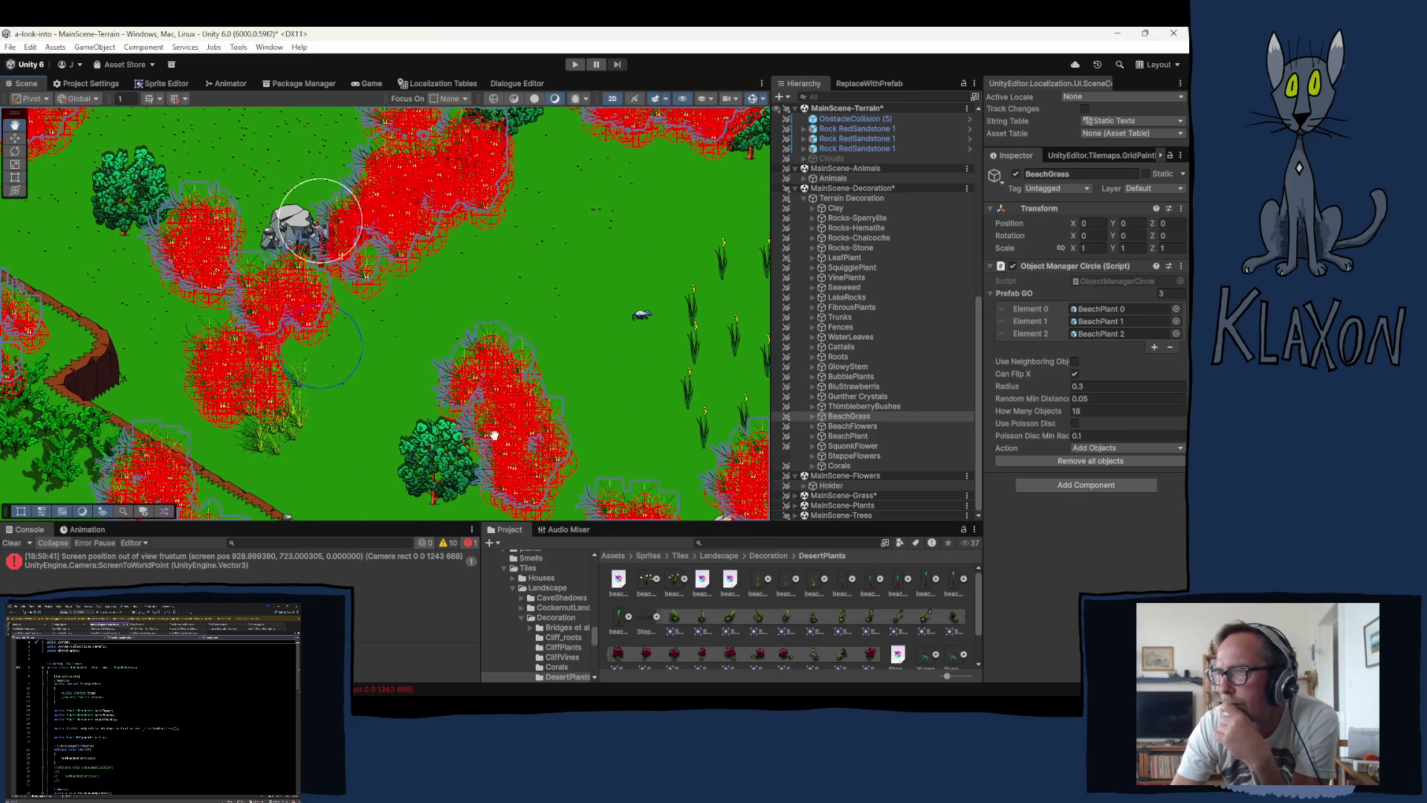
key("f")
key("f")
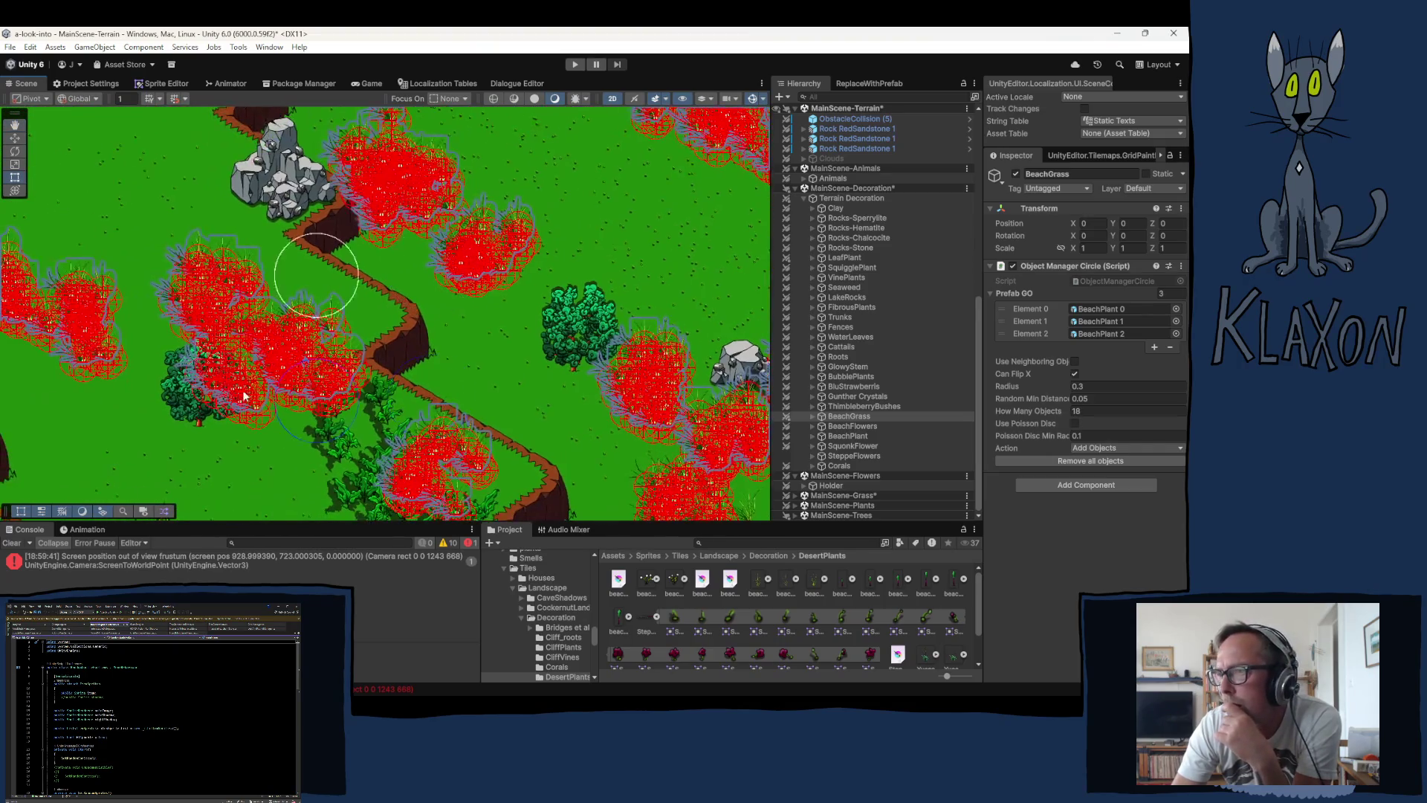
left_click(238, 411)
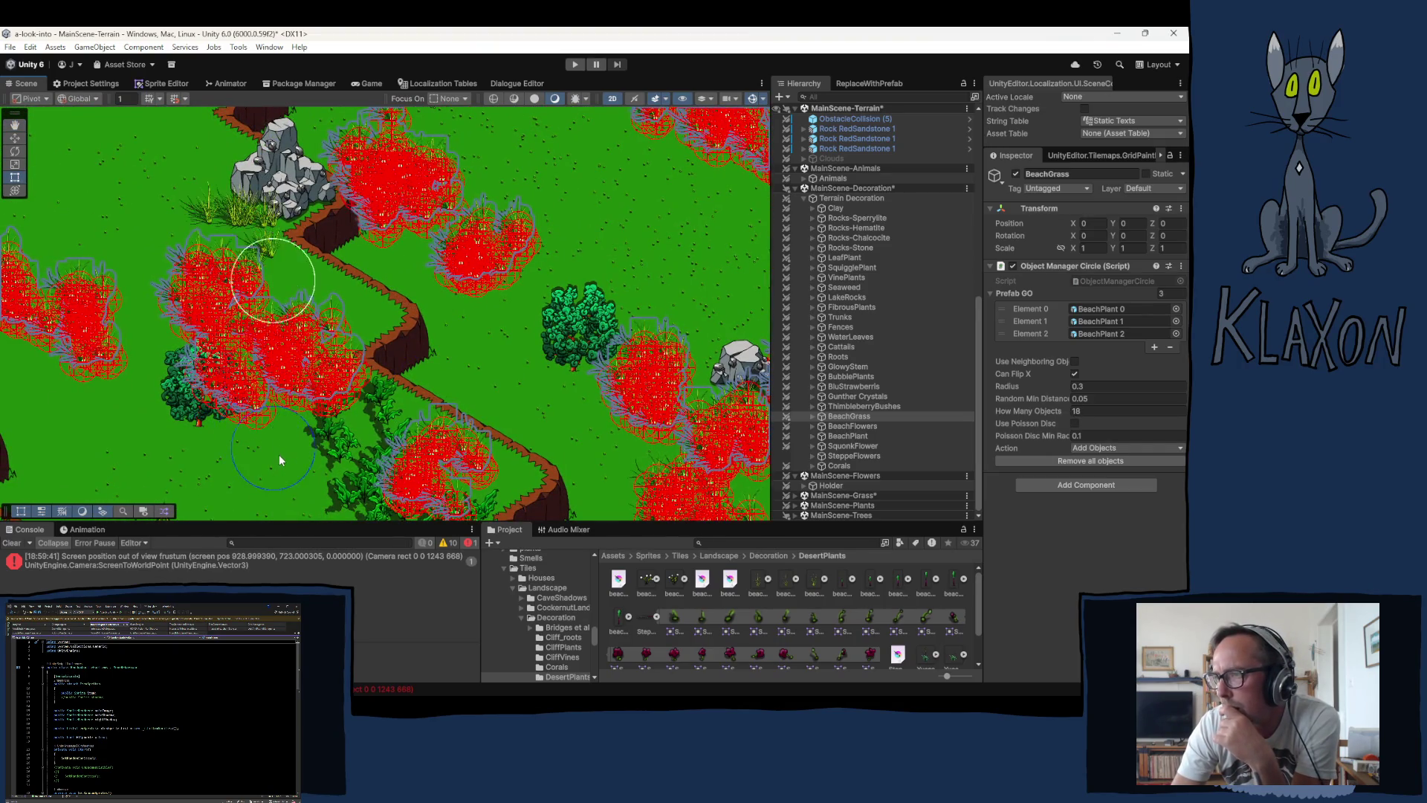
left_click(280, 455)
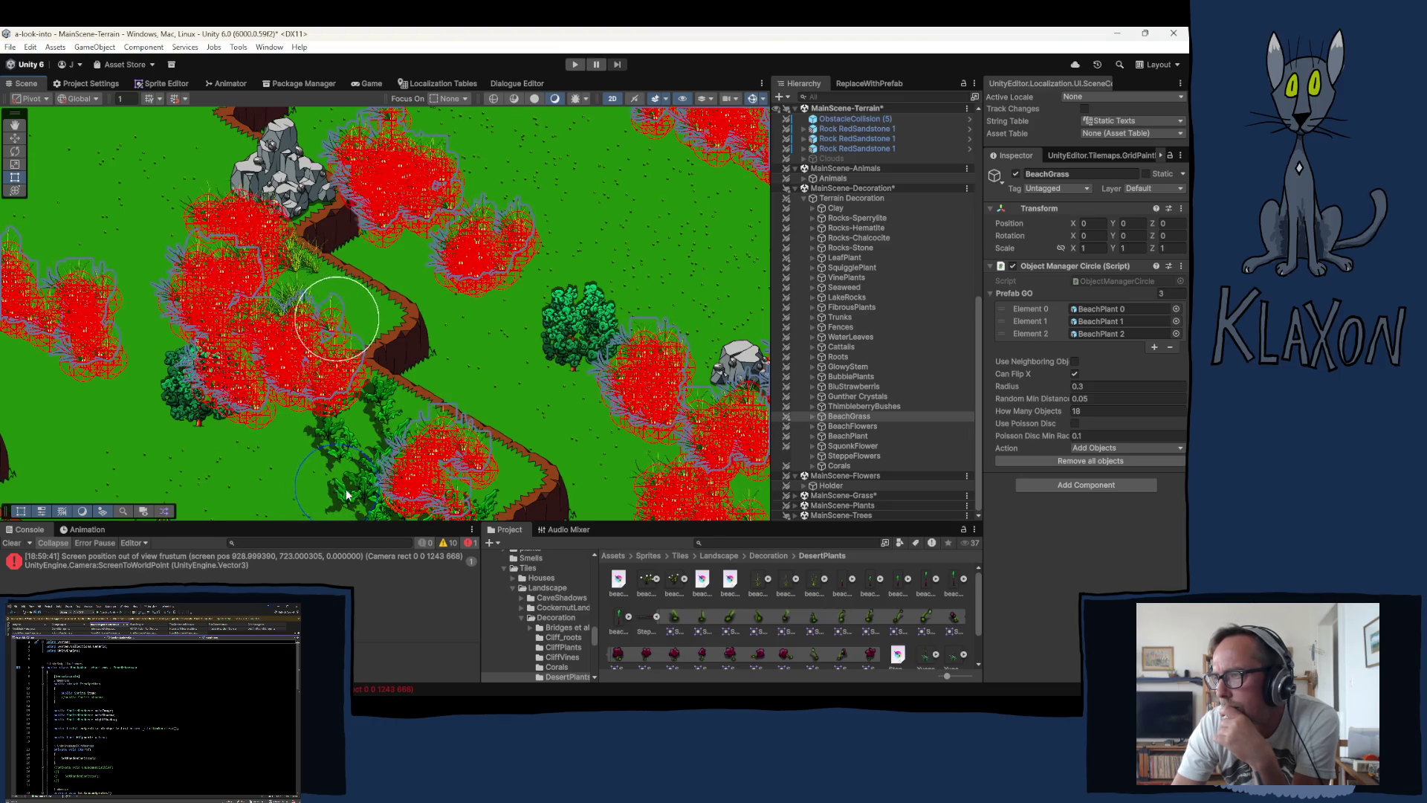
left_click(339, 489)
Step: Paint several BeachGrass clumps along the upper path
key("f")
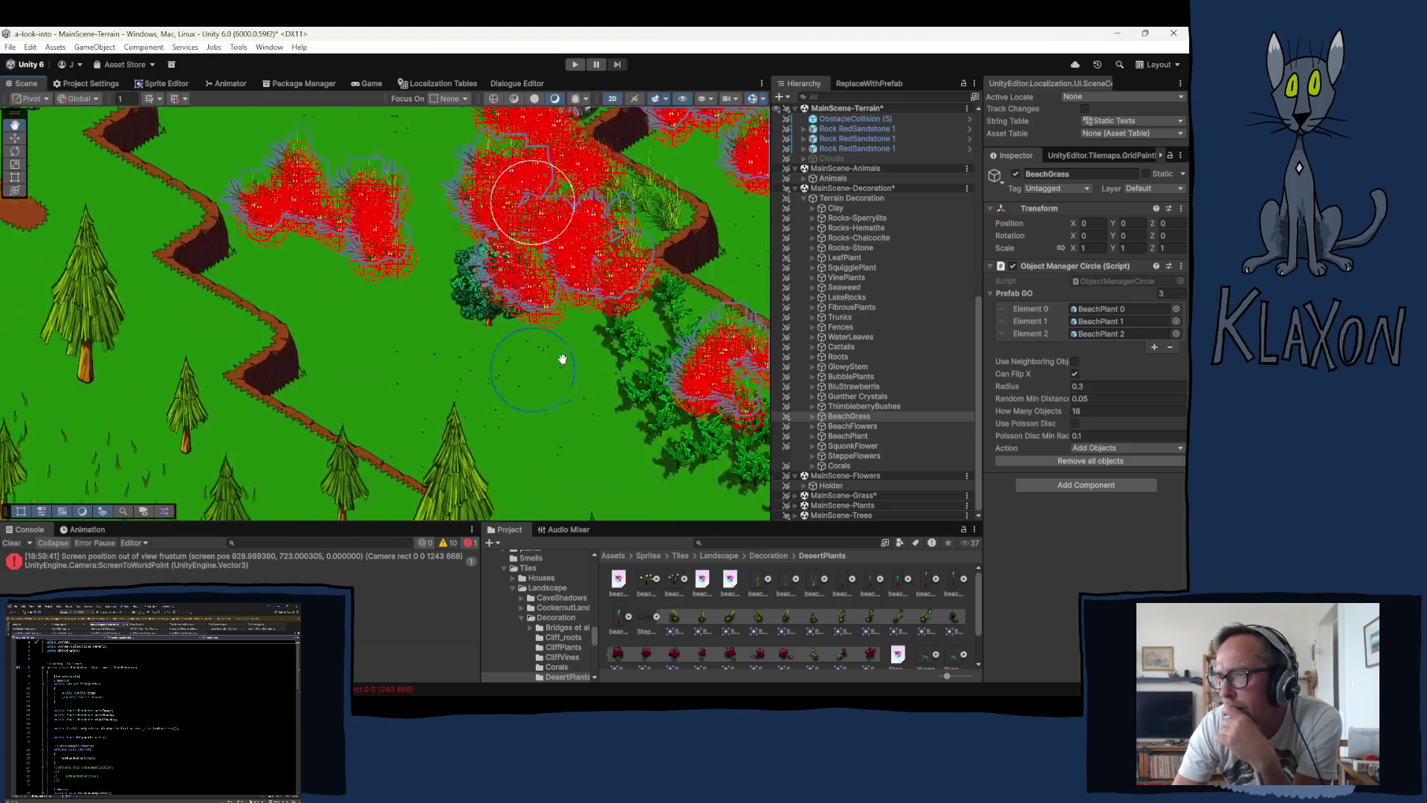
left_click(298, 433)
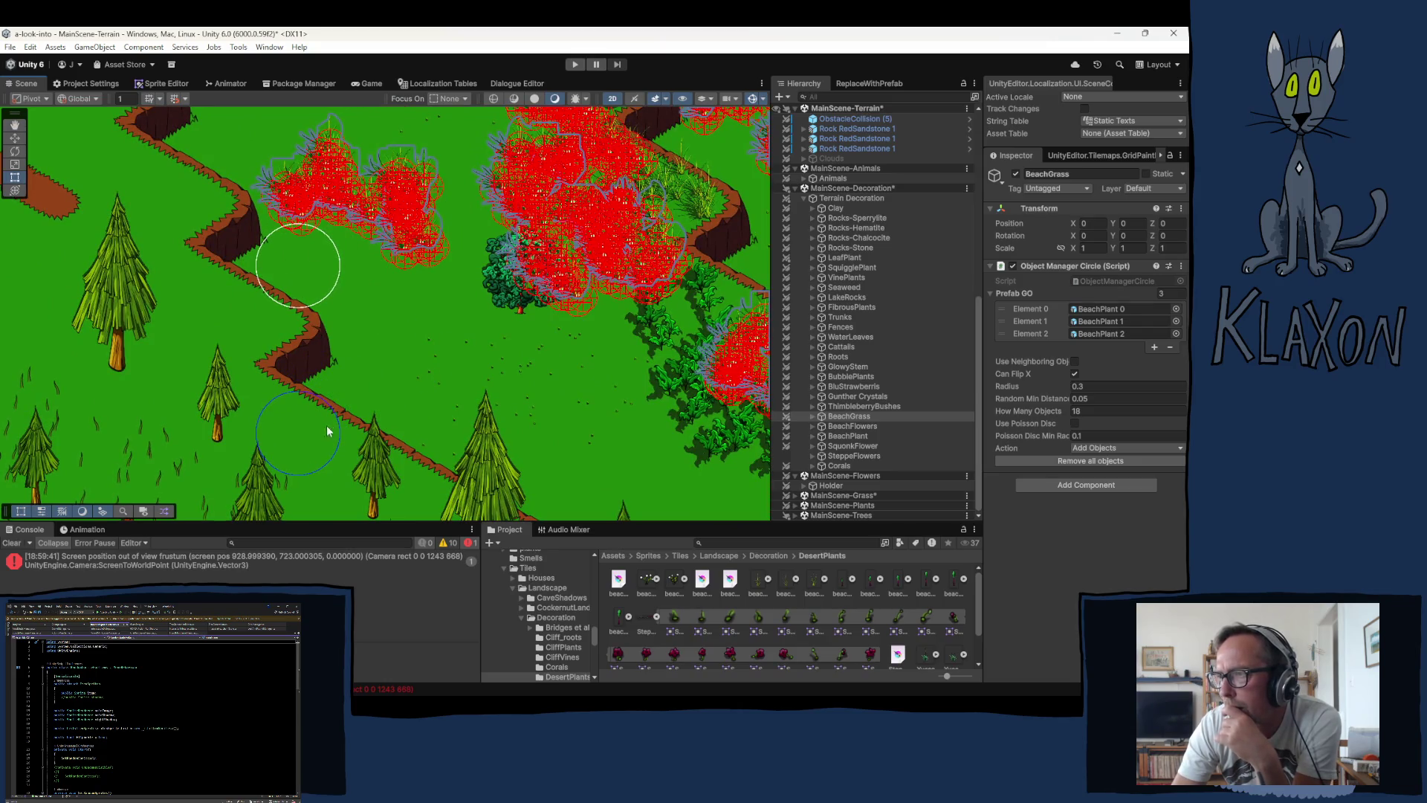
left_click(358, 433)
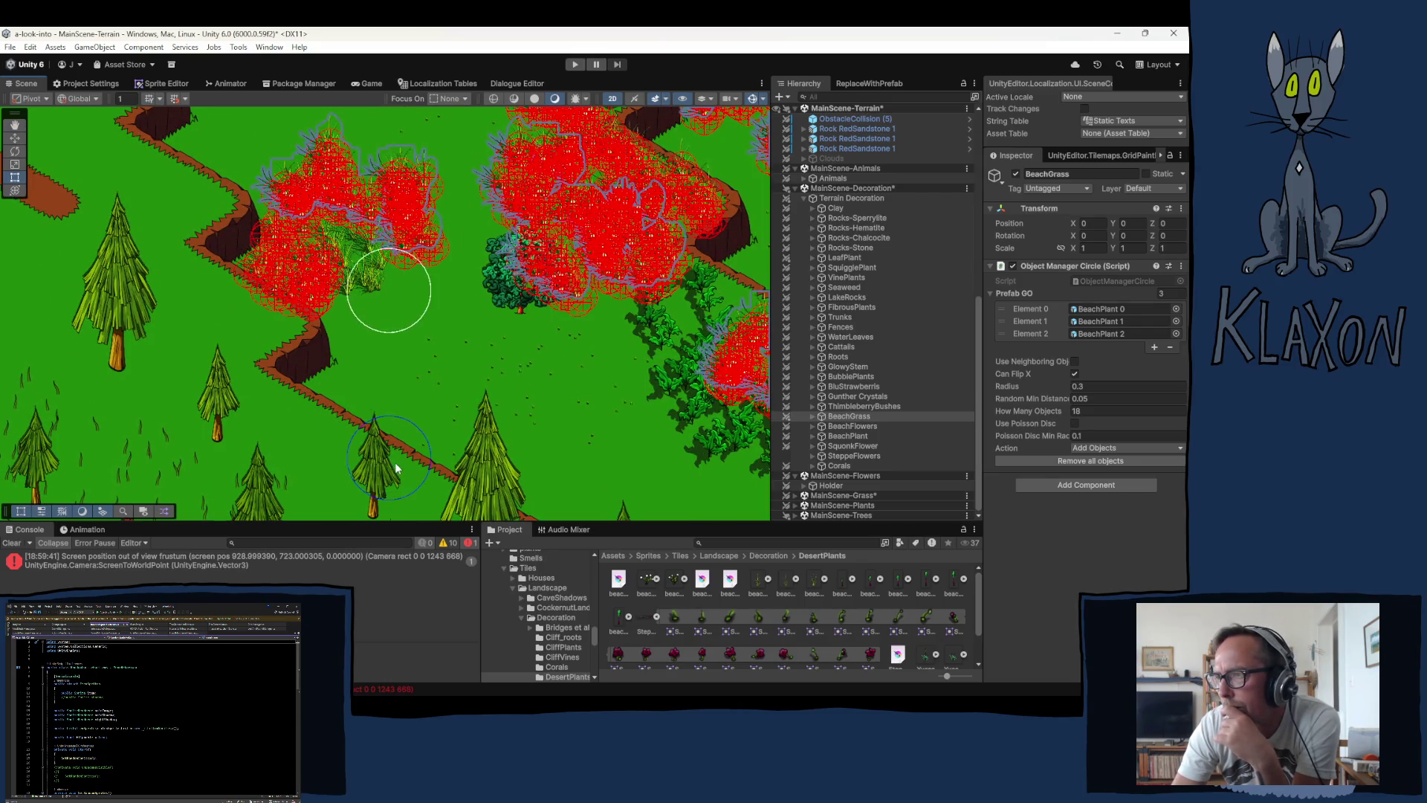
key("f")
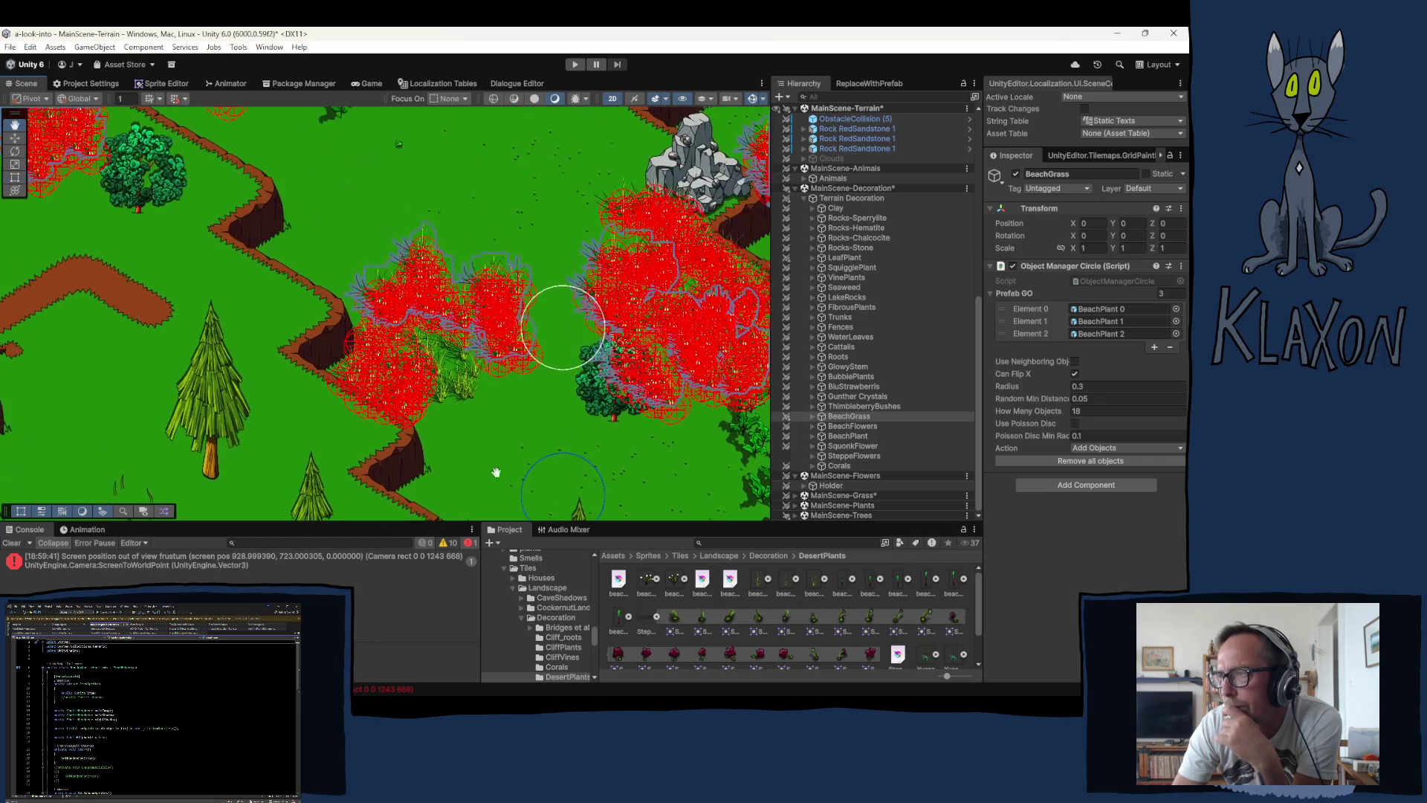
left_click(364, 448)
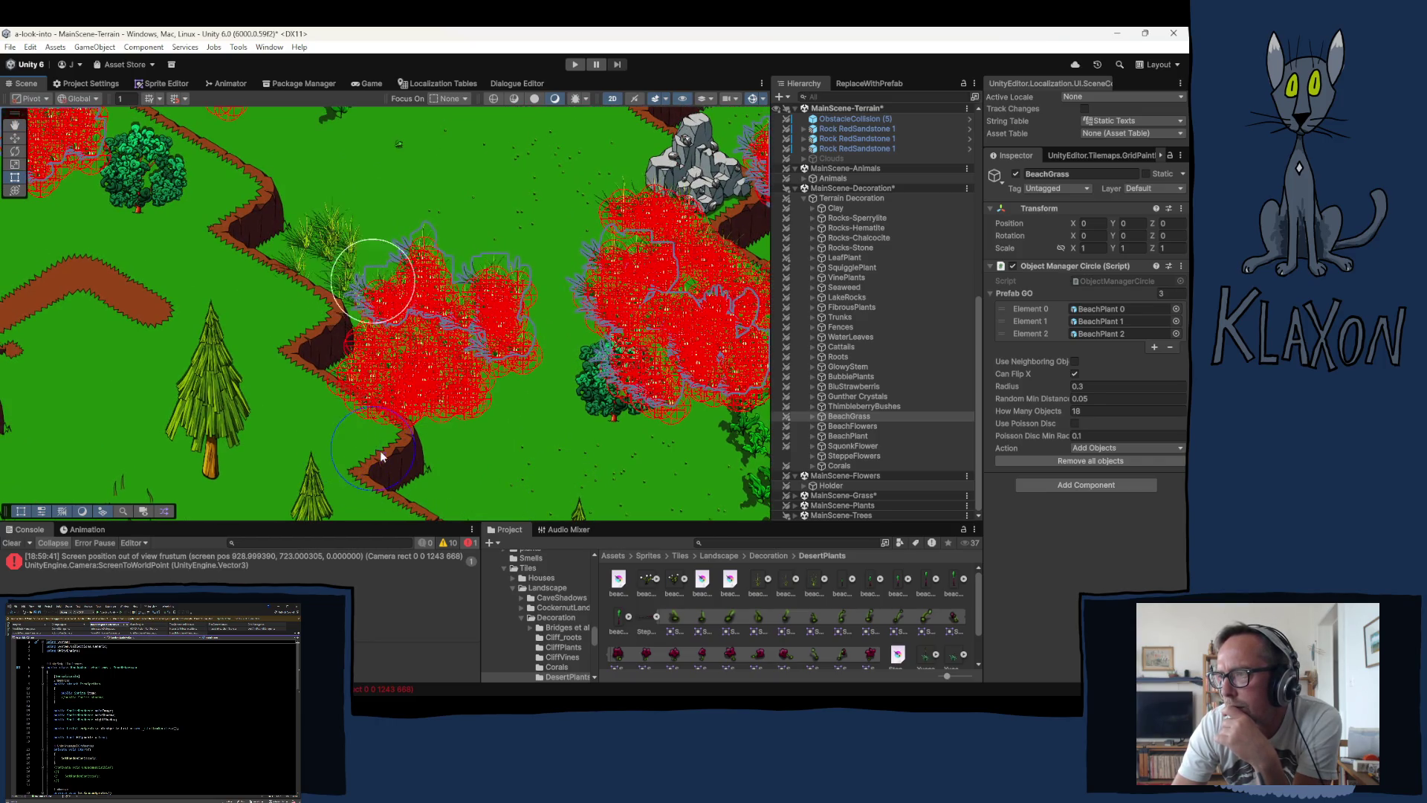
key("f")
left_click(428, 362)
Step: Paint a downward stroke of BeachGrass clumps in a new part of the map
key("f")
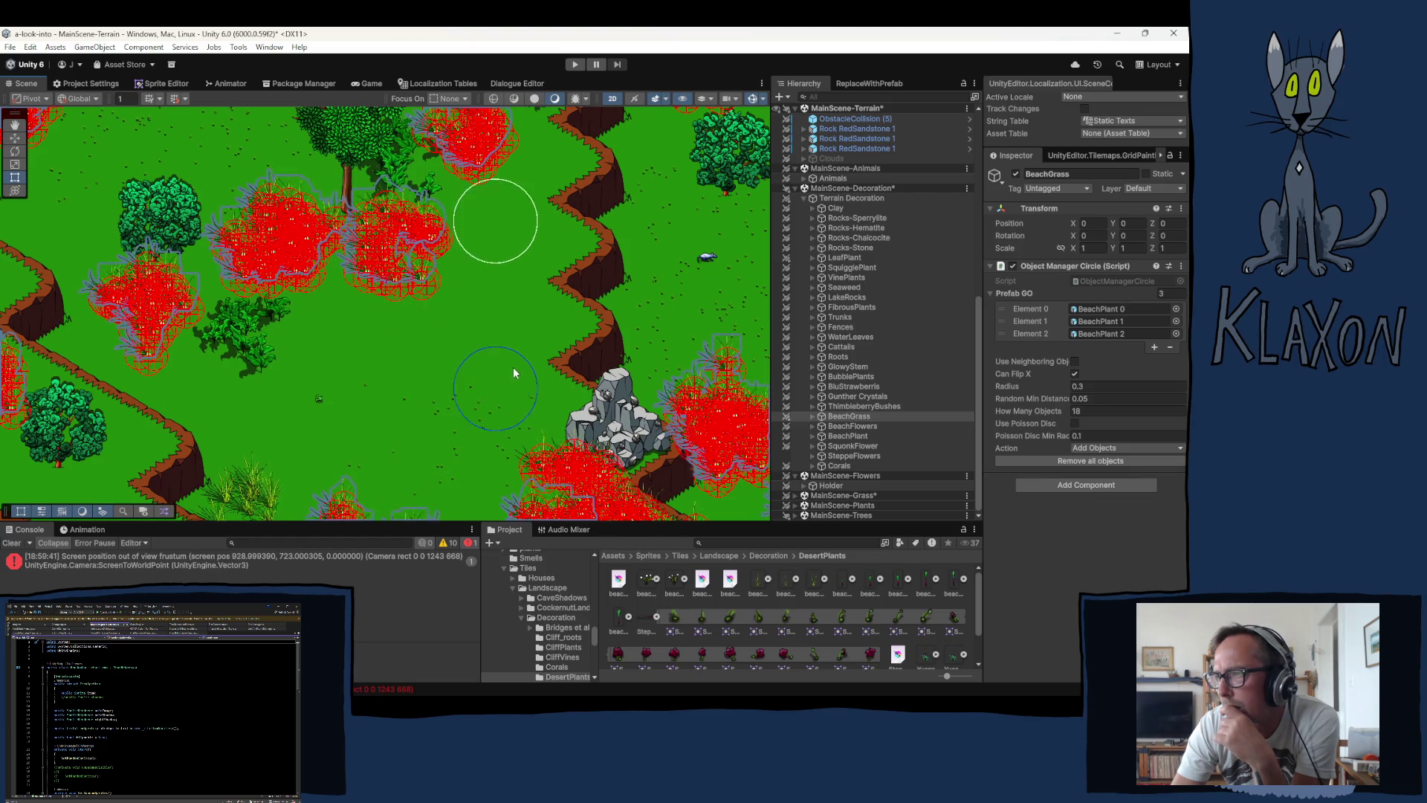
mouse_move(538, 329)
left_mouse_down()
mouse_move(513, 387)
mouse_move(542, 420)
mouse_move(512, 450)
mouse_move(484, 377)
mouse_move(328, 417)
mouse_move(501, 427)
mouse_move(387, 417)
mouse_move(304, 462)
left_mouse_up()
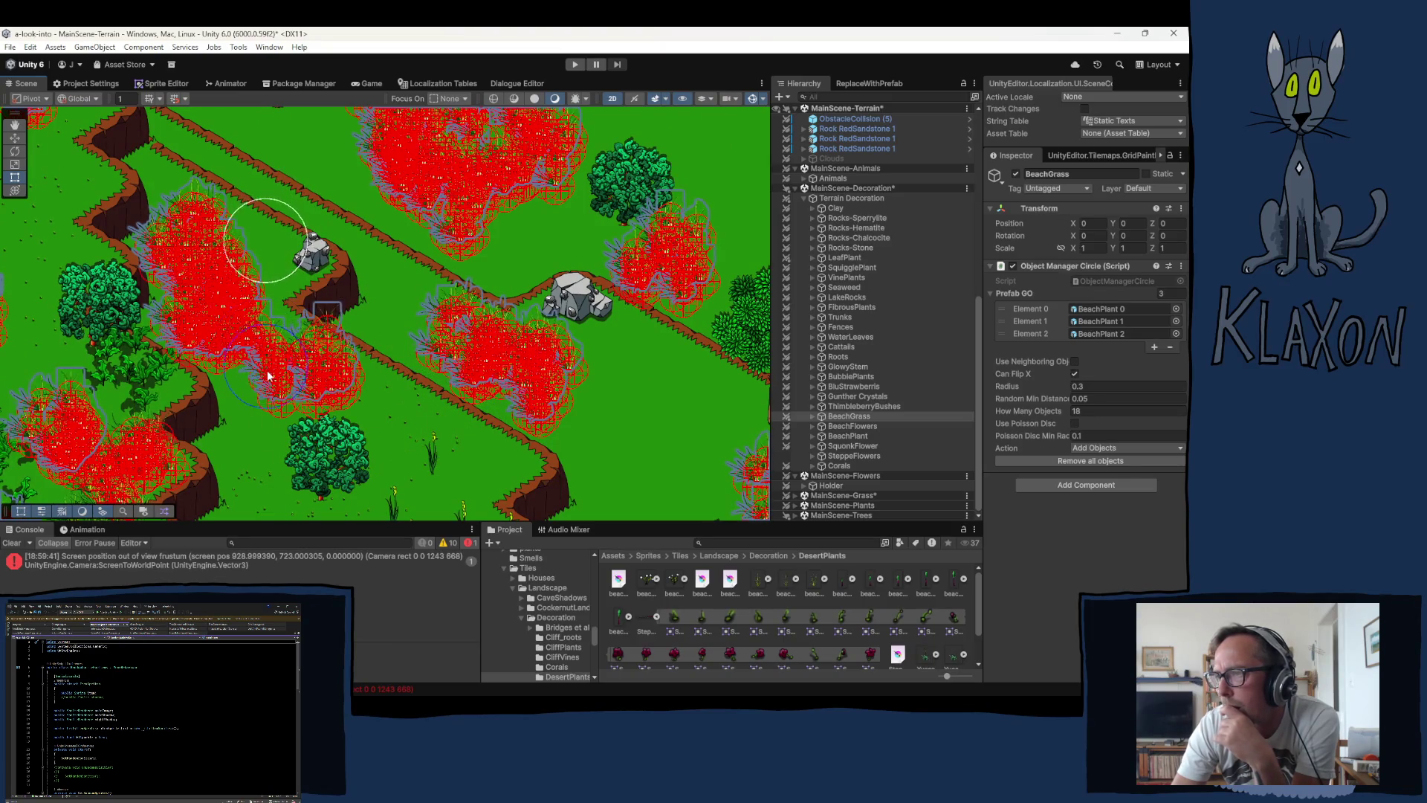
mouse_move(349, 429)
left_mouse_down()
mouse_move(635, 426)
mouse_move(721, 399)
mouse_move(292, 369)
left_mouse_up()
left_click_drag(421, 323, 584, 241)
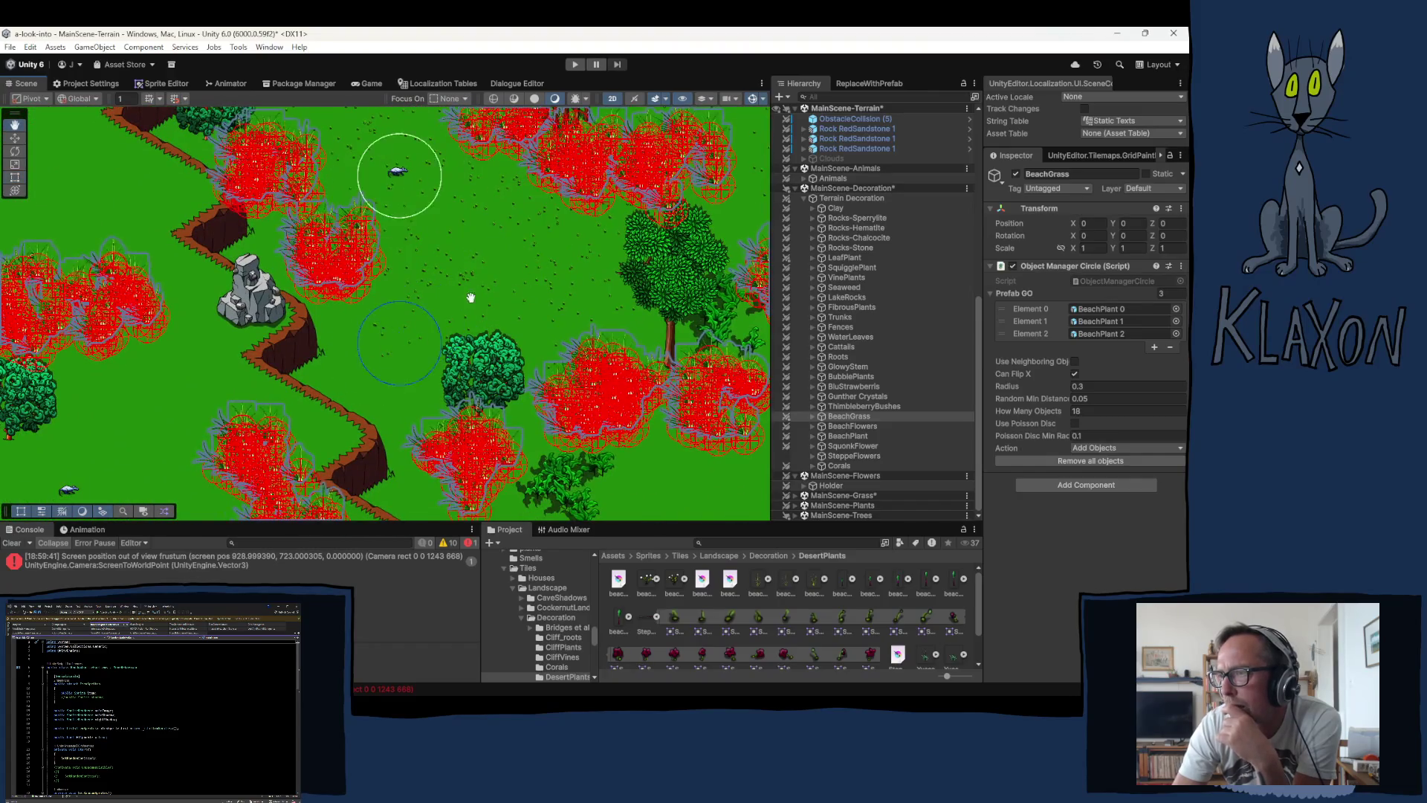
Step: Paint a BeachGrass patch beside the winding path further down the map
left_click_drag(471, 297, 564, 231)
mouse_move(340, 402)
left_mouse_down()
mouse_move(392, 465)
mouse_move(374, 424)
mouse_move(409, 411)
mouse_move(397, 440)
left_mouse_up()
left_click_drag(441, 500, 426, 380)
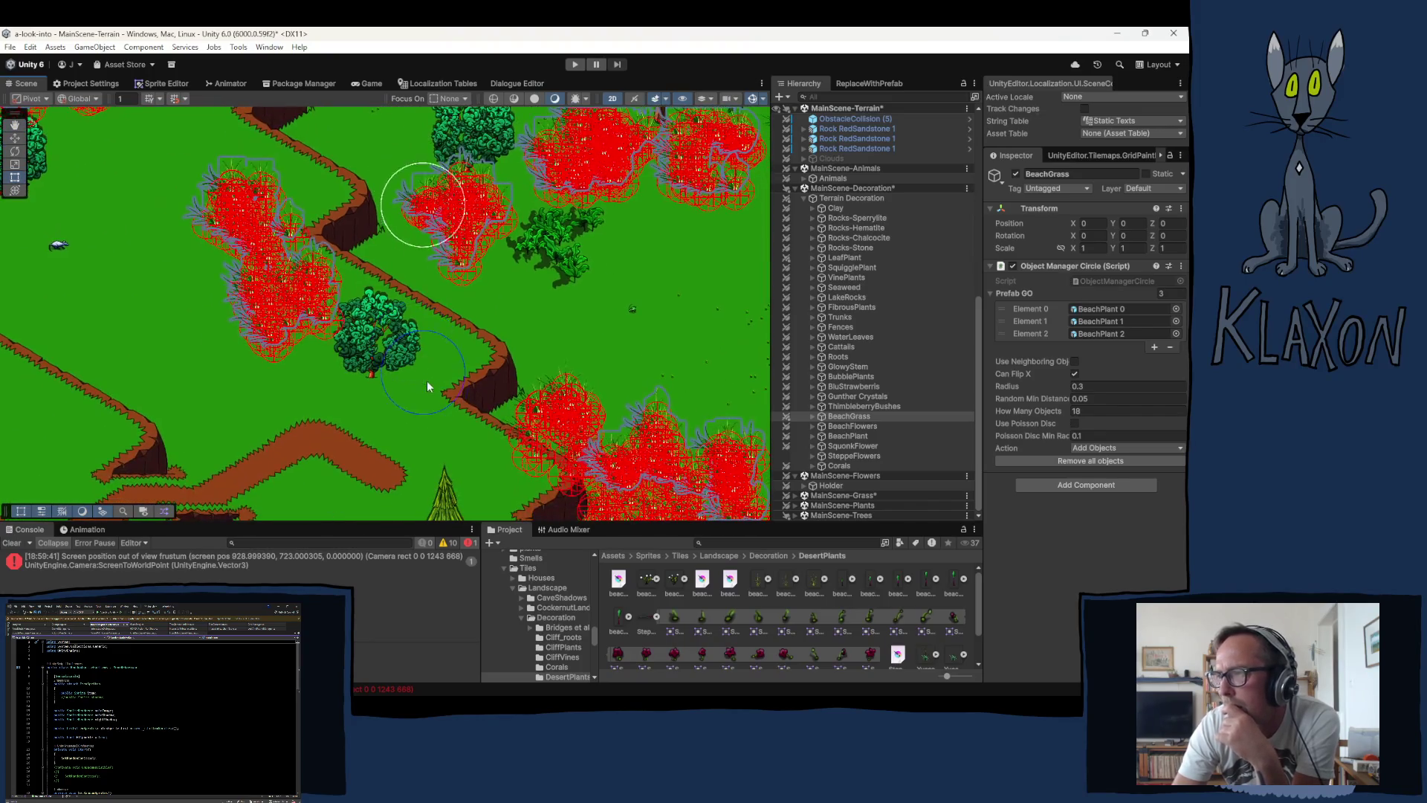
left_click(411, 426)
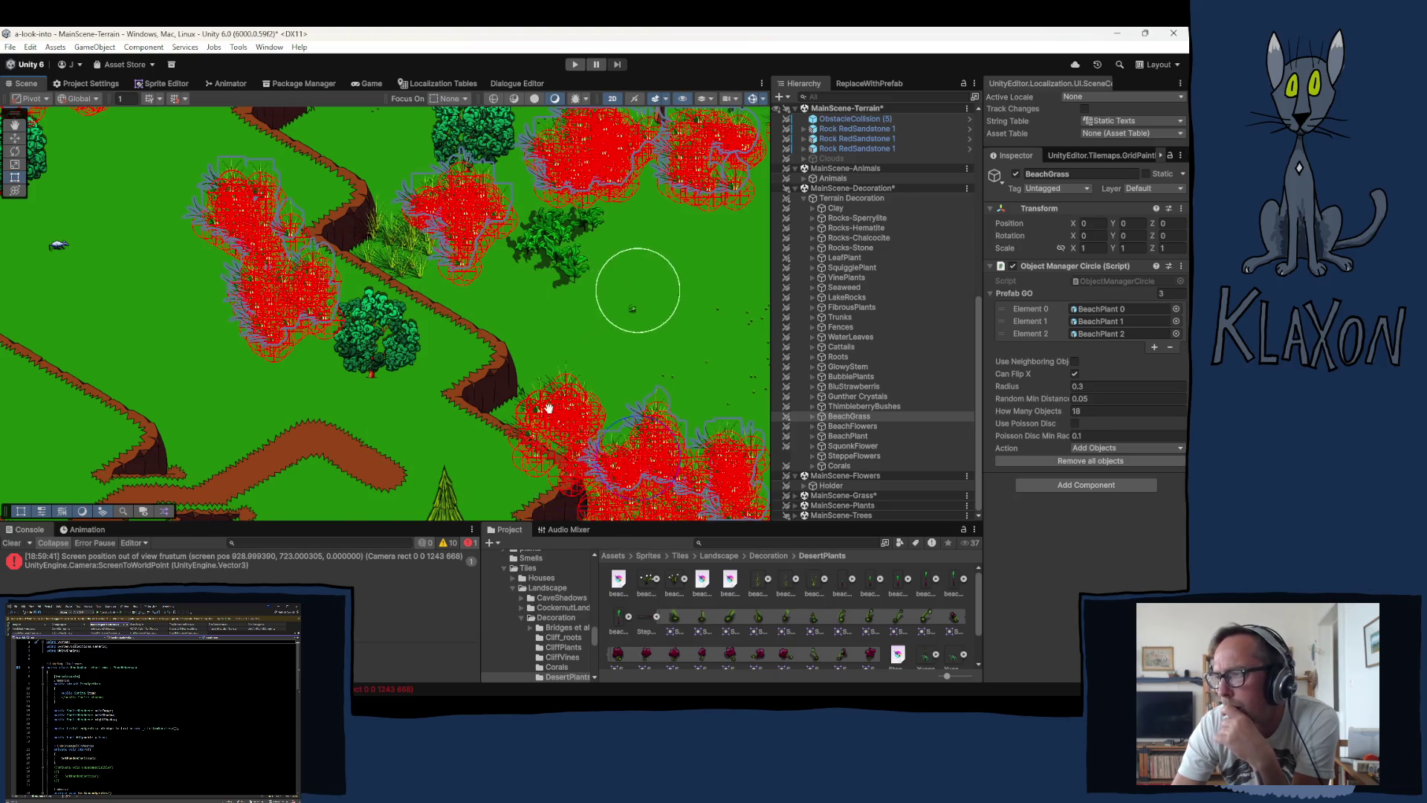
mouse_move(569, 473)
left_mouse_down()
mouse_move(513, 312)
mouse_move(542, 253)
left_mouse_up()
mouse_move(743, 484)
left_mouse_down()
mouse_move(966, 446)
mouse_move(1078, 493)
mouse_move(1042, 526)
left_mouse_up()
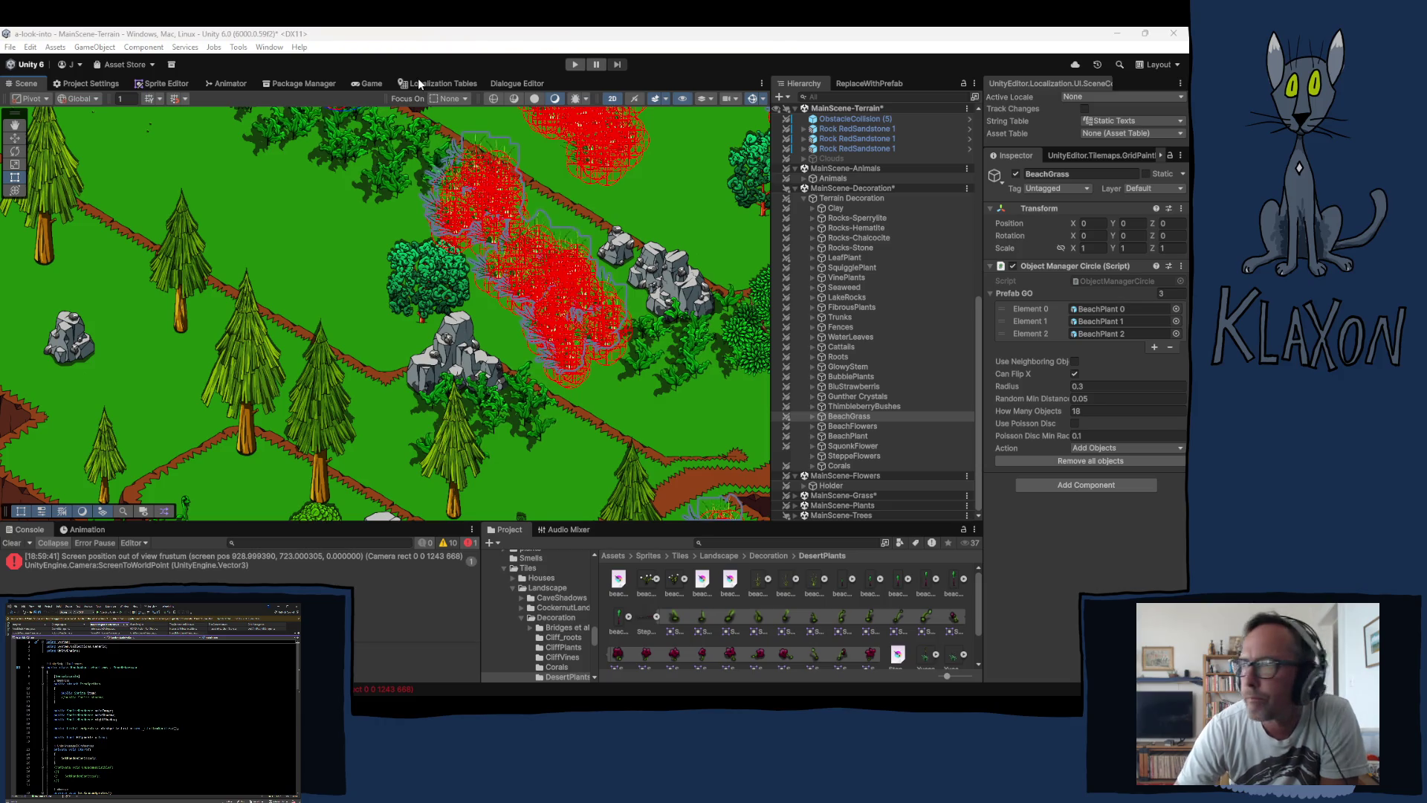
left_click(546, 39)
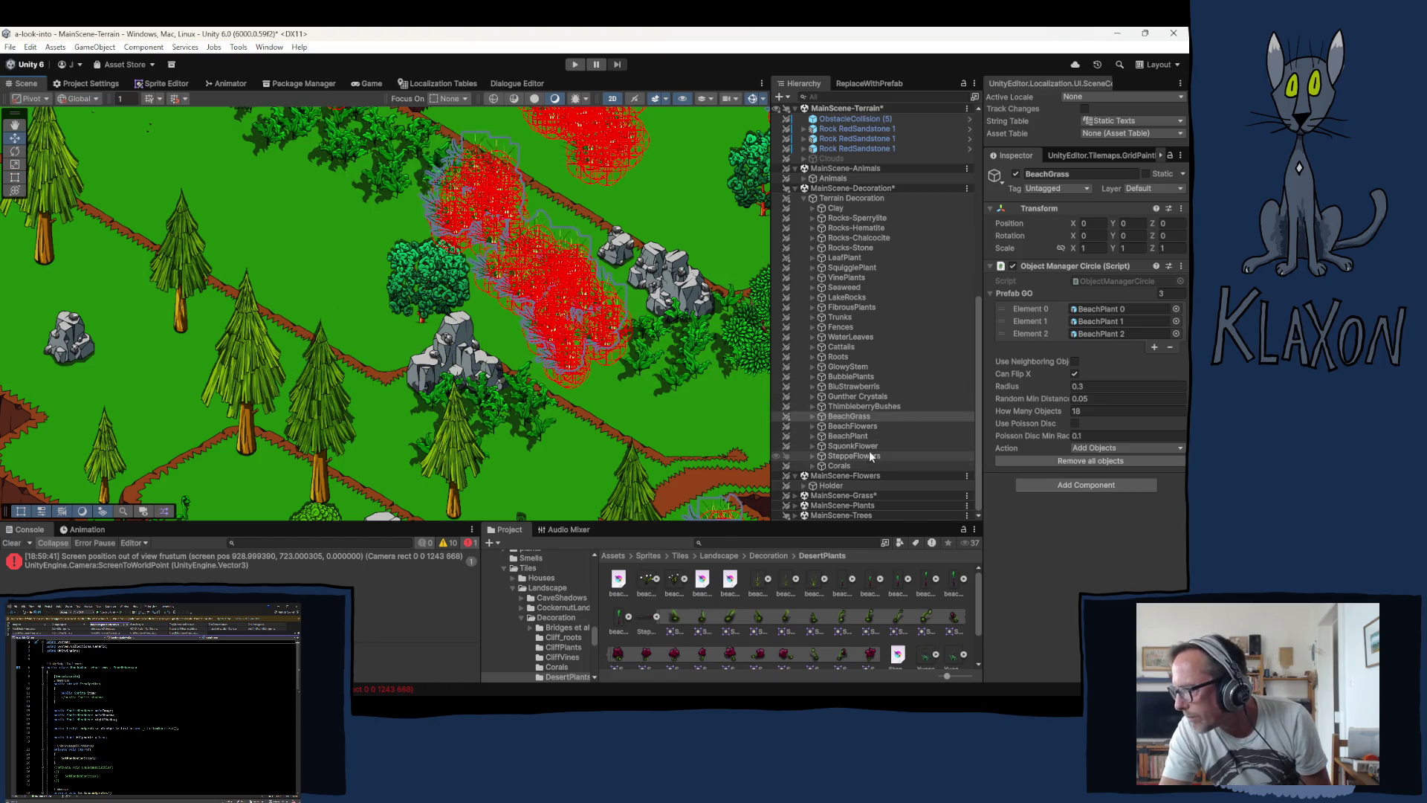
Step: Expand the SteppeFlowers group, select a placed SteppeFlower on the map, and save the scene
left_click(848, 455)
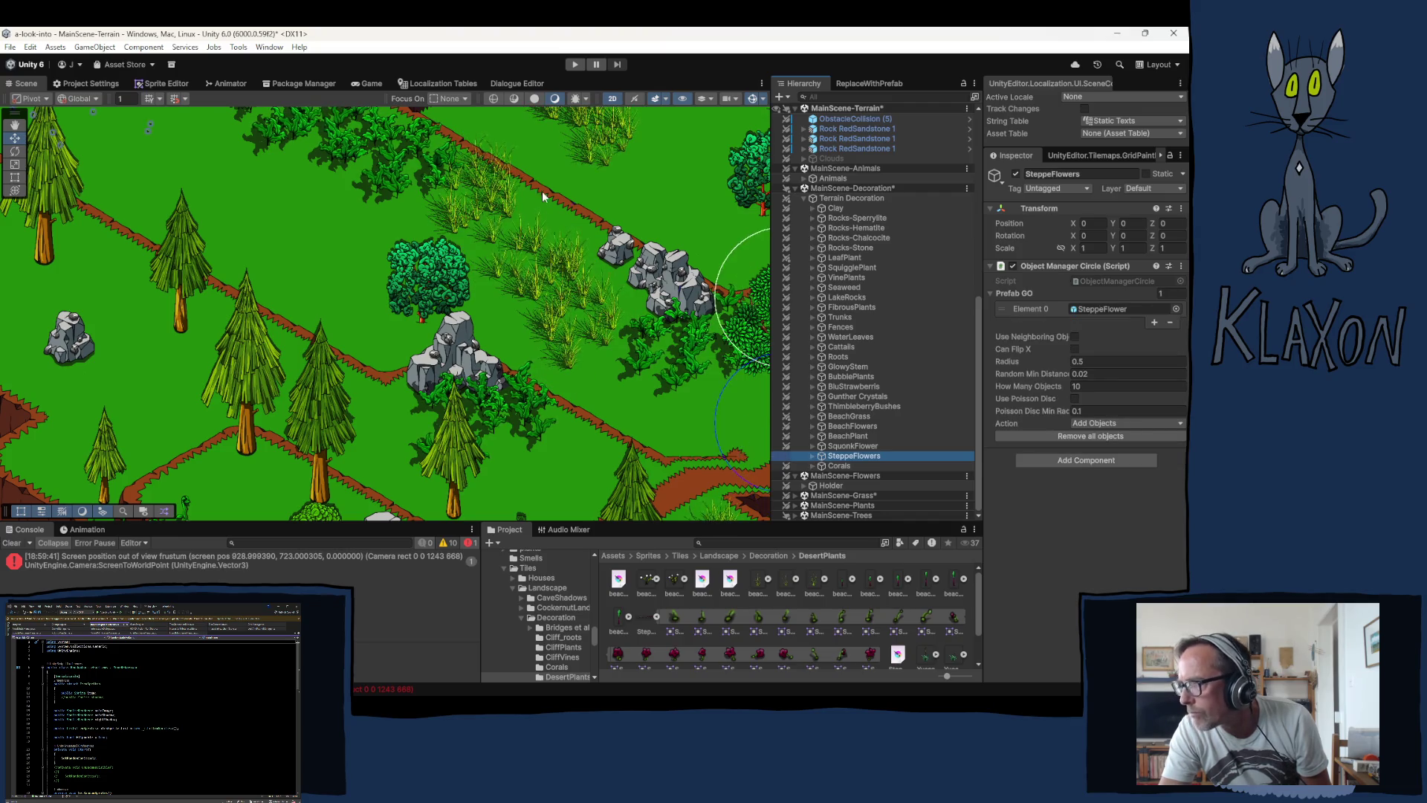
left_click_drag(510, 279, 459, 430)
left_click_drag(521, 298, 471, 313)
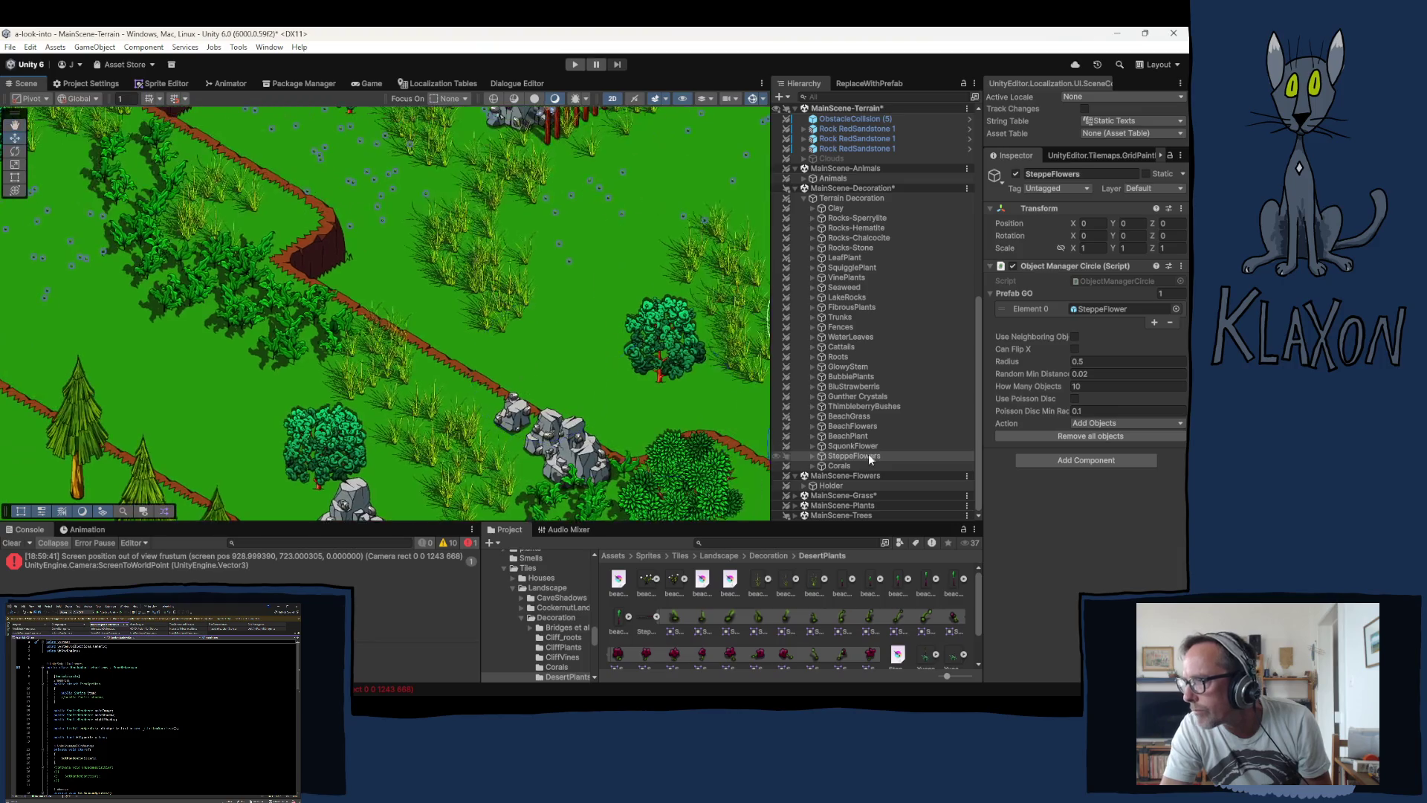
left_click(816, 455)
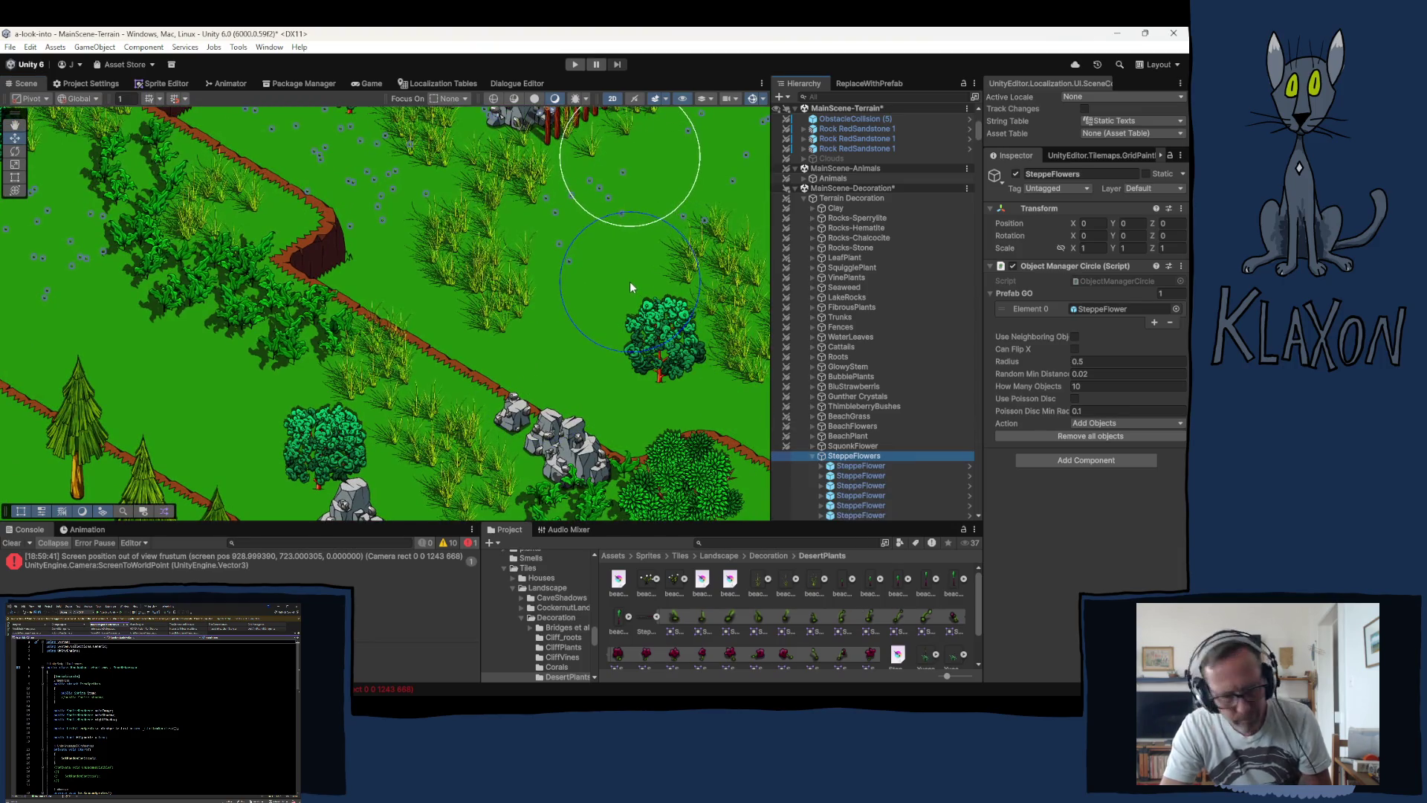
left_click(863, 466)
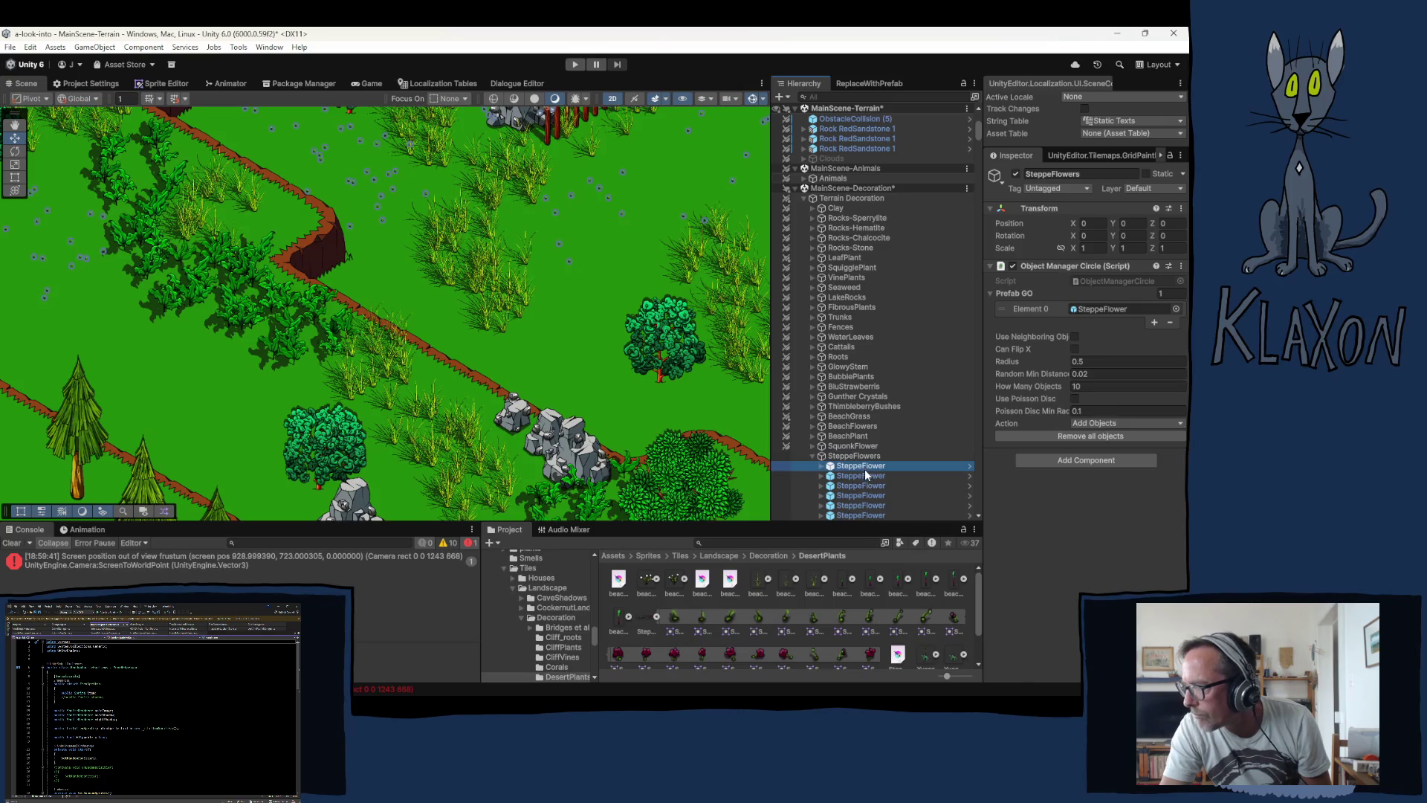
left_click(569, 261)
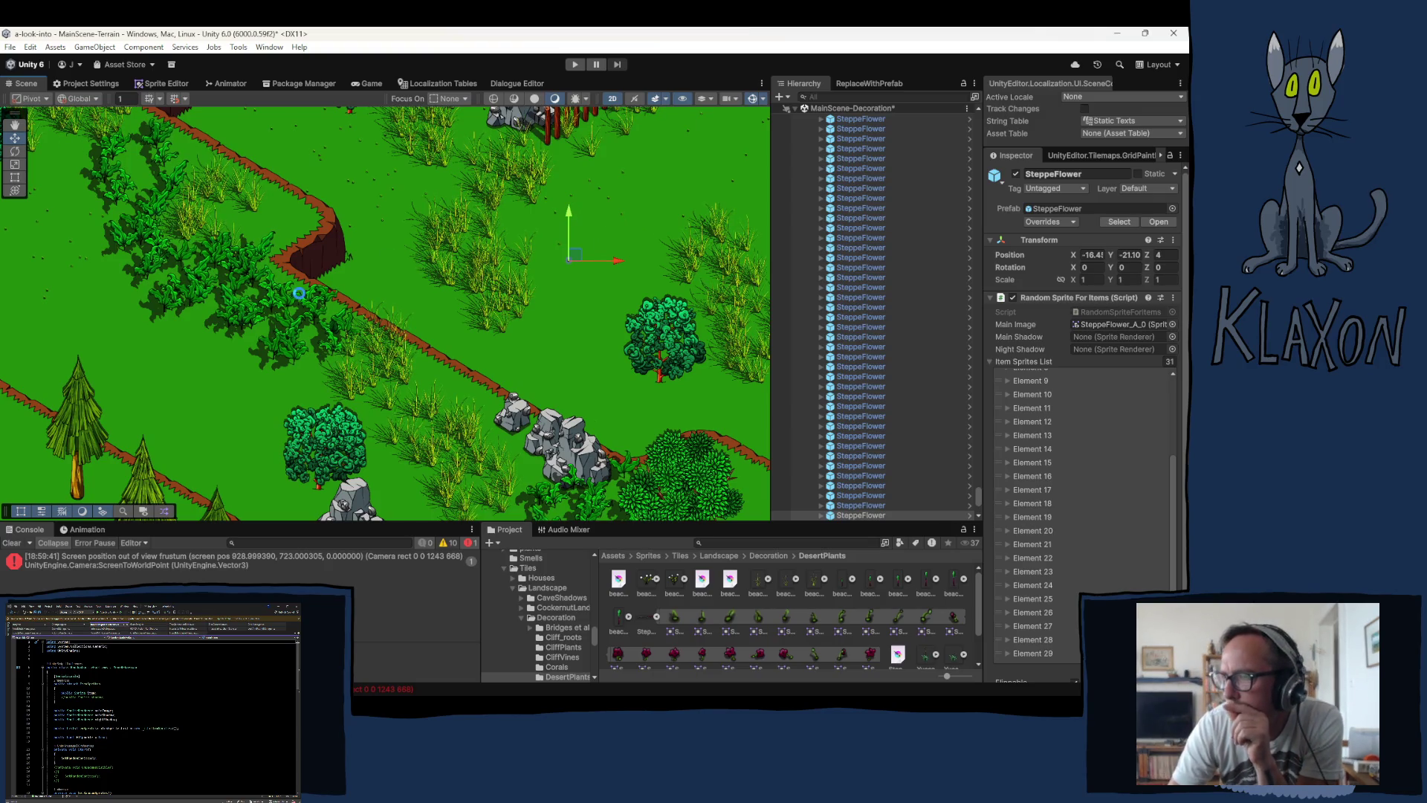
key("ctrl+s")
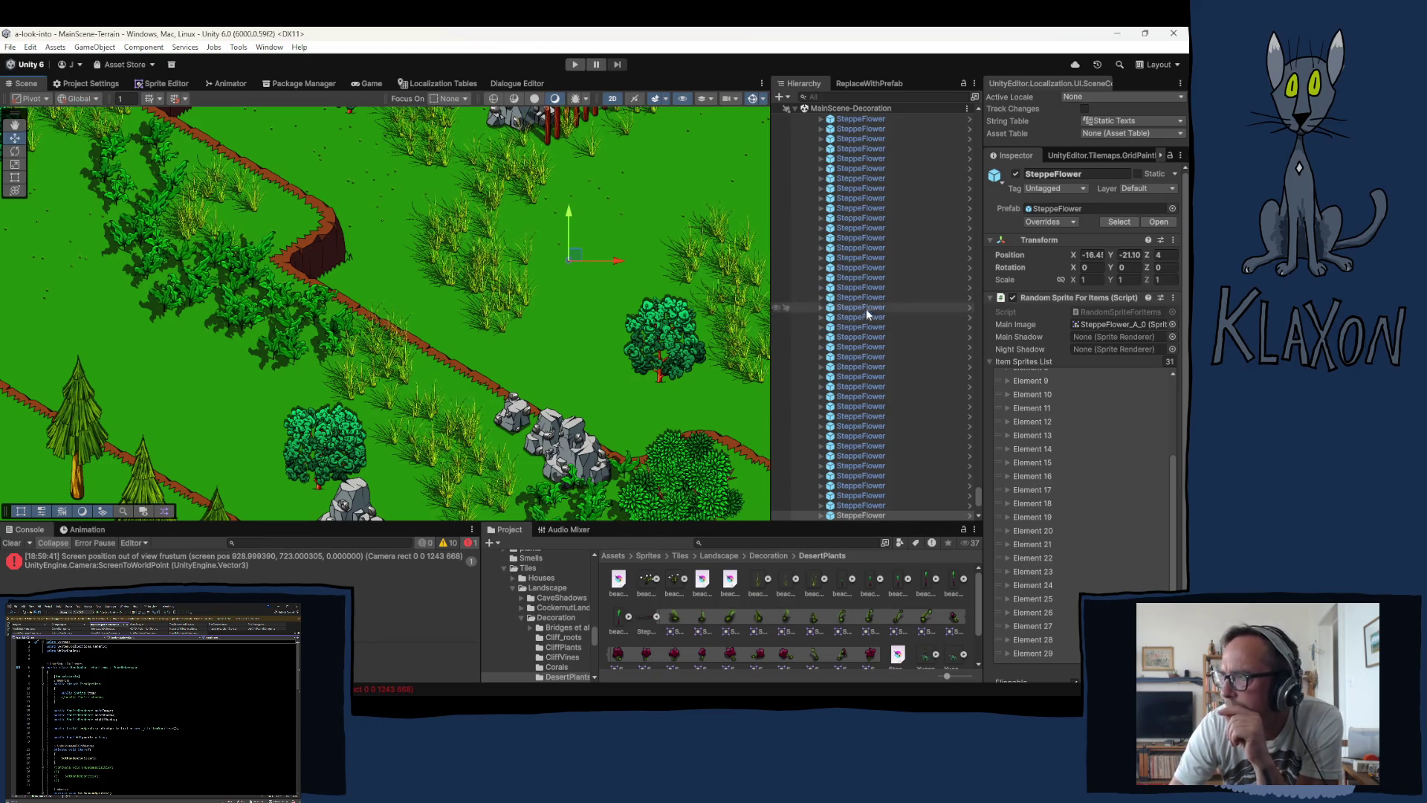
left_click_drag(979, 500, 968, 114)
Step: Collapse SteppeFlowers, Terrain Decoration and the MainScene Flowers, Decoration and Animals groups, then pan toward the fence
scroll(796, 394, "down", 15)
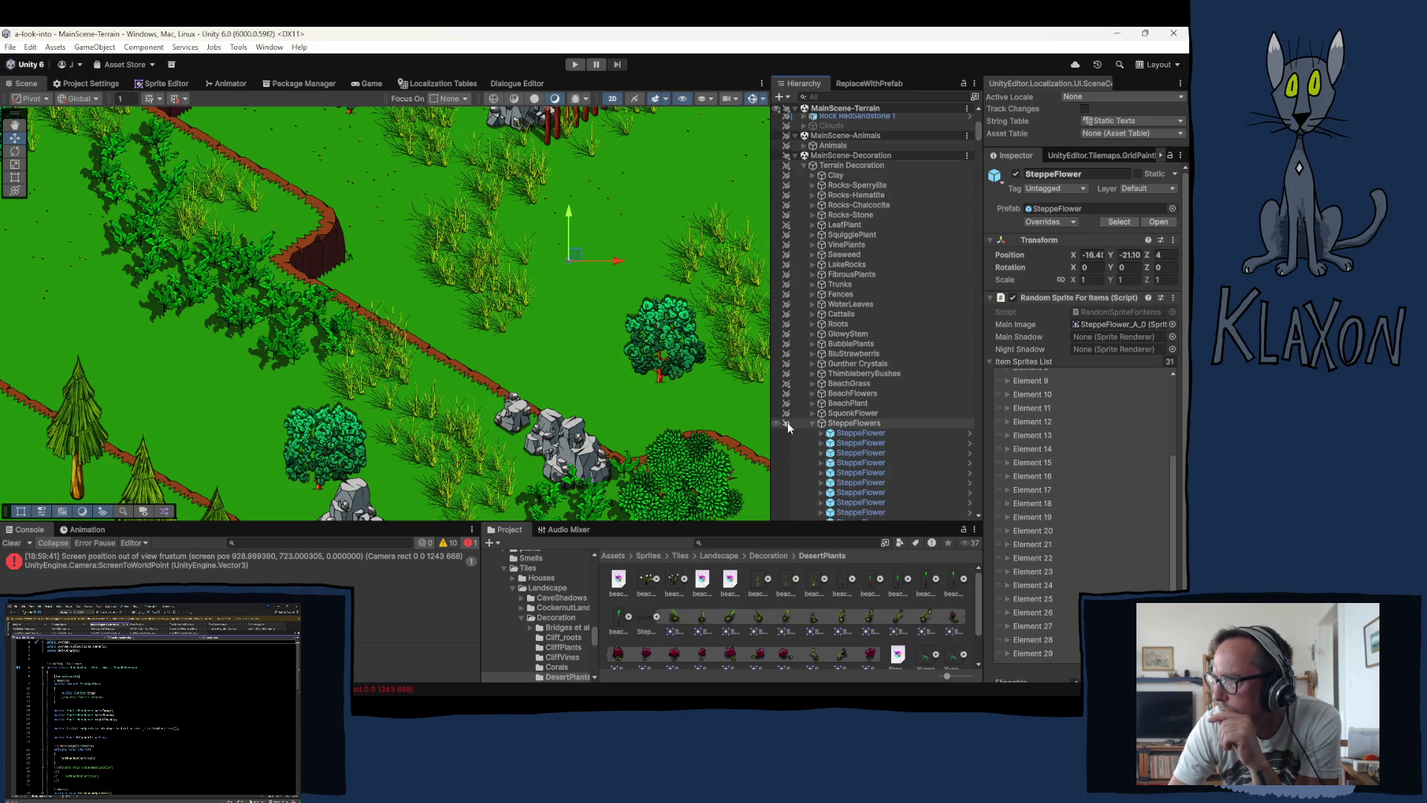
left_click(812, 423)
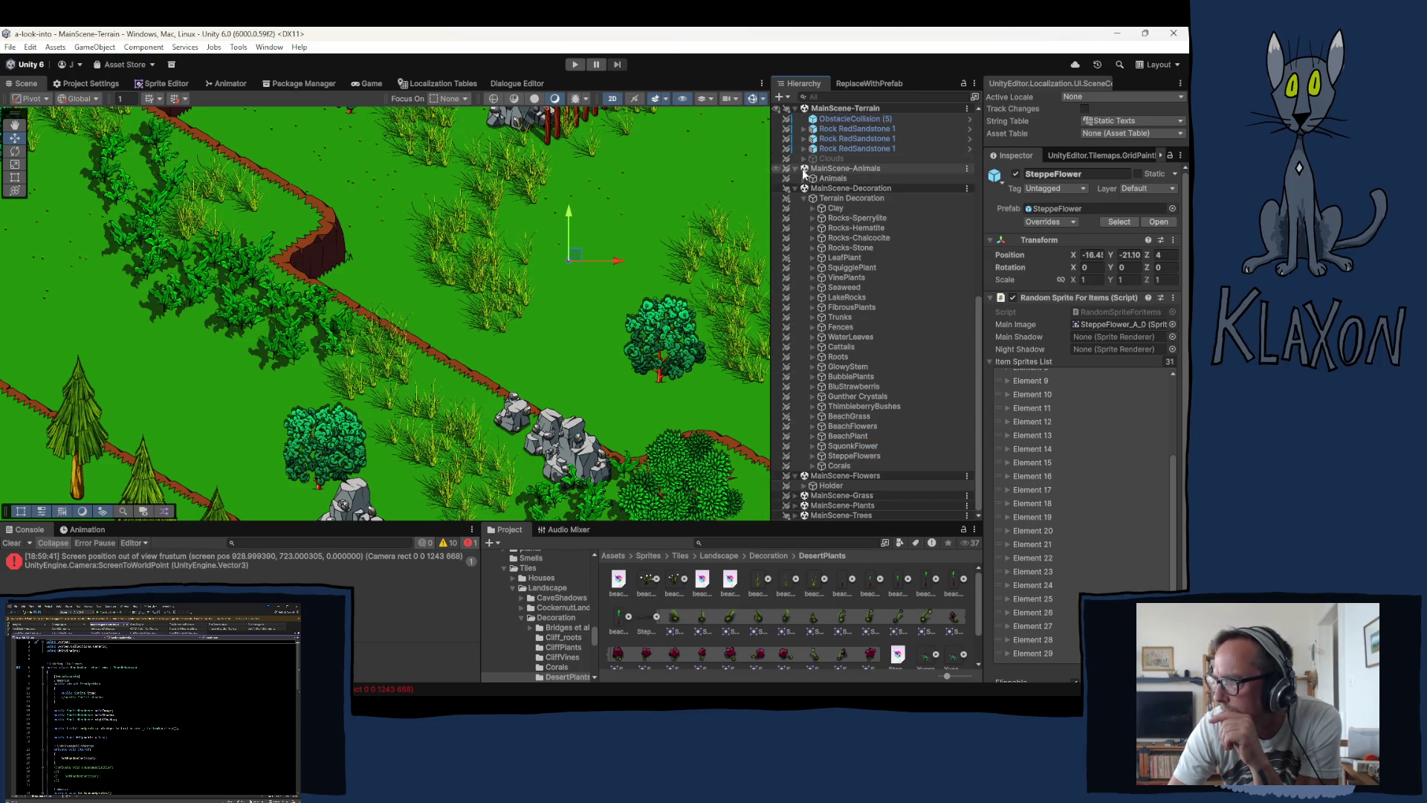
left_click(803, 198)
left_click(796, 476)
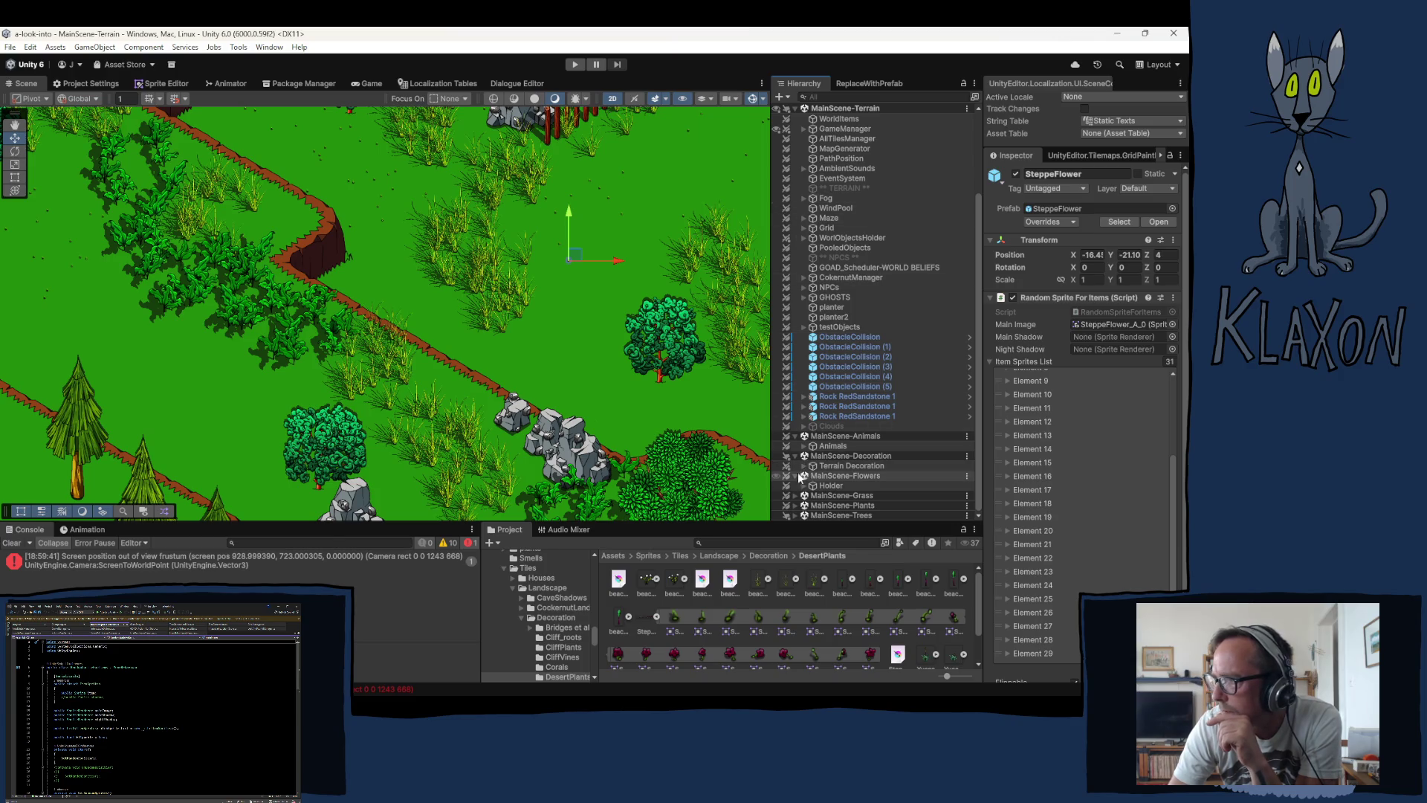
left_click(796, 466)
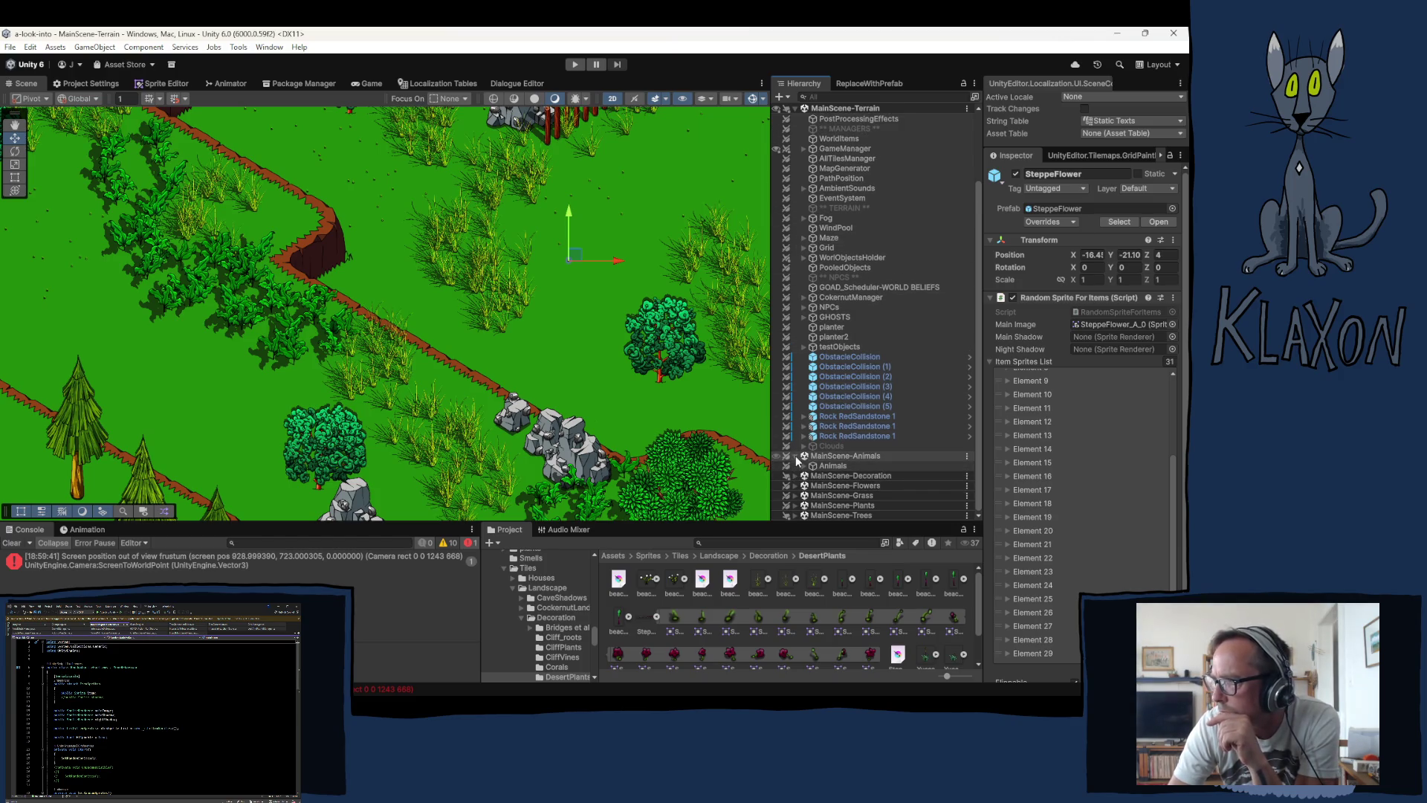
left_click(795, 456)
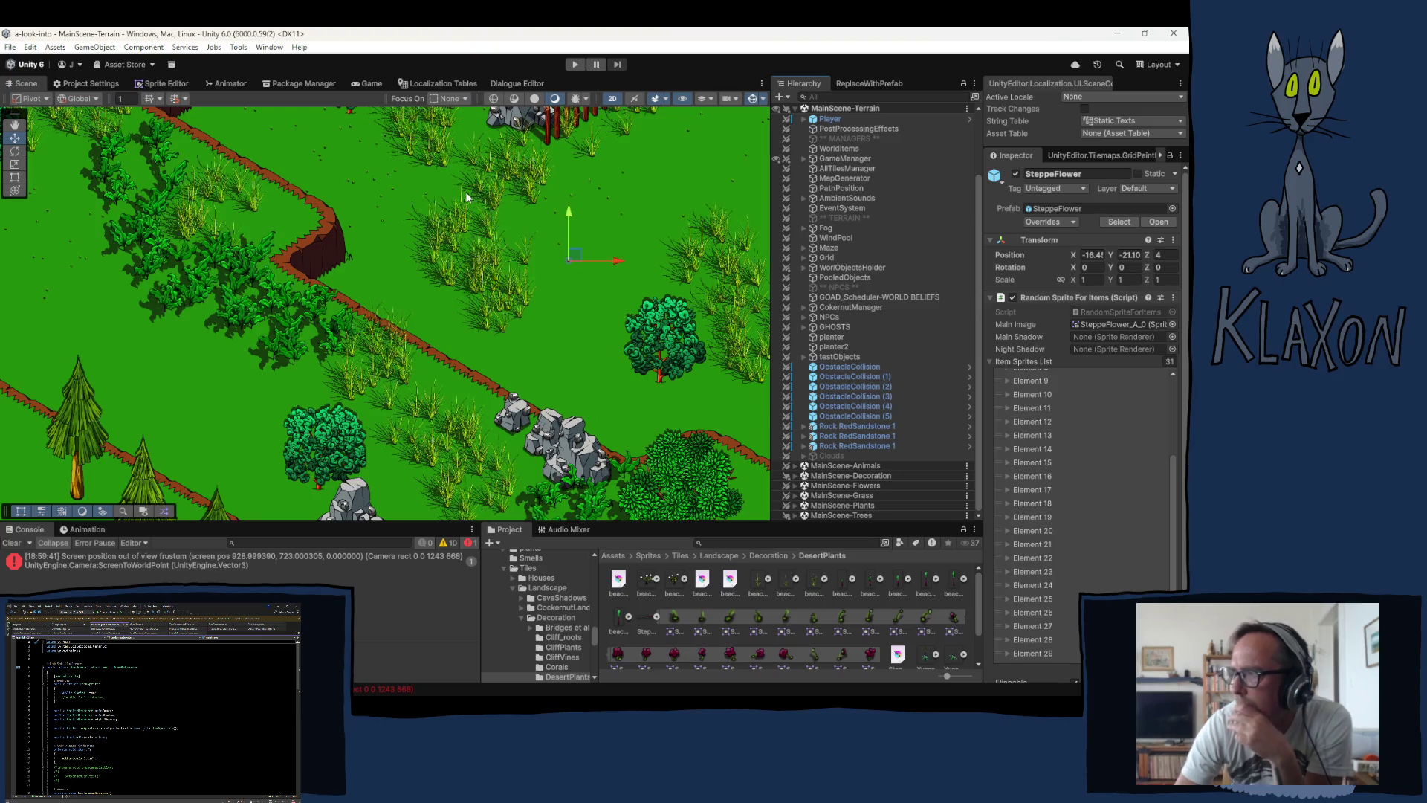
scroll(425, 342, "up", 1)
scroll(426, 338, "down", 3)
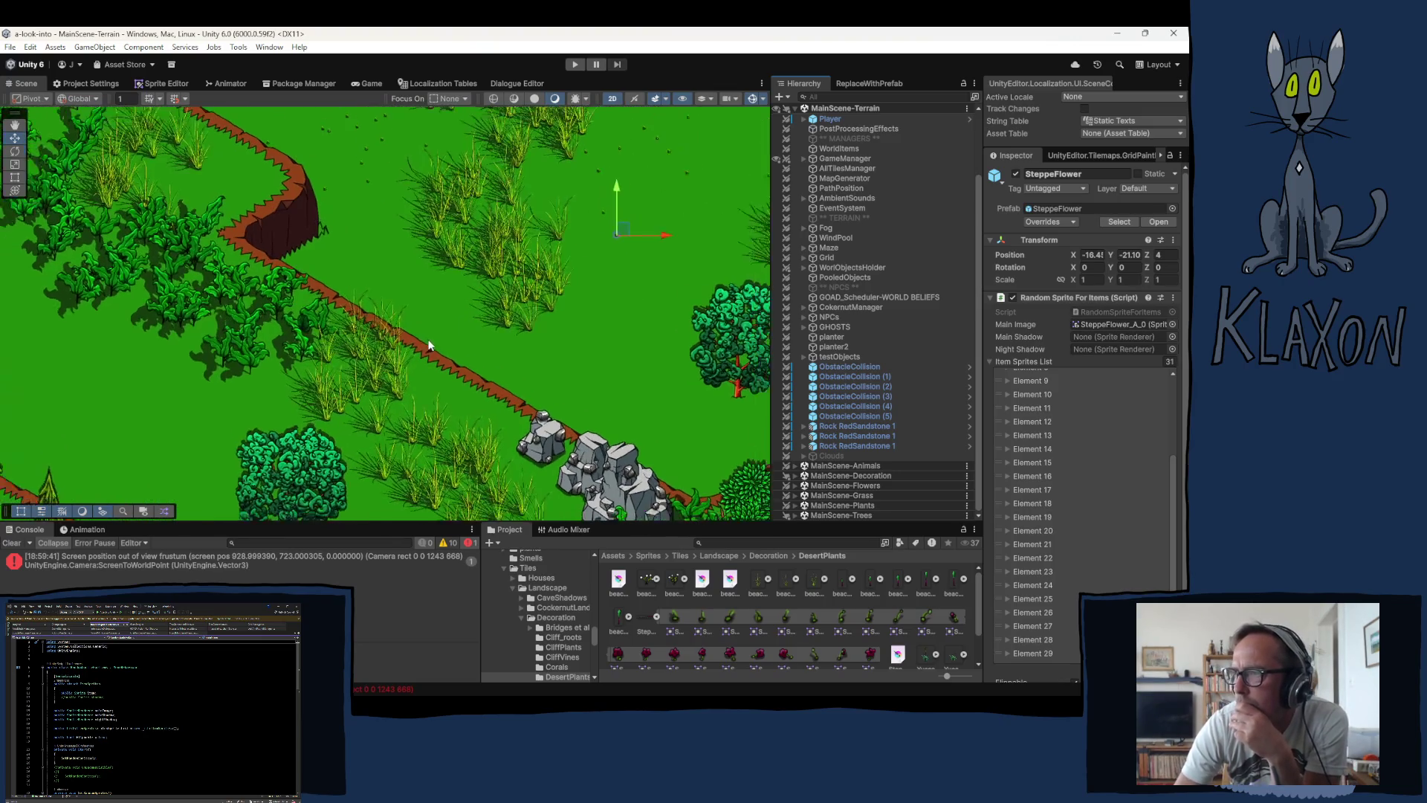
mouse_move(426, 199)
left_mouse_down()
mouse_move(301, 383)
mouse_move(211, 411)
left_mouse_up()
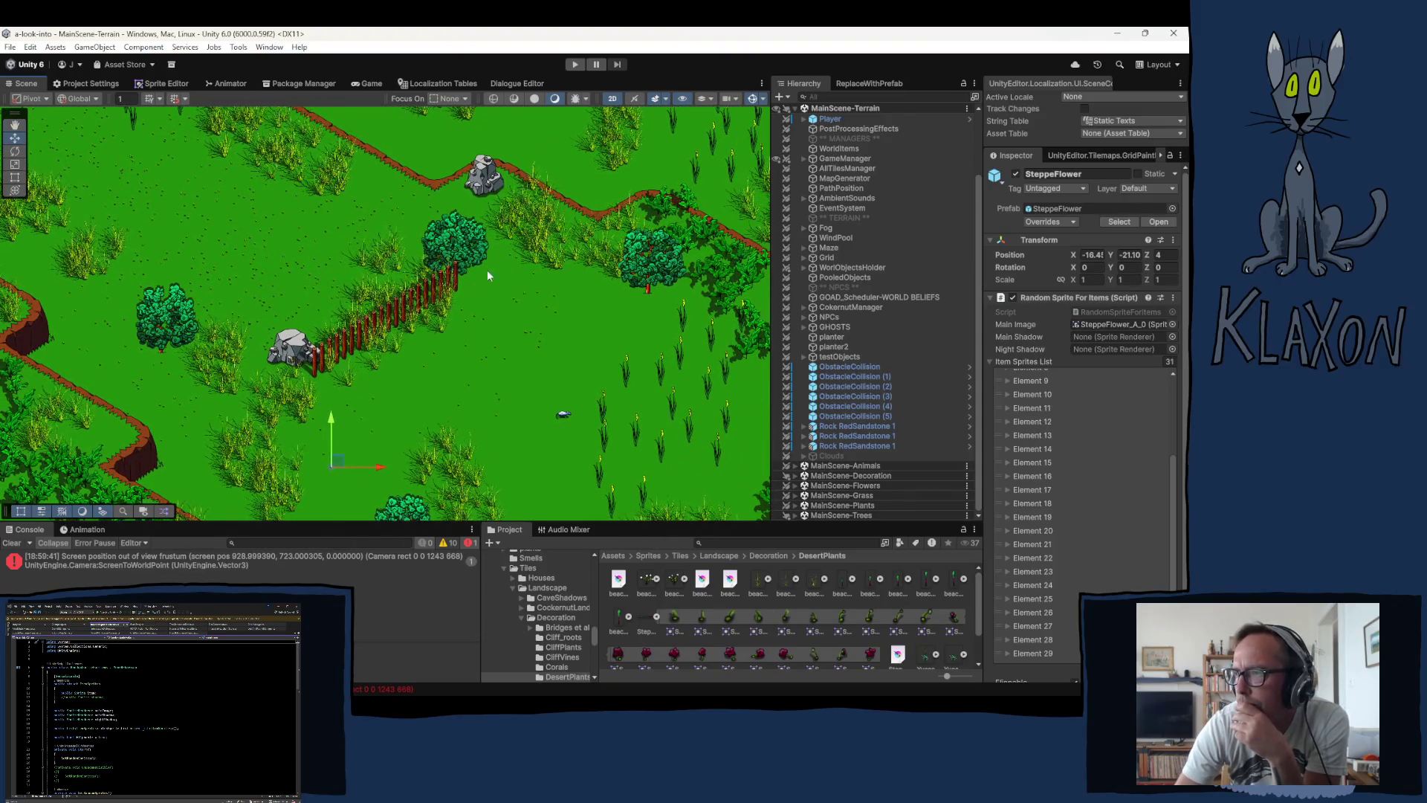
Step: Pan the Scene view to show the meadow around the fence and grey rock
mouse_move(468, 249)
left_mouse_down()
mouse_move(309, 338)
mouse_move(258, 321)
left_mouse_up()
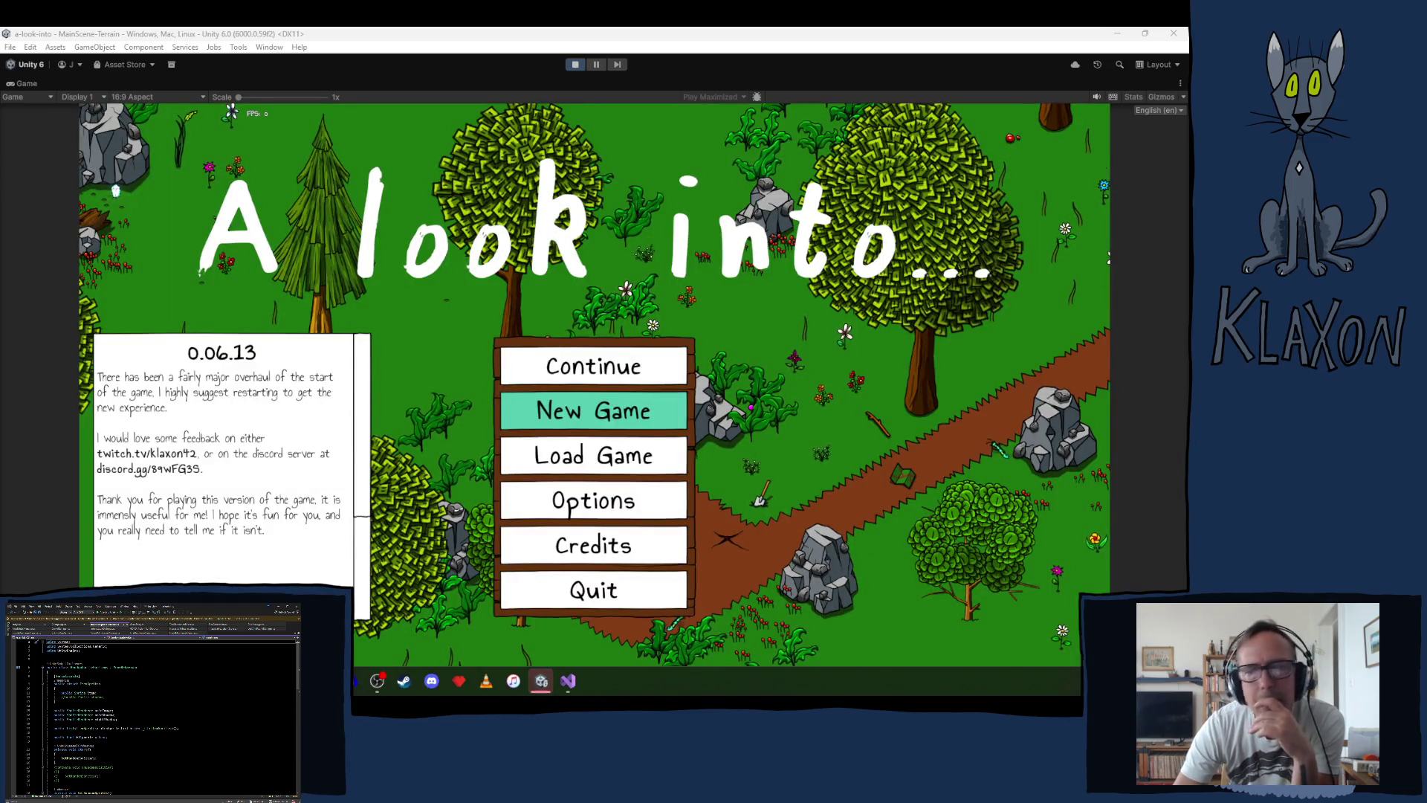
Step: Start a new game, confirm the new save, and accept the red bull character
left_click(630, 409)
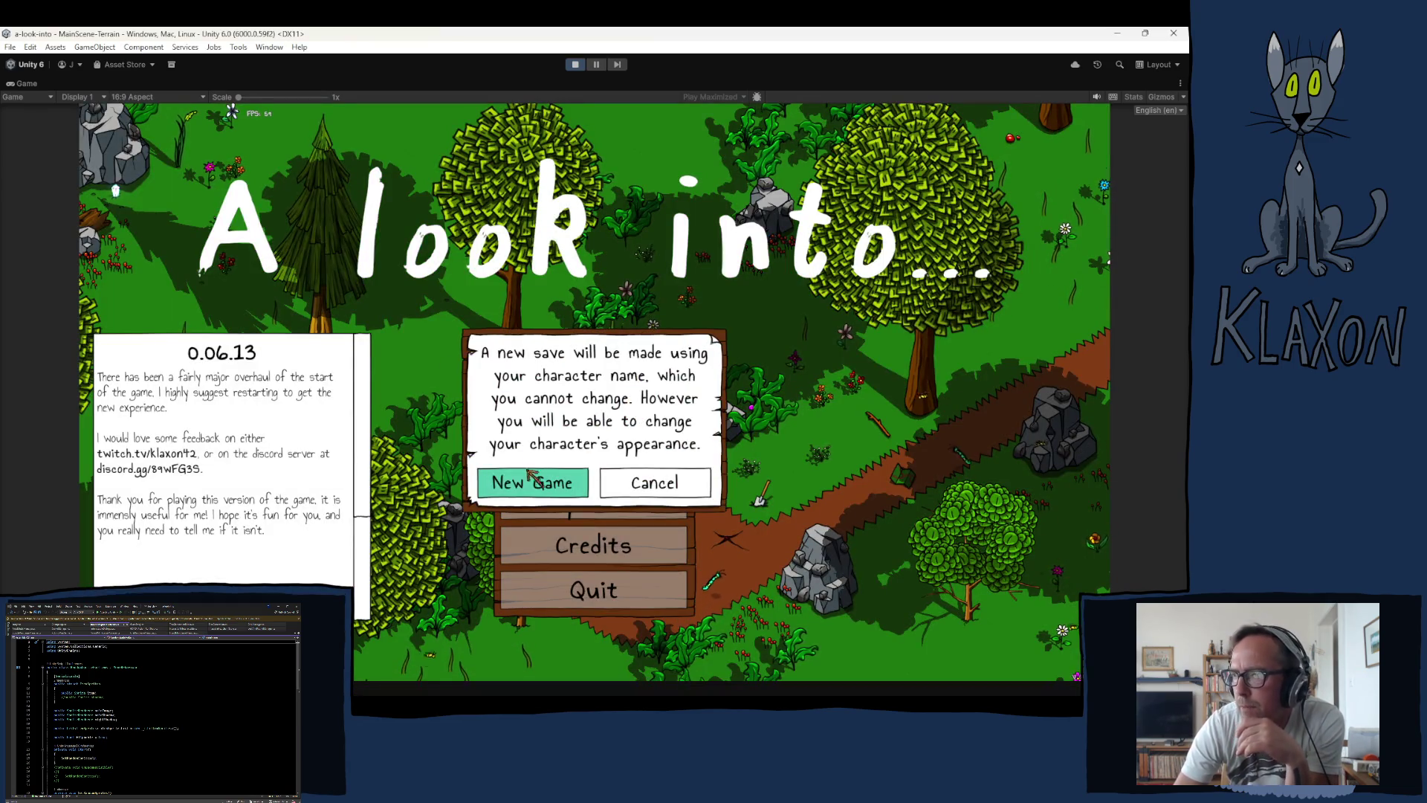
left_click(554, 483)
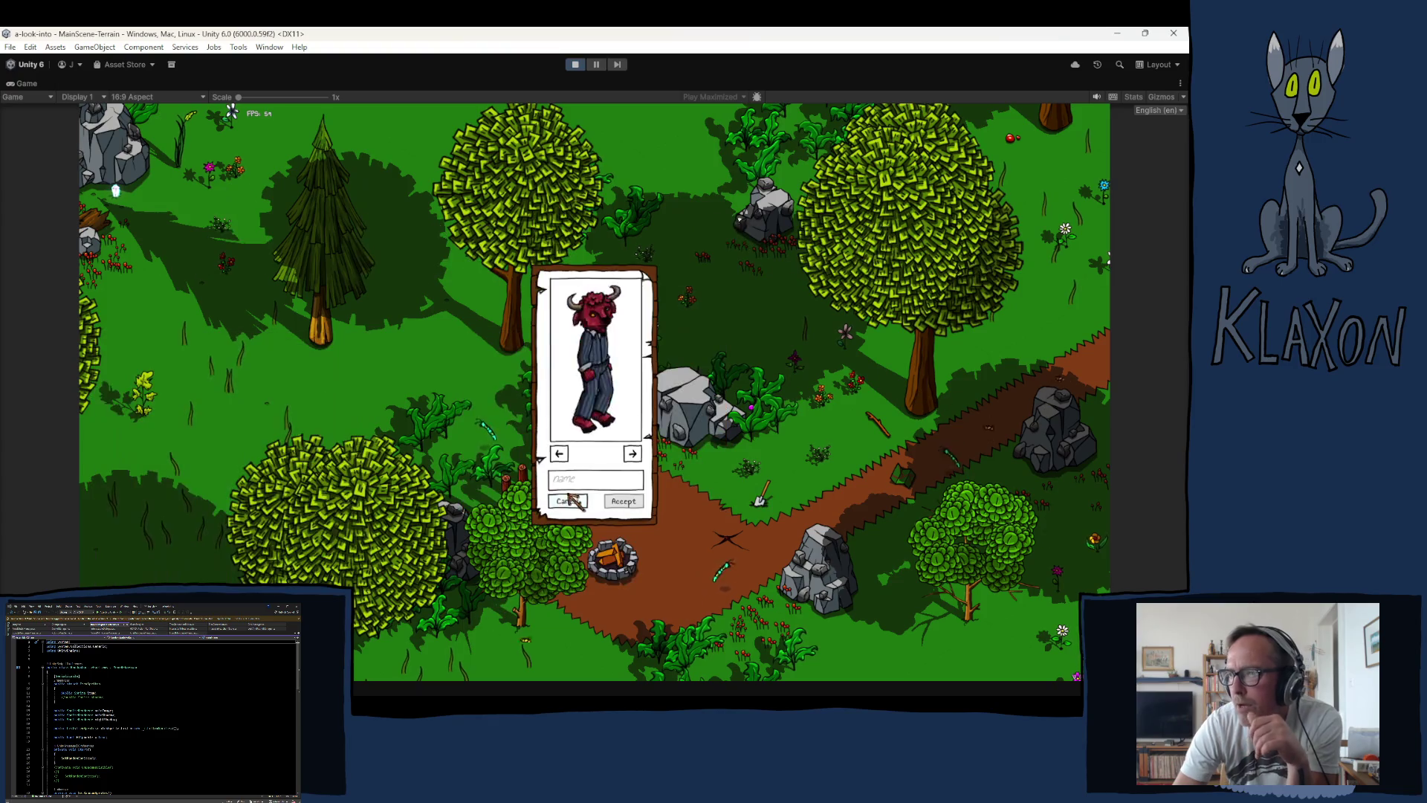
left_click(621, 501)
left_click(621, 502)
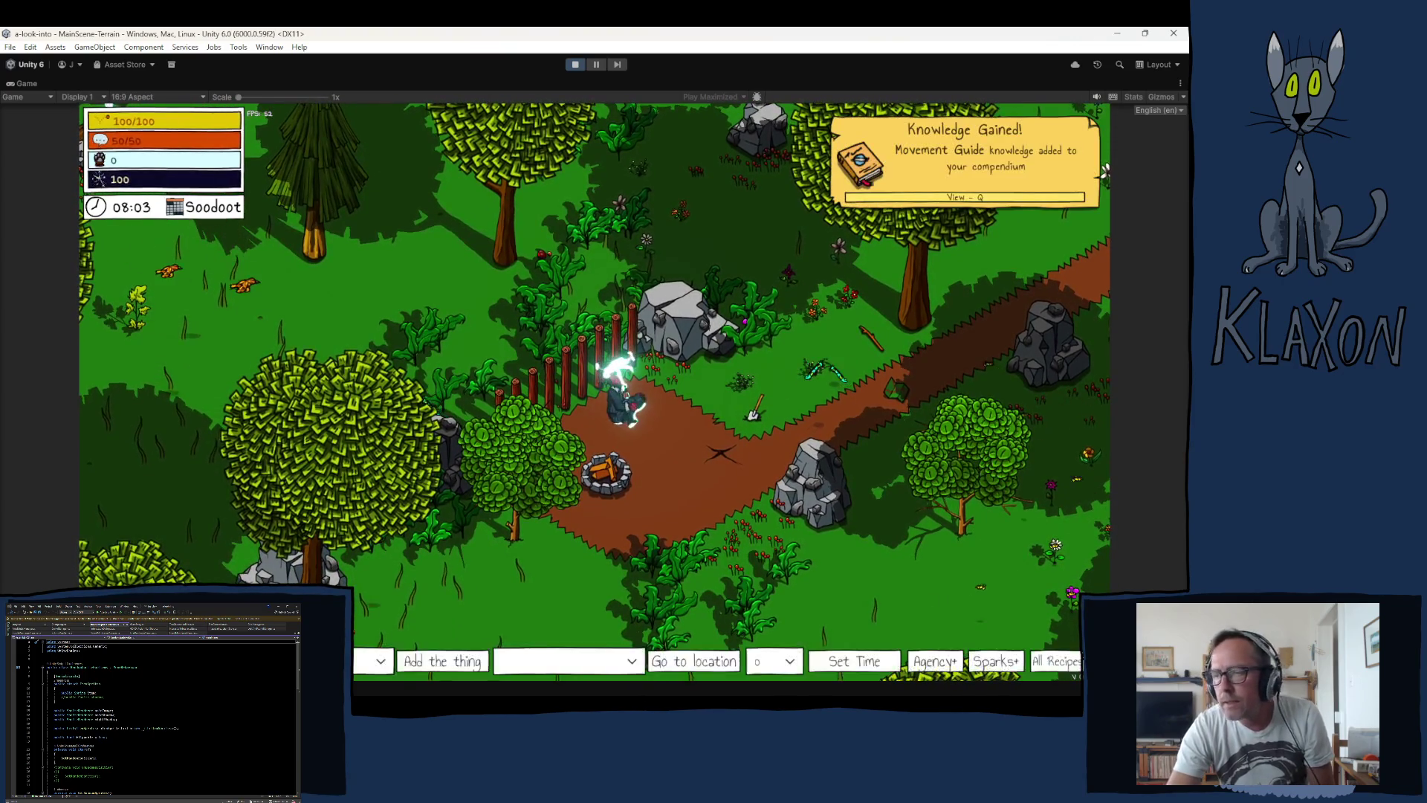
left_click(524, 661)
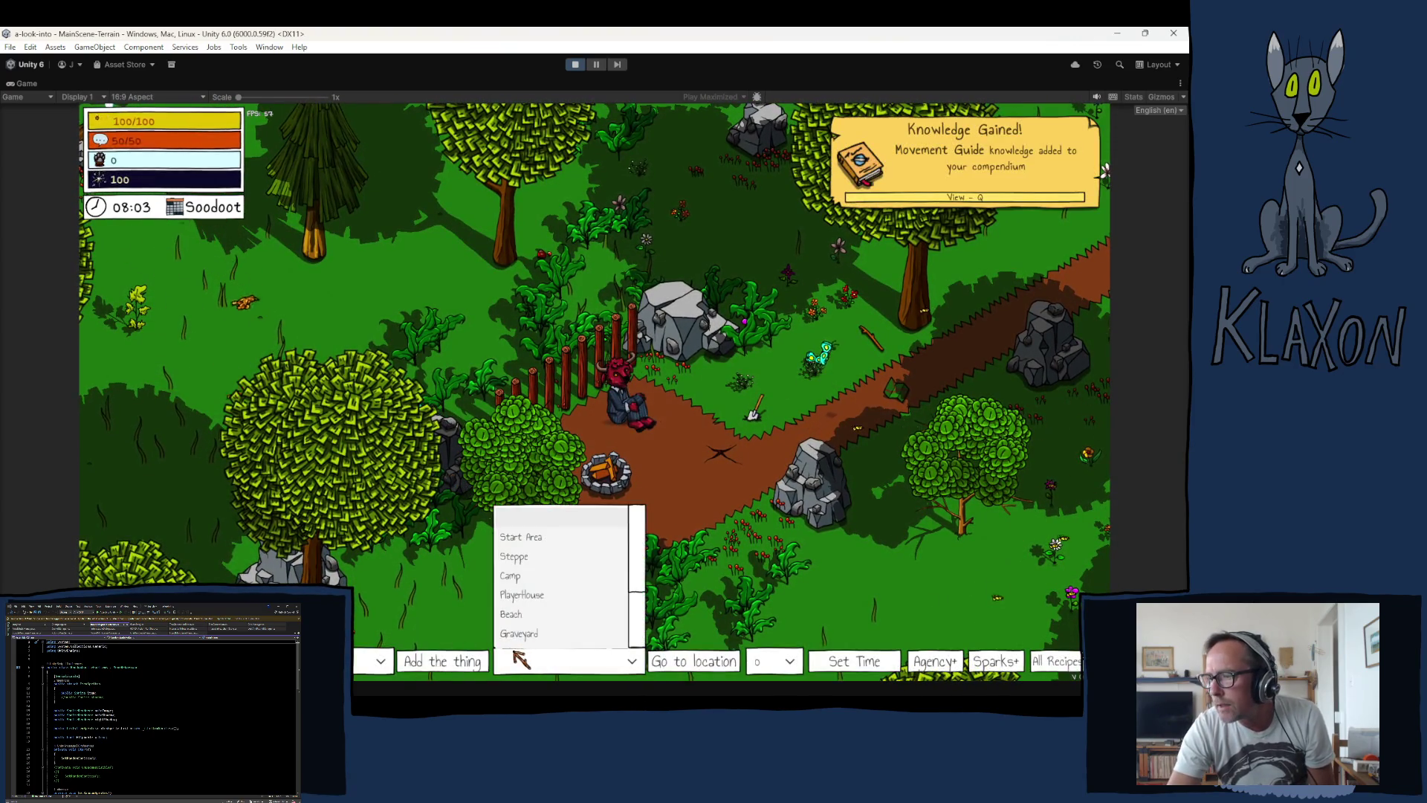
Step: Teleport the player to the Steppe and run left and south past the new plant clusters
left_click(520, 556)
left_click(695, 661)
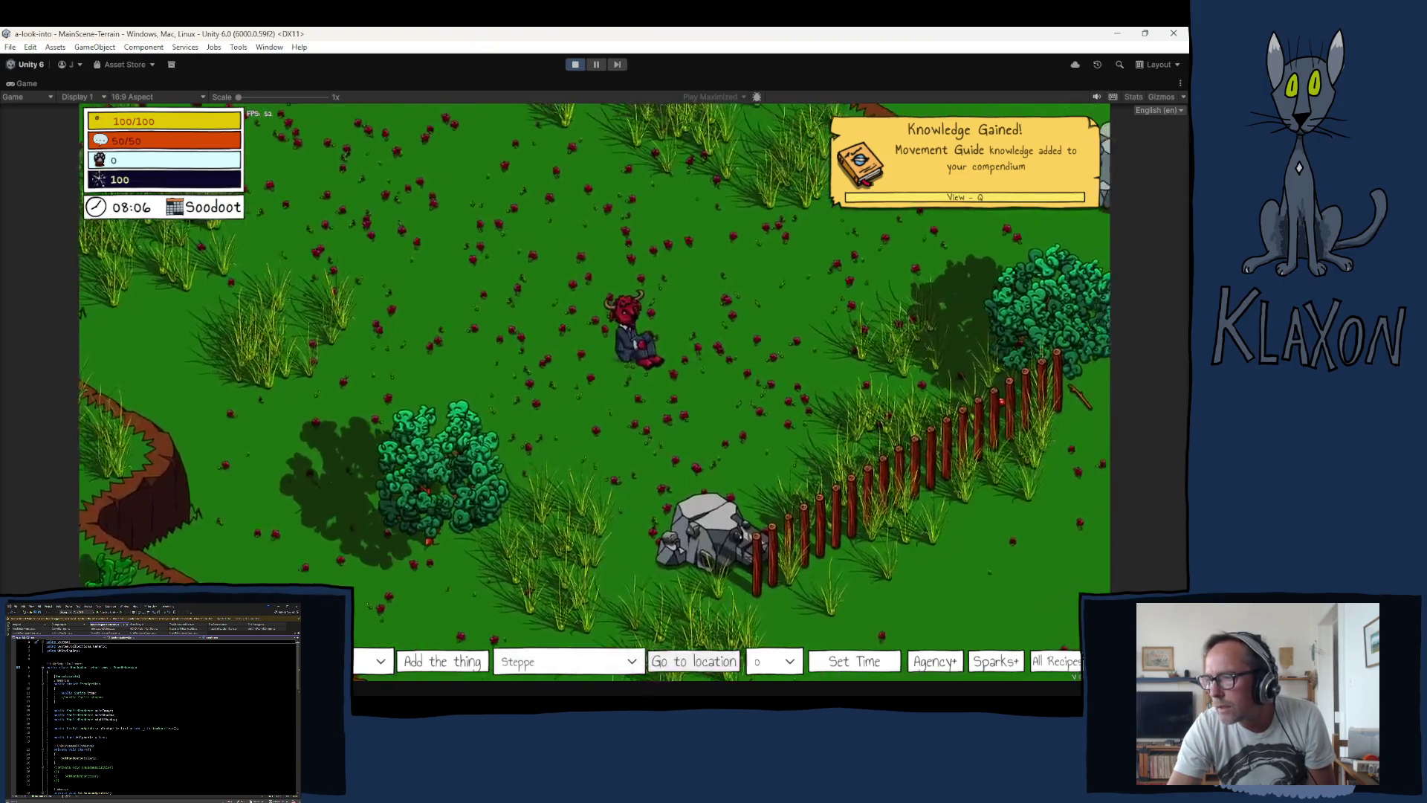
key("a")
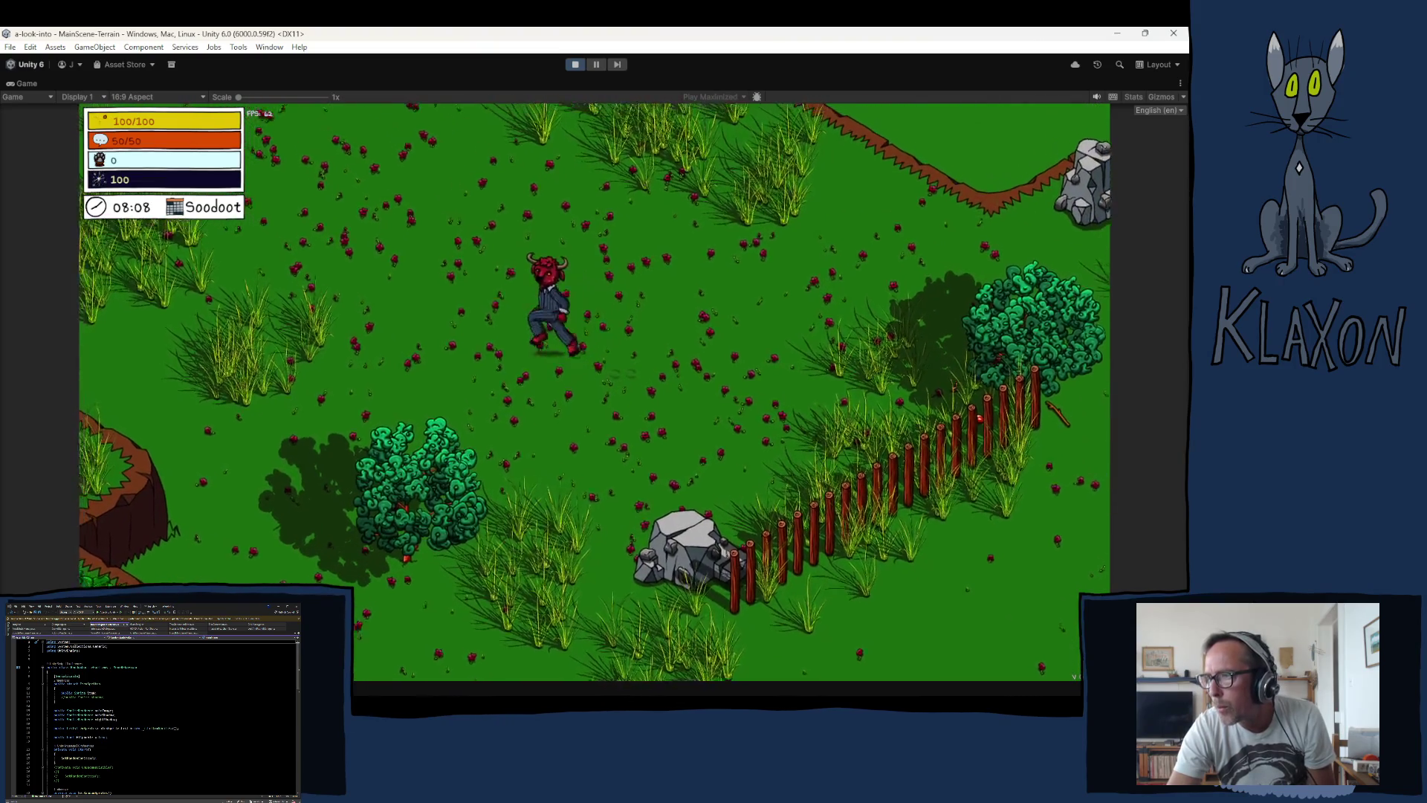
key("a")
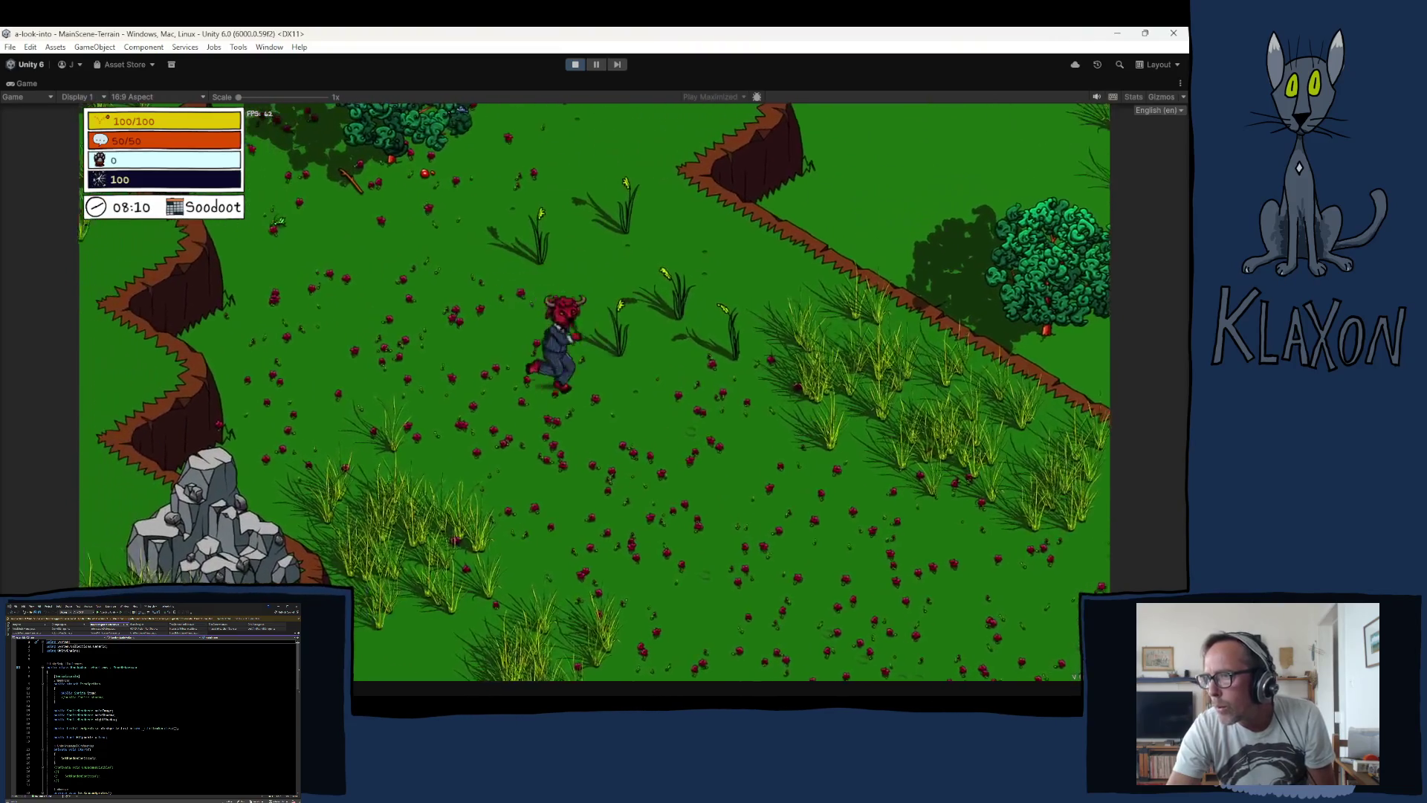
key("s")
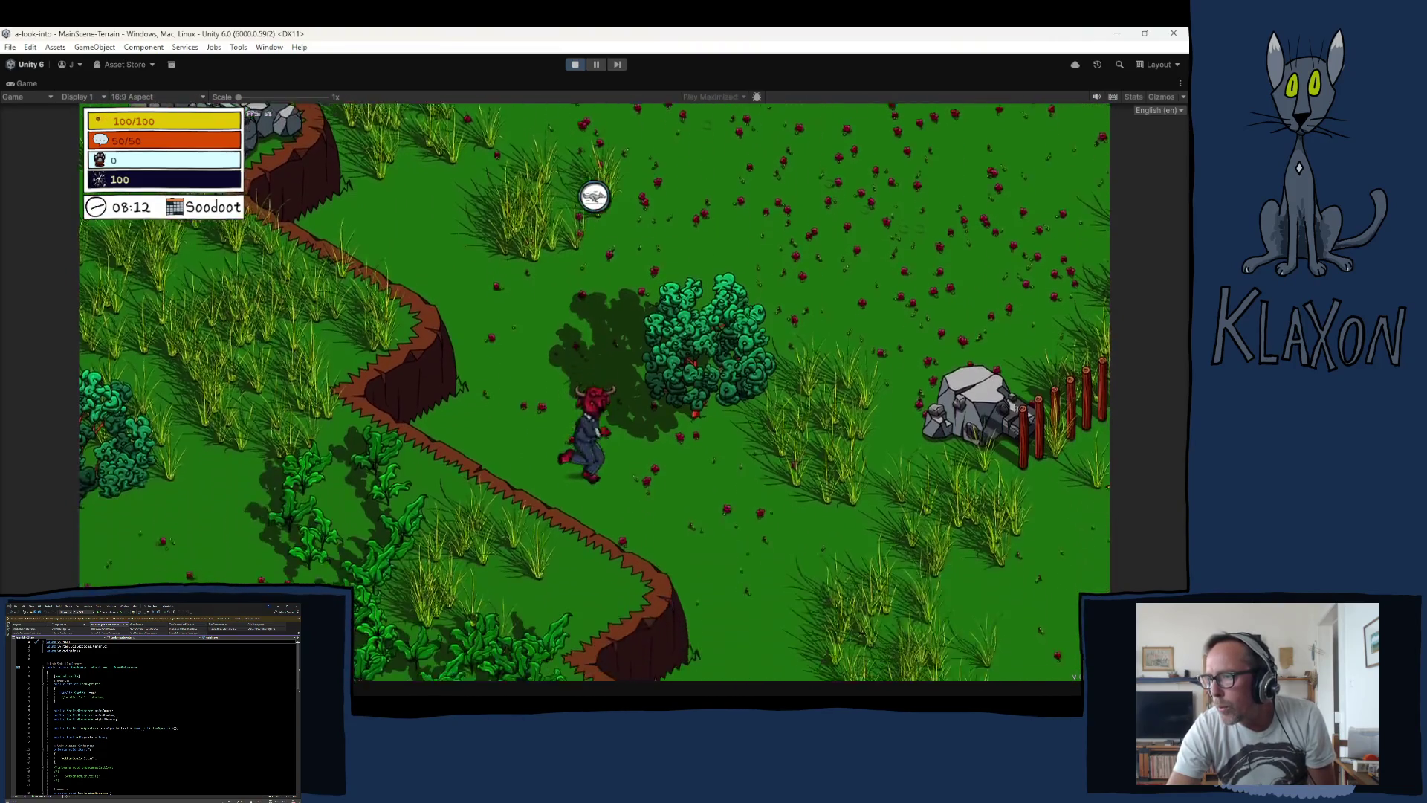
key("s")
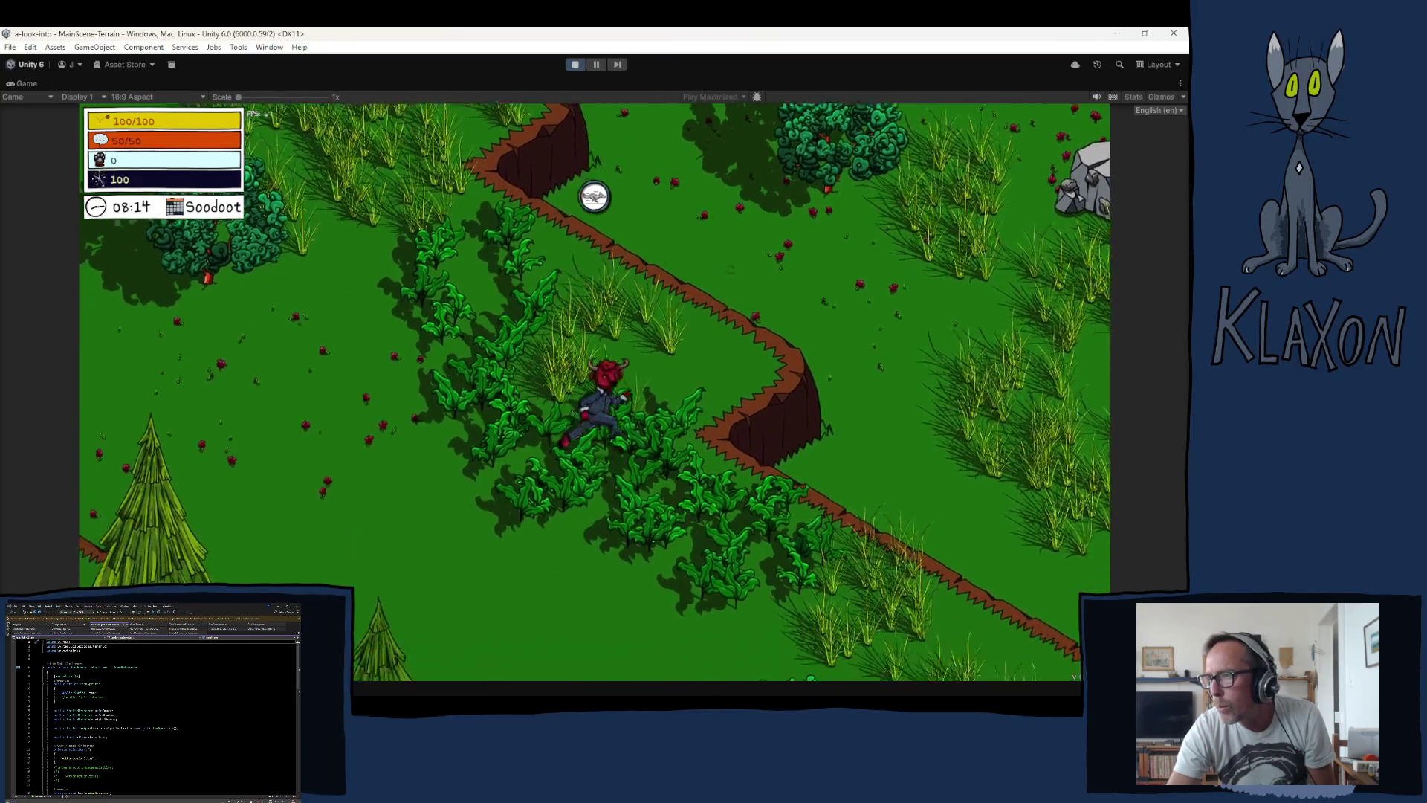
key("a")
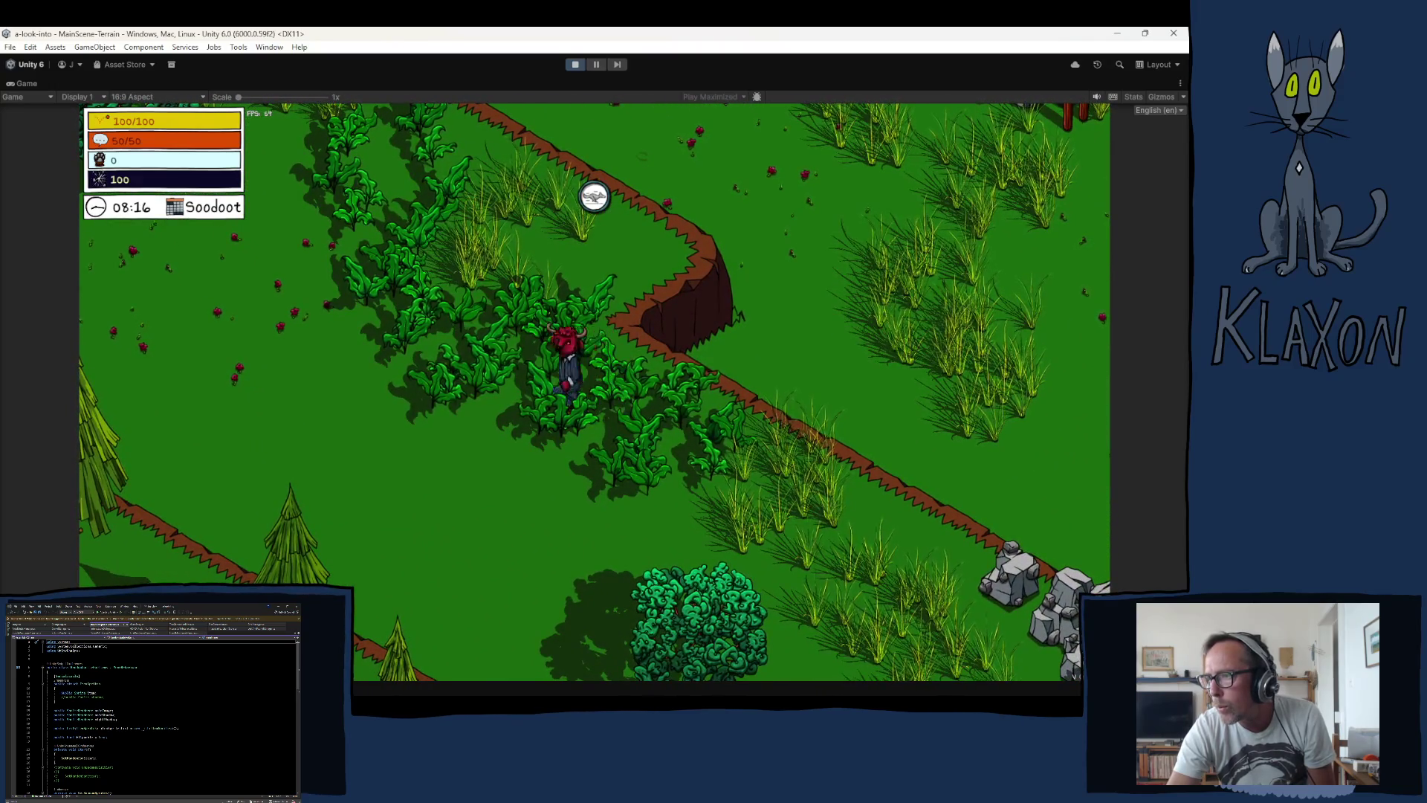
key("a")
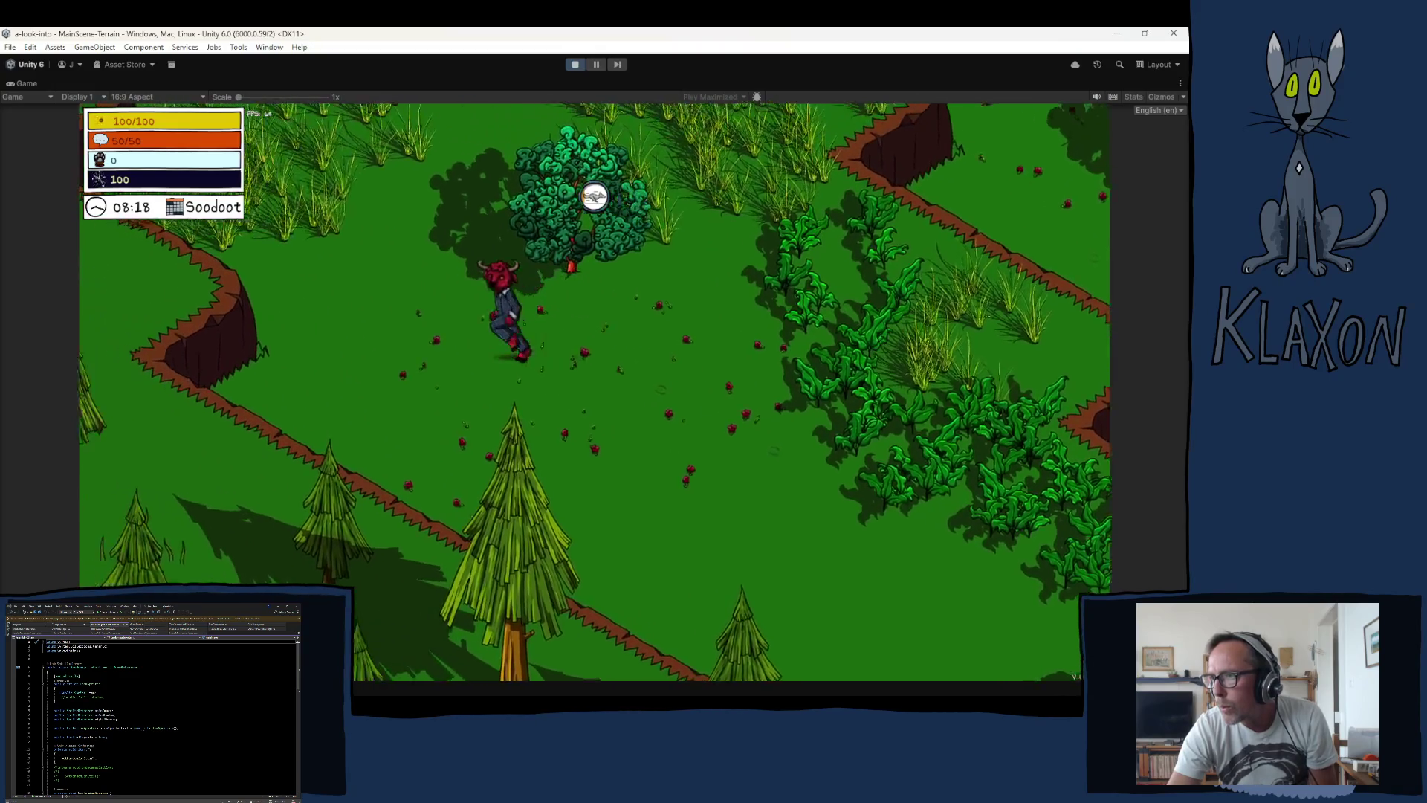
key("a")
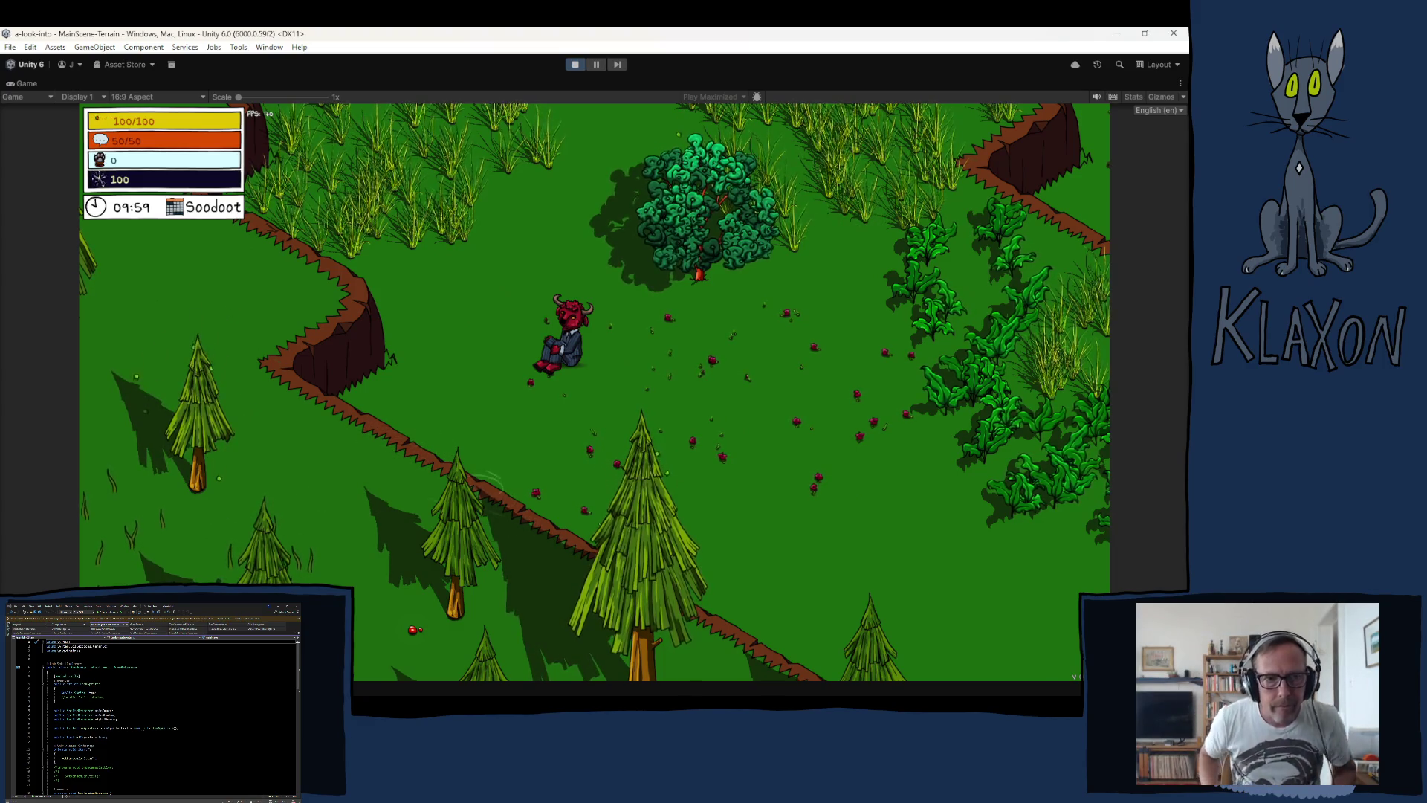
mouse_move(568, 692)
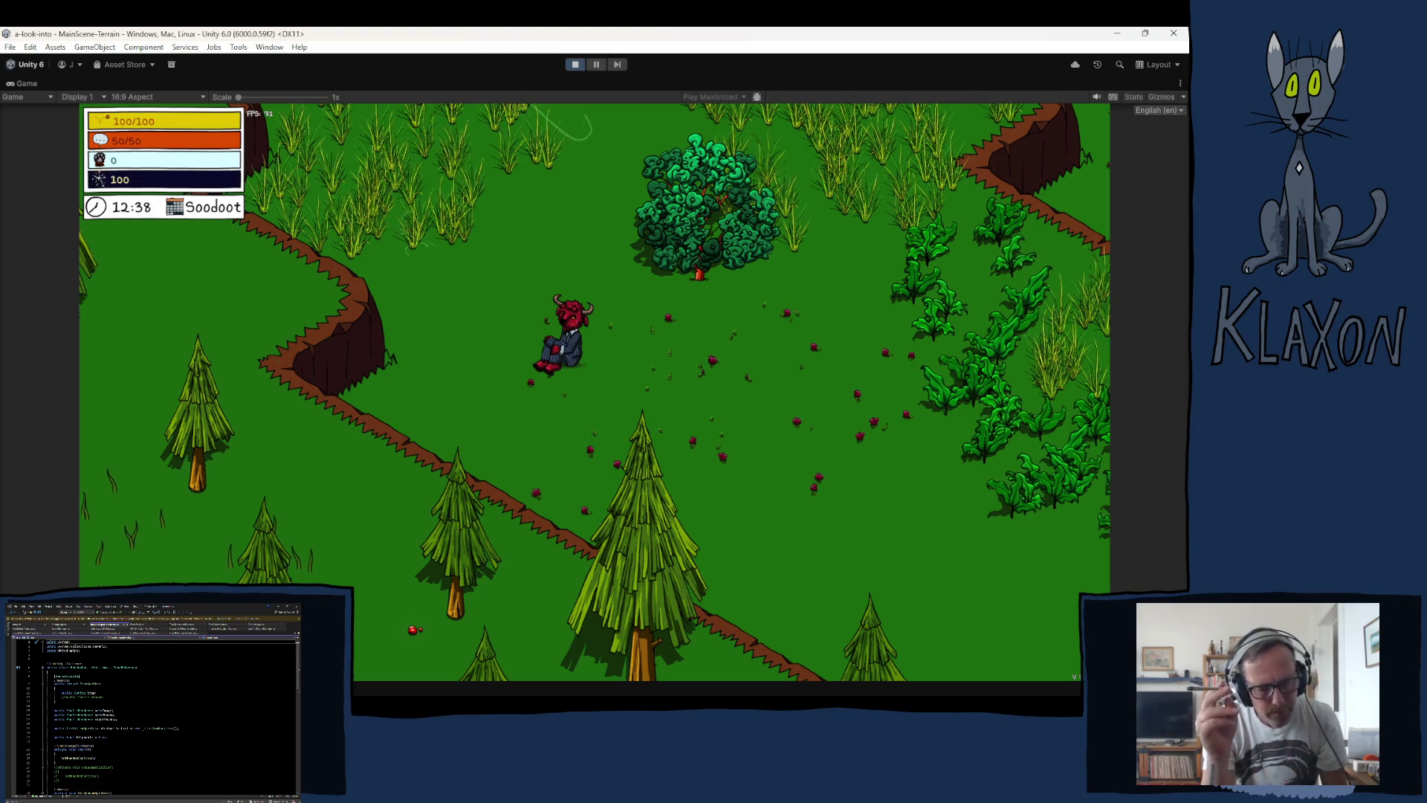
Step: Run the red bull rightward with the D key, through the leafy bushes along the cliff-edged path
key("d")
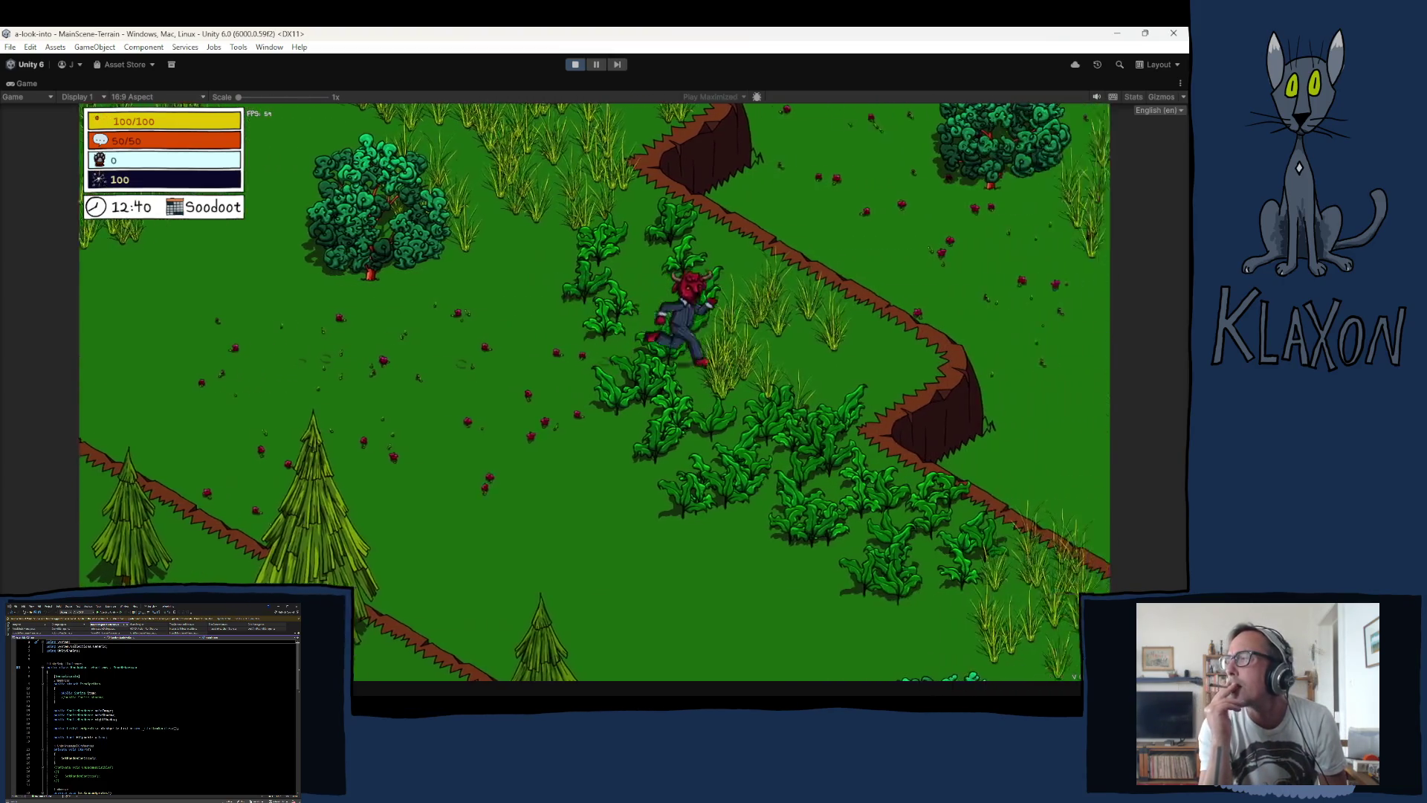
key("d")
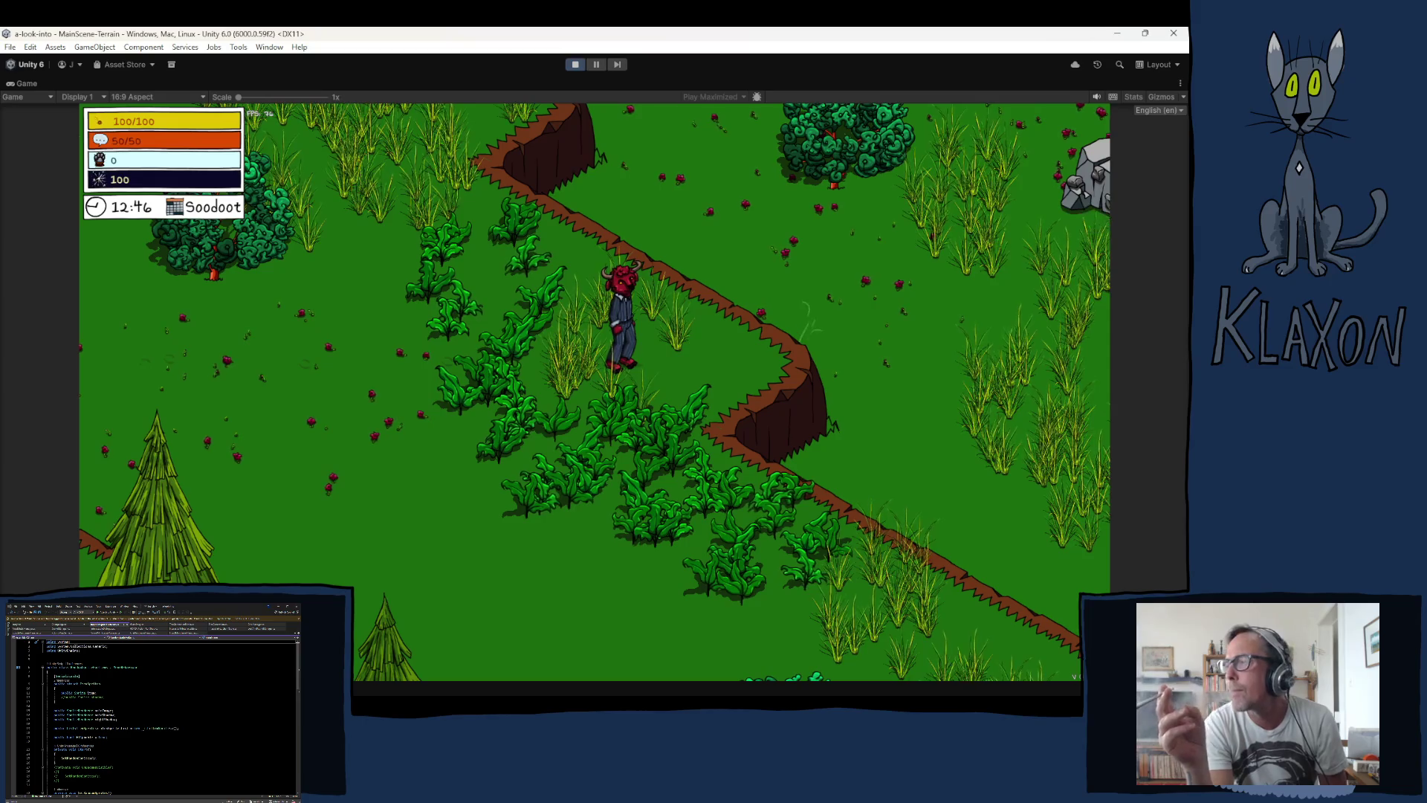
key("d")
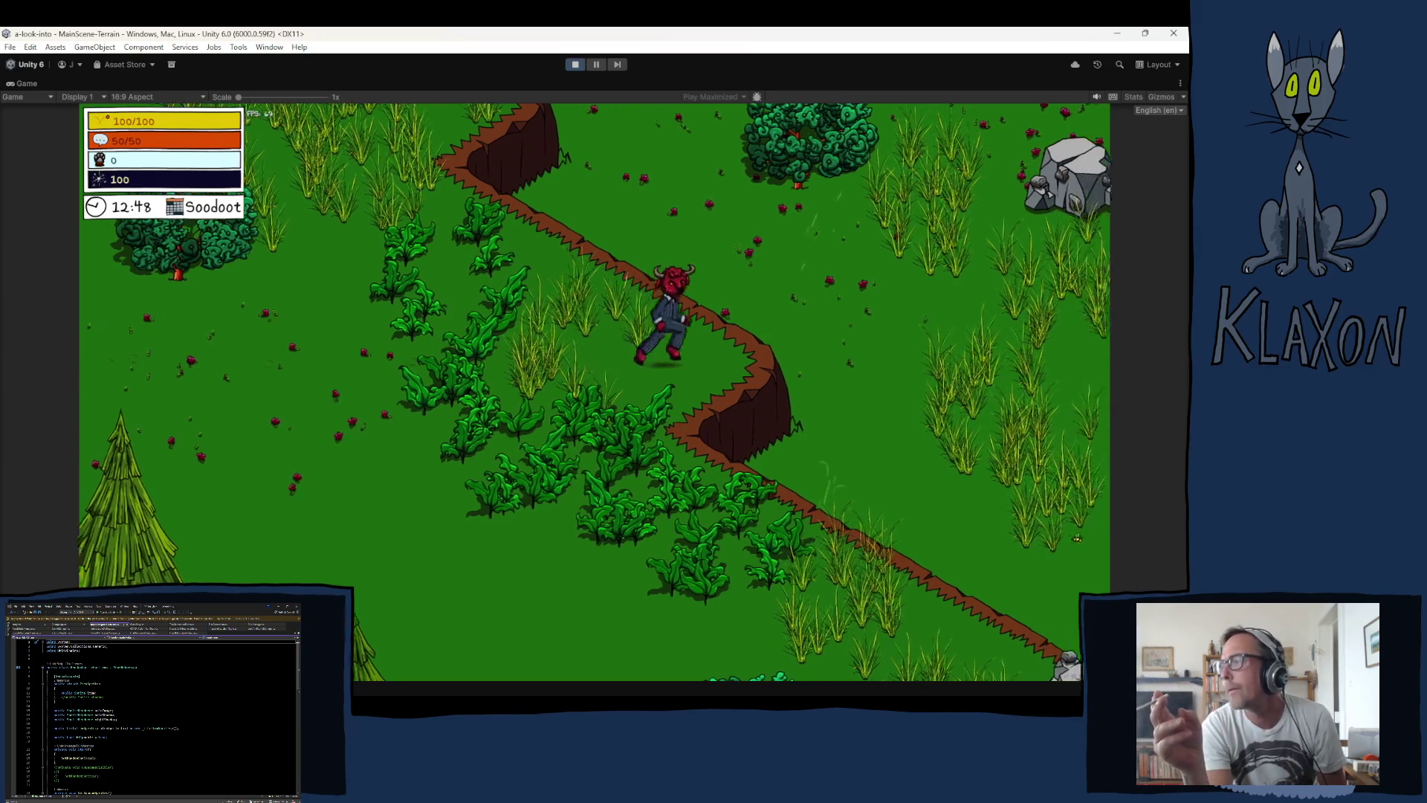